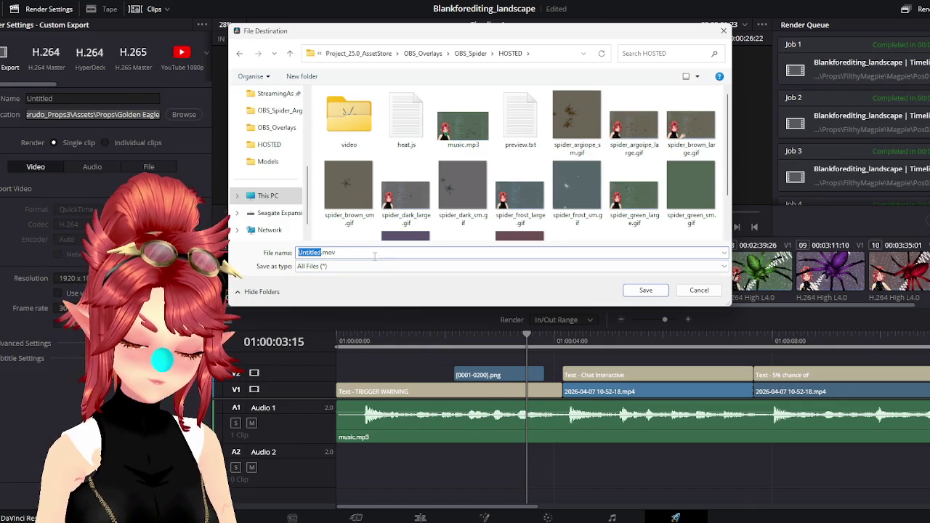
Name the output Spider_Overlay in the HOSTED folder and set the format to MP4.
text(Spider_Overlay)
key(Return)
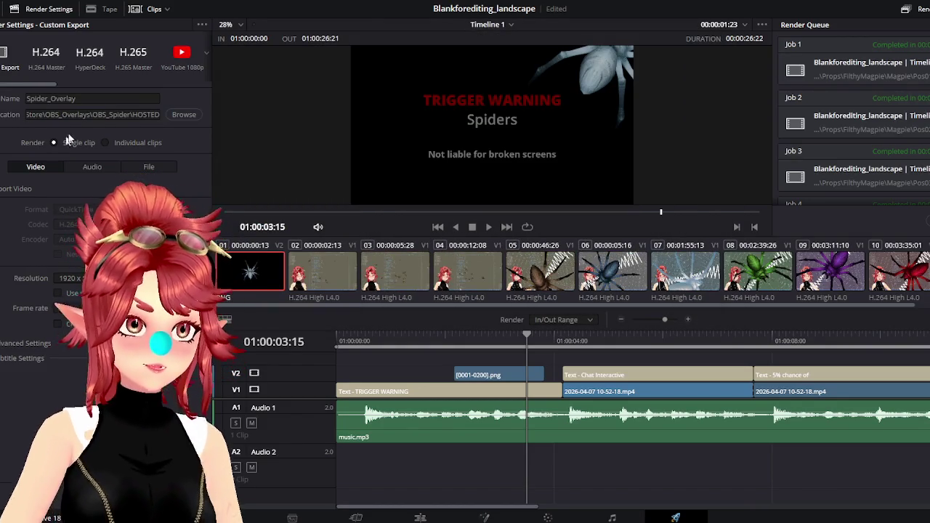
click(81, 213)
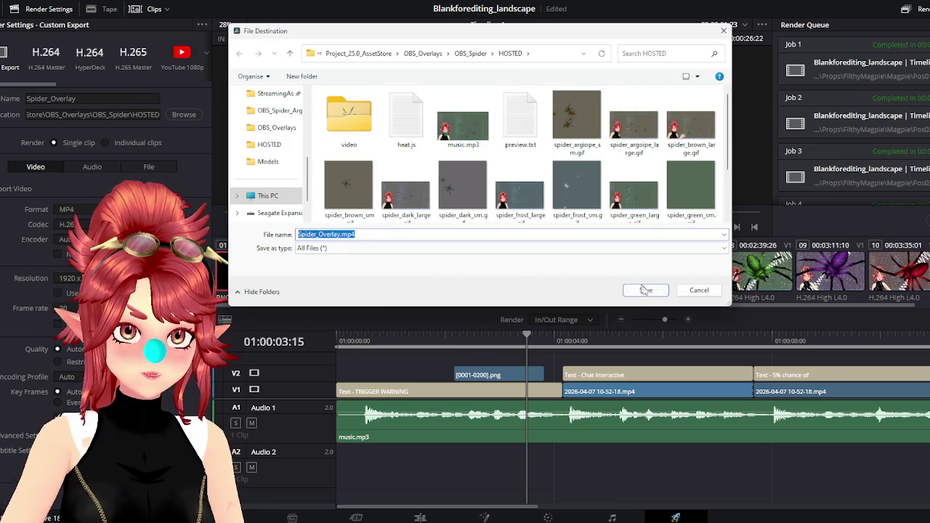
click(647, 290)
click(93, 166)
click(53, 168)
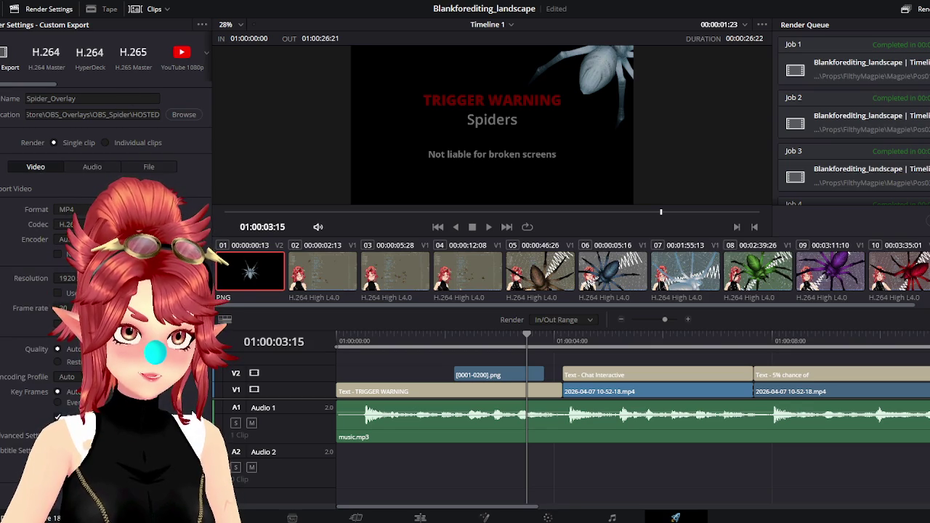
Add Spider_Overlay to the render queue and render it as Job 42.
click(145, 476)
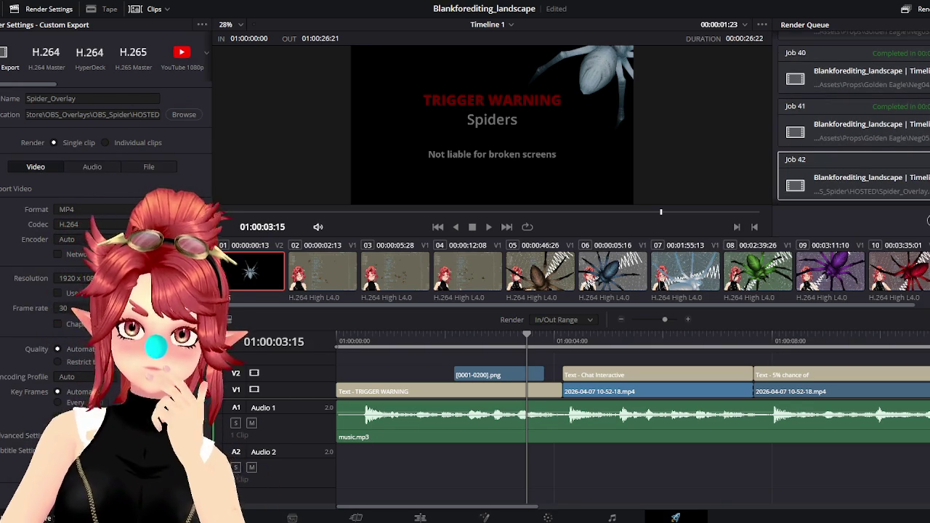
click(901, 197)
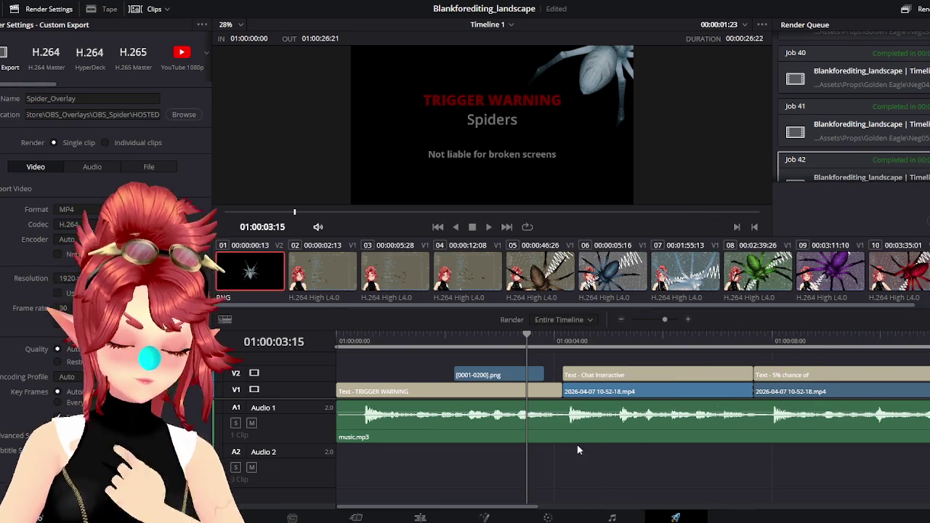
scroll(566, 465, down, 3)
mouse_move(648, 508)
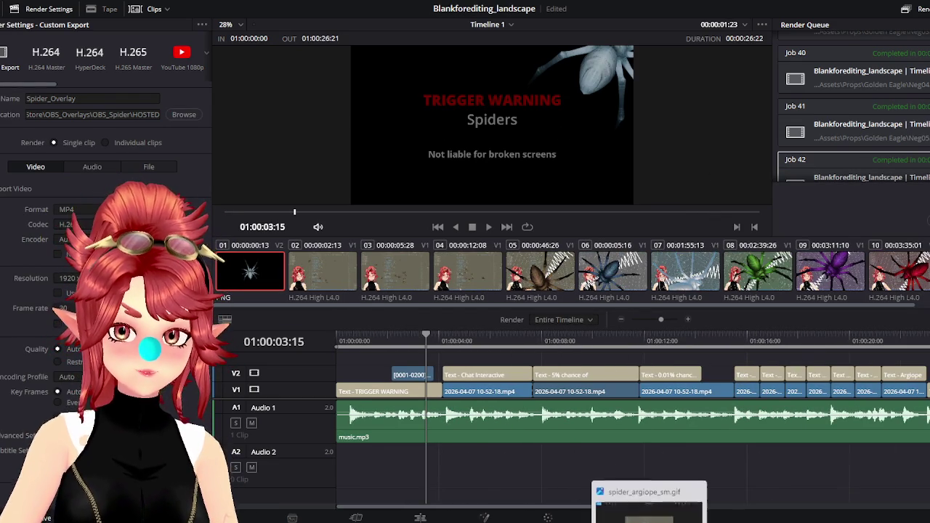
click(625, 486)
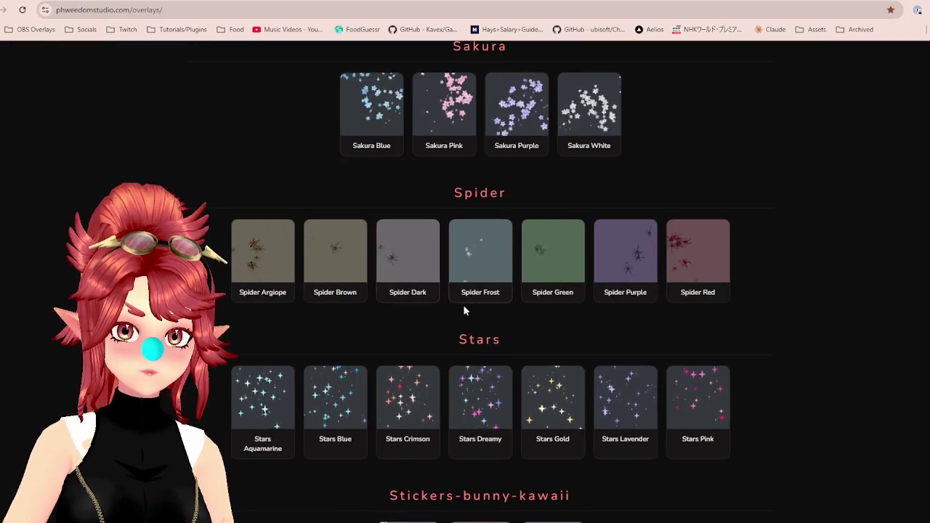
scroll(465, 311, up, 4)
scroll(468, 327, up, 5)
scroll(470, 338, up, 5)
scroll(470, 345, up, 2)
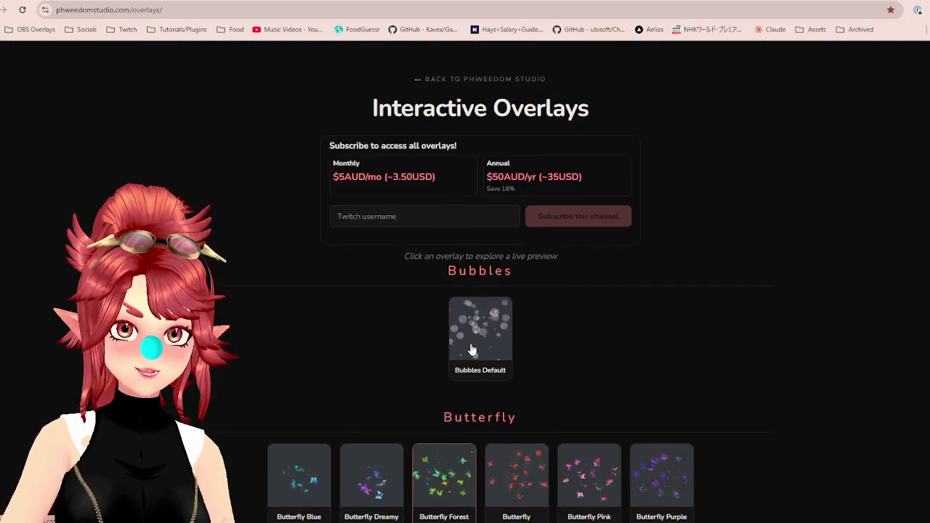
scroll(470, 350, down, 4)
scroll(476, 356, down, 6)
scroll(477, 356, down, 4)
scroll(480, 354, down, 4)
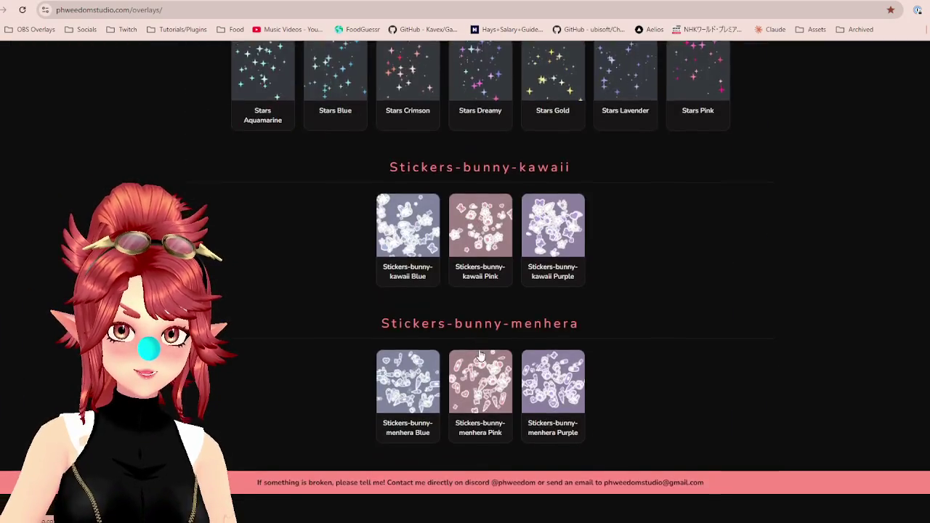
scroll(480, 355, up, 4)
scroll(554, 342, up, 4)
scroll(648, 301, up, 2)
scroll(610, 280, up, 5)
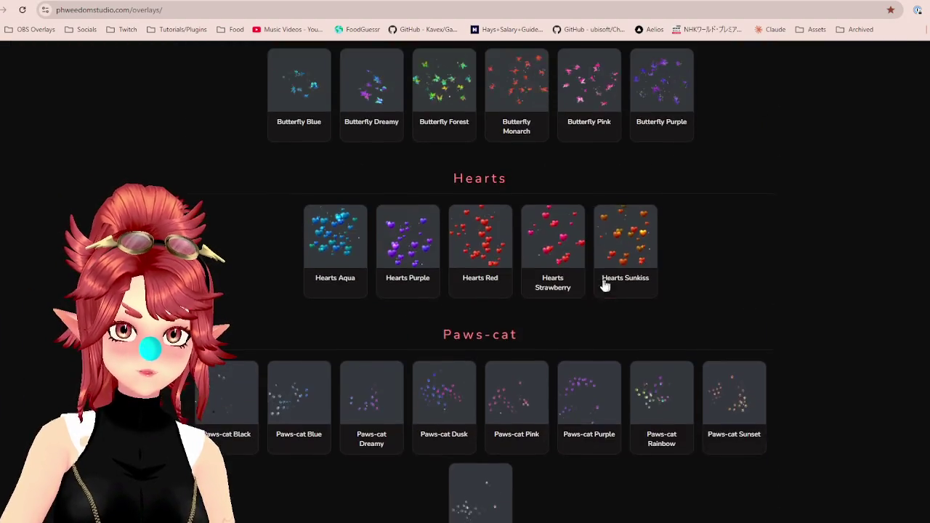
scroll(581, 218, up, 2)
click(634, 267)
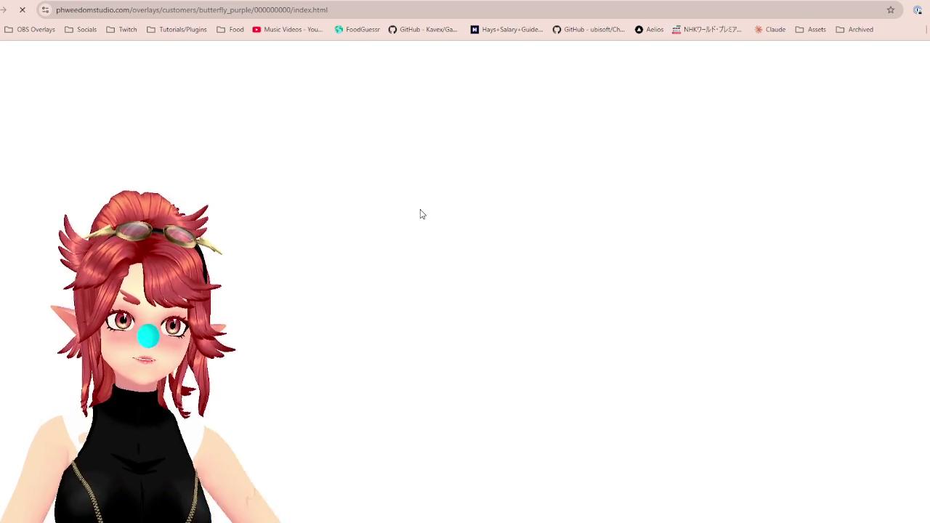
click(420, 210)
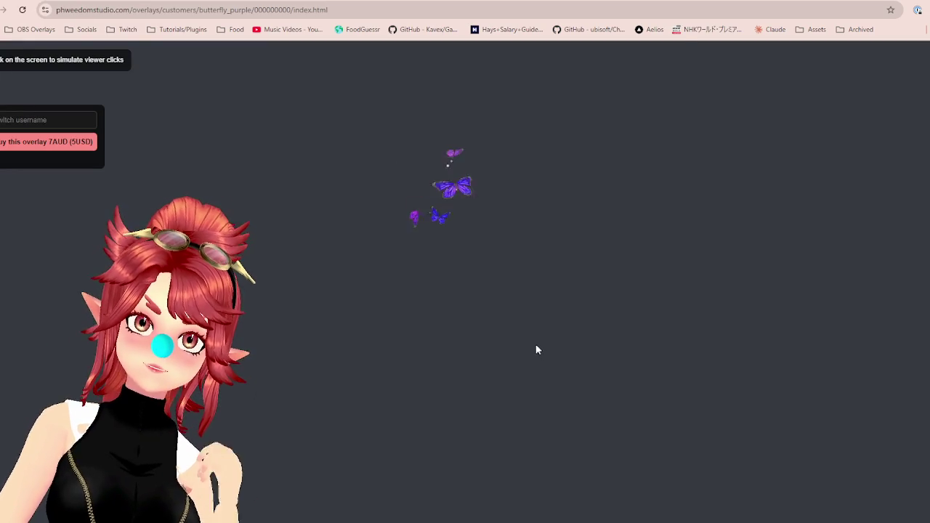
click(619, 234)
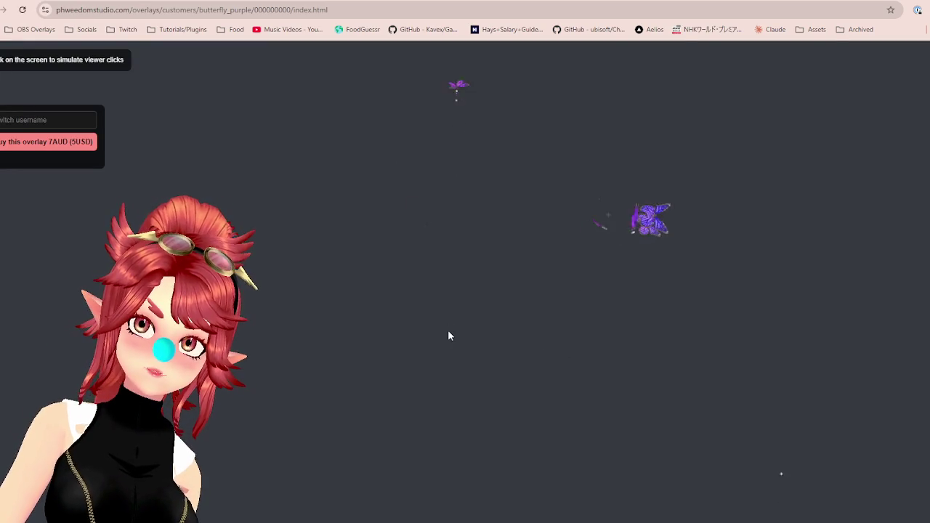
click(324, 231)
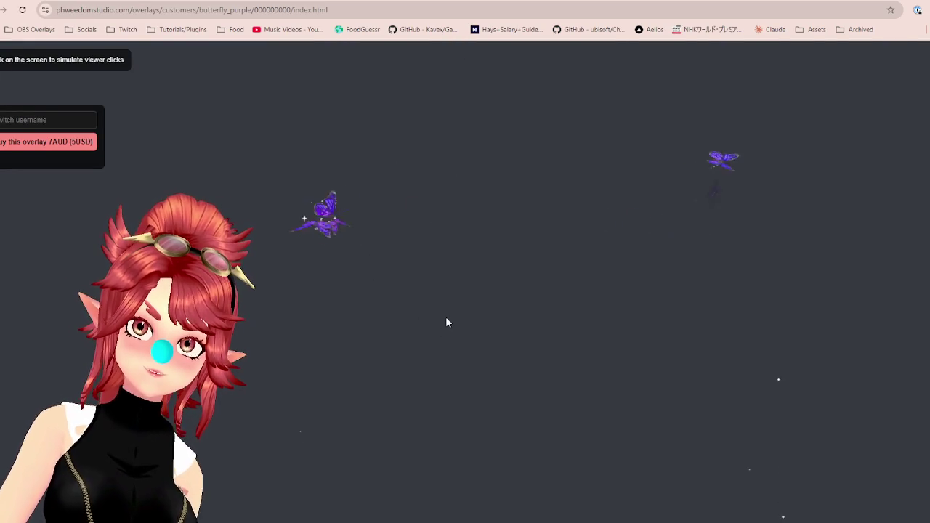
click(533, 272)
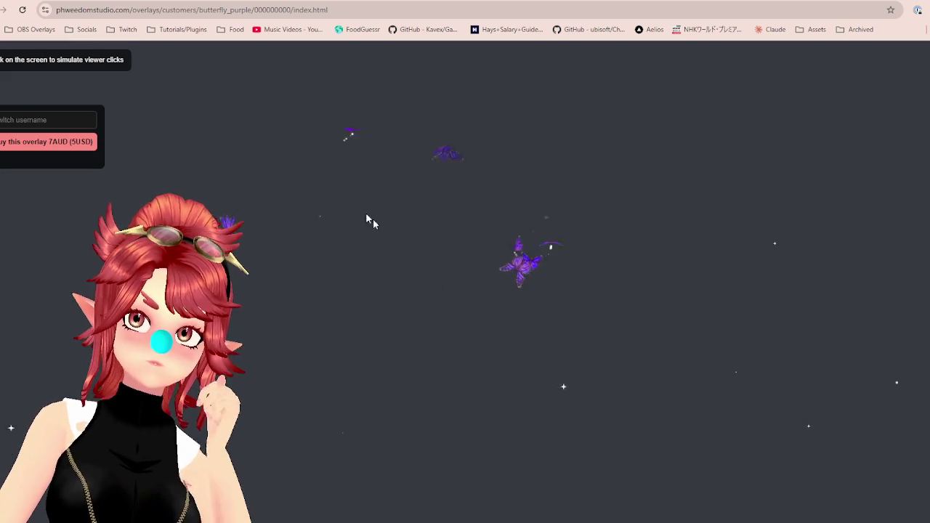
key(alt+Left)
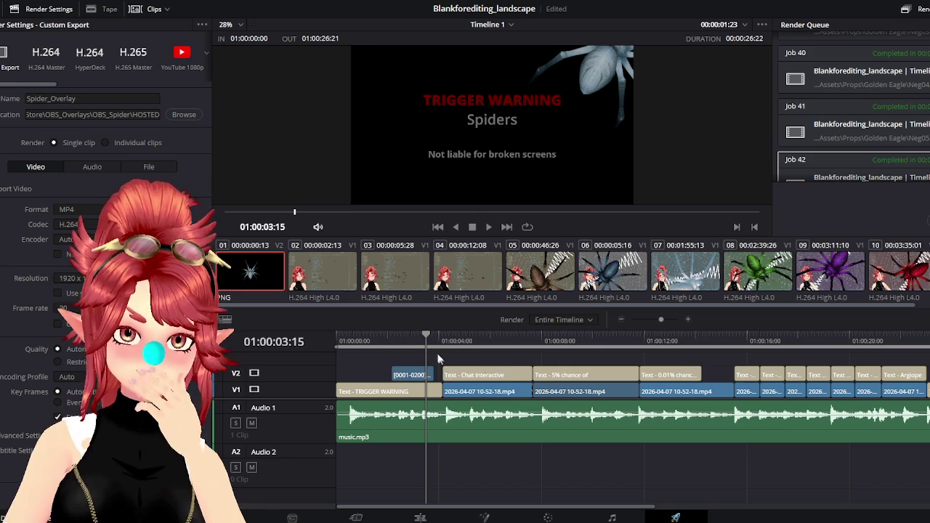
Open the HOSTED folder in File Explorer and play Spider_Overlay.mp4.
key(super+e)
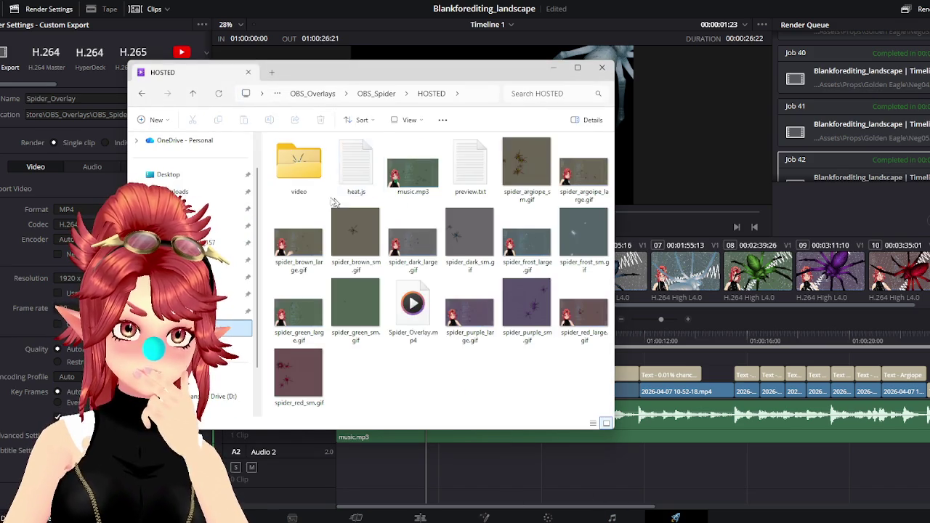
double_click(417, 311)
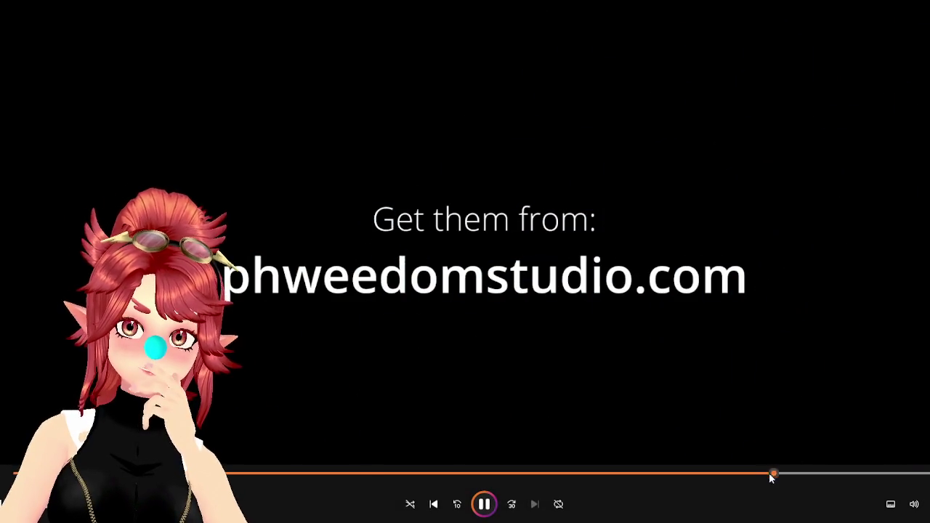
Jump between the Argiope scene and the end card, then pause near the video's end.
click(744, 477)
click(822, 470)
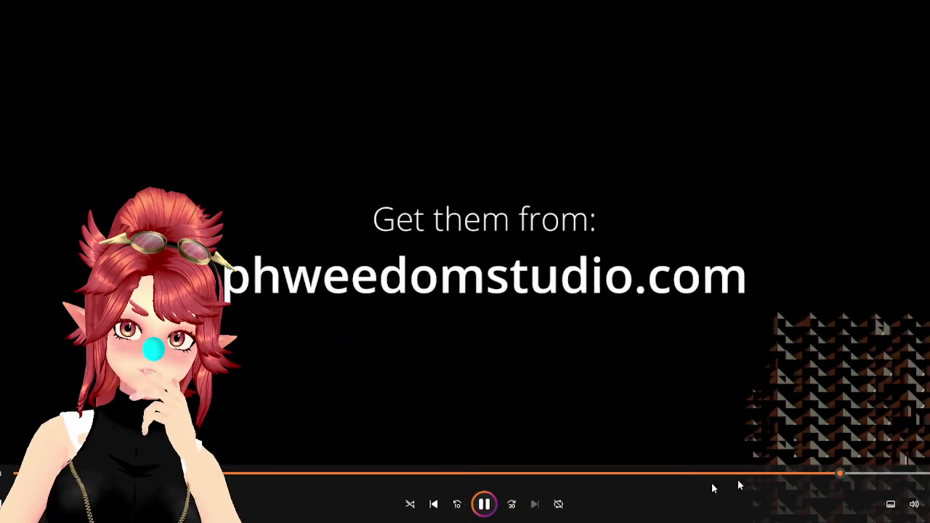
drag(808, 477, 834, 475)
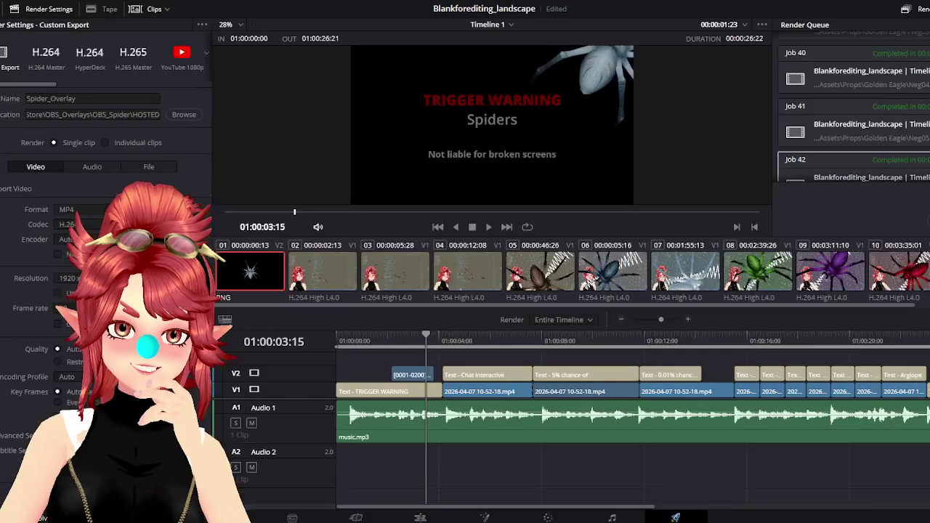
Scrub the timeline playhead to 01:00:22:05 and back to 01:00:16:16.
drag(716, 351, 899, 352)
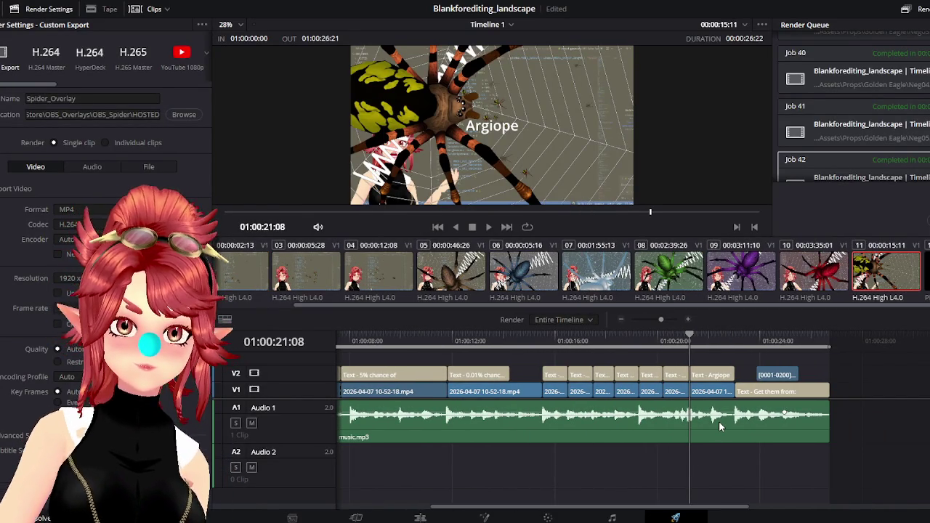
drag(691, 339, 746, 352)
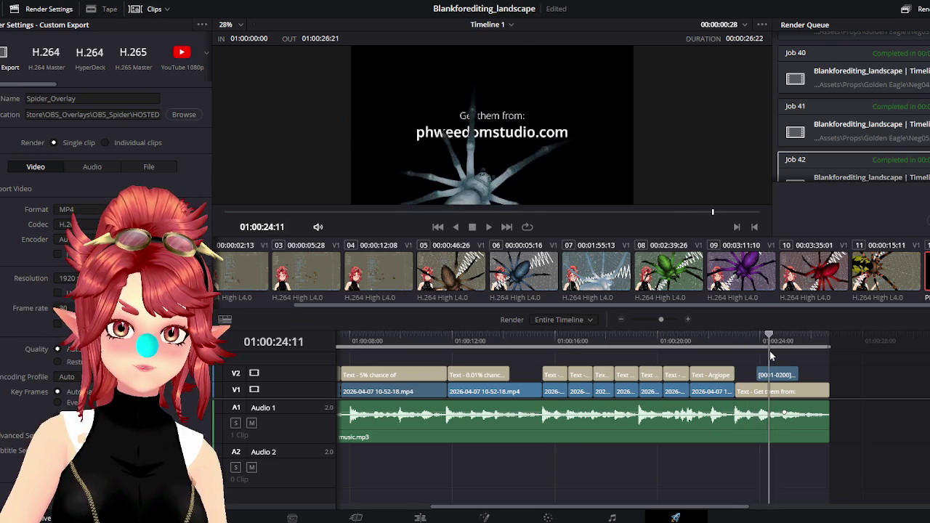
drag(759, 356, 568, 342)
Render Spider_Overlay again as Job 43, replacing the existing HOSTED file.
click(523, 271)
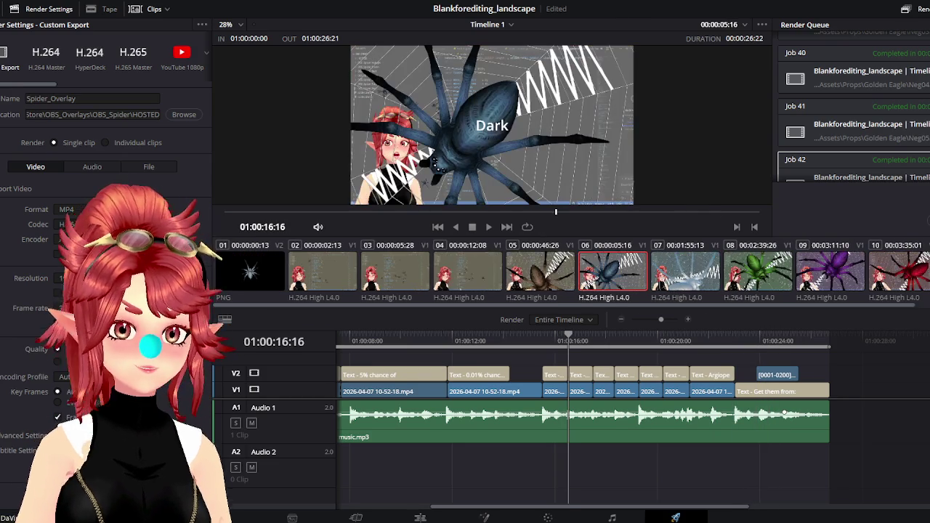
click(568, 302)
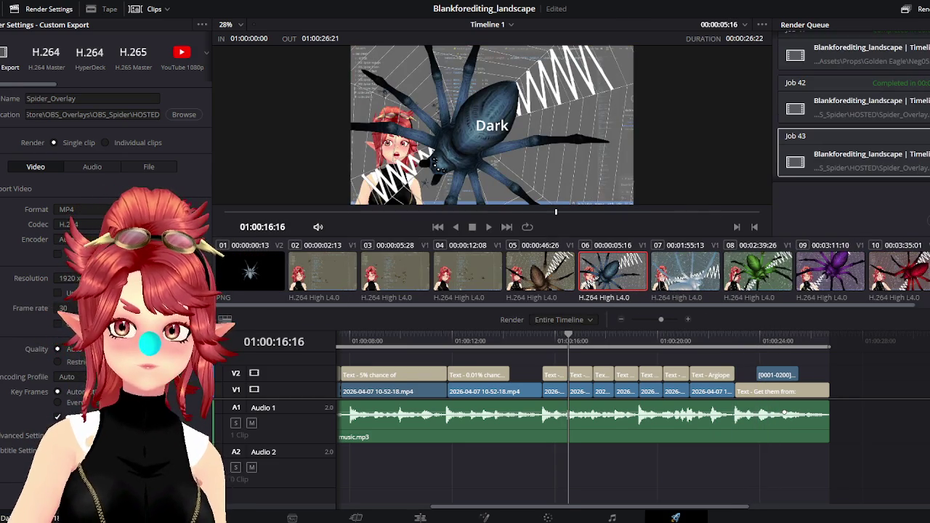
click(927, 221)
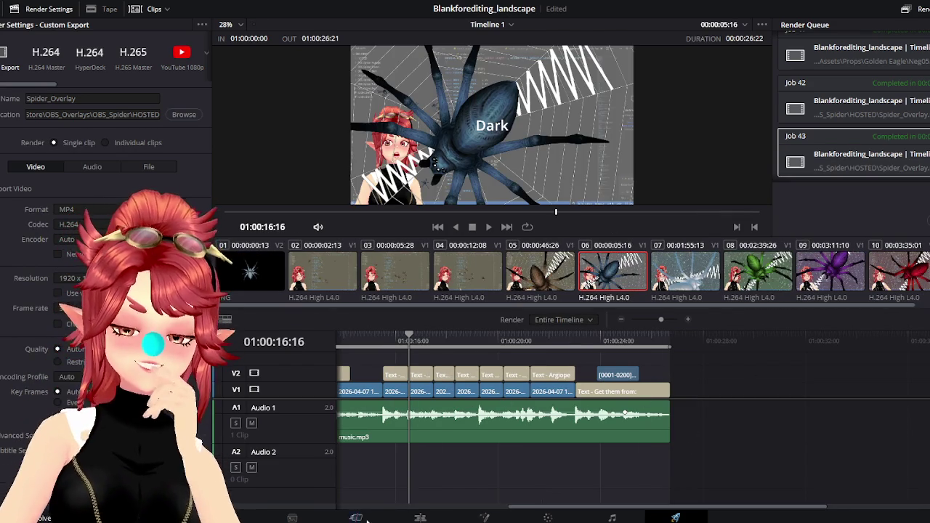
click(392, 522)
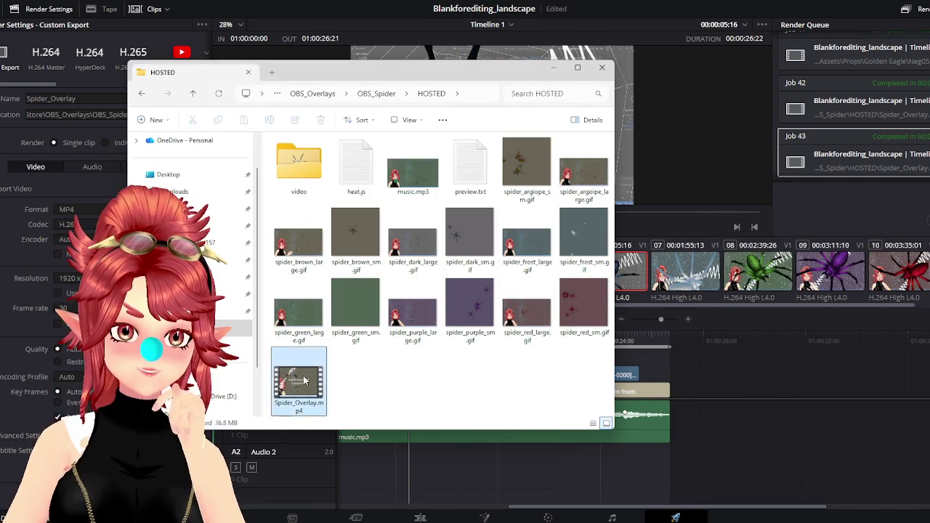
double_click(305, 380)
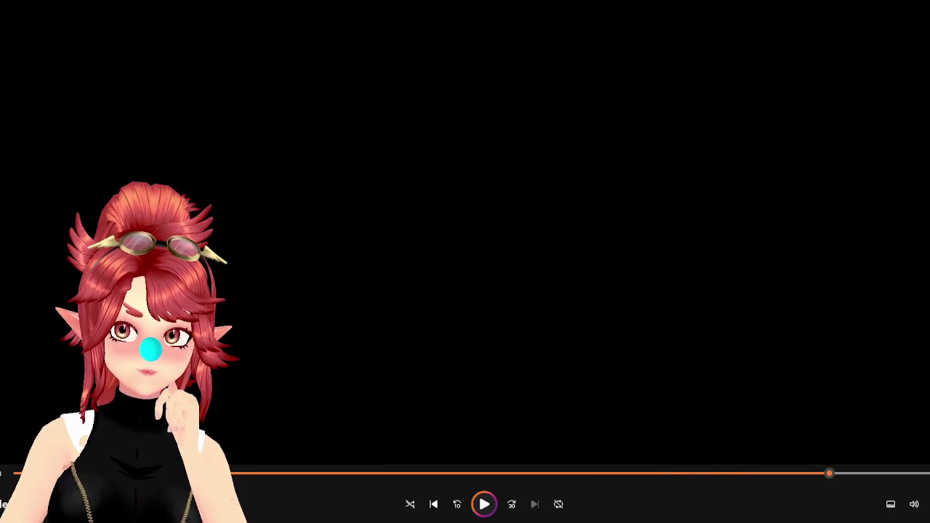
click(800, 455)
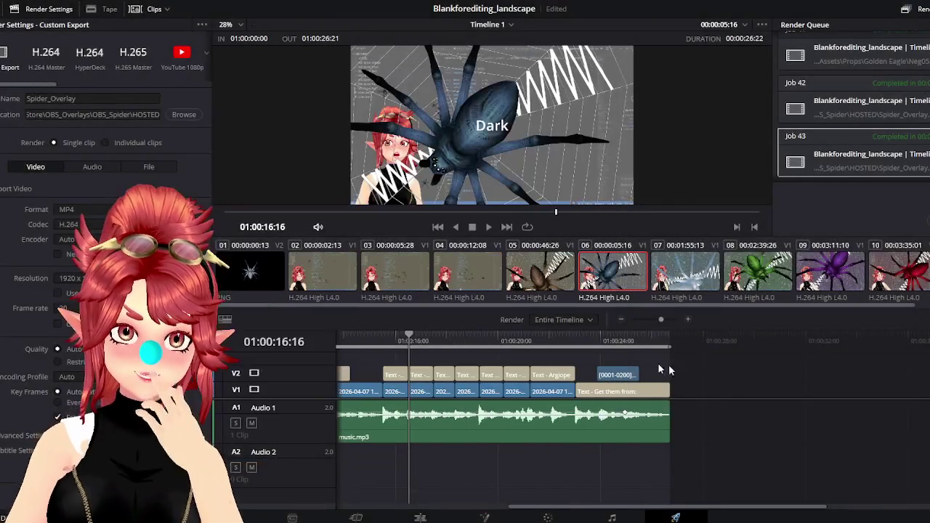
click(575, 340)
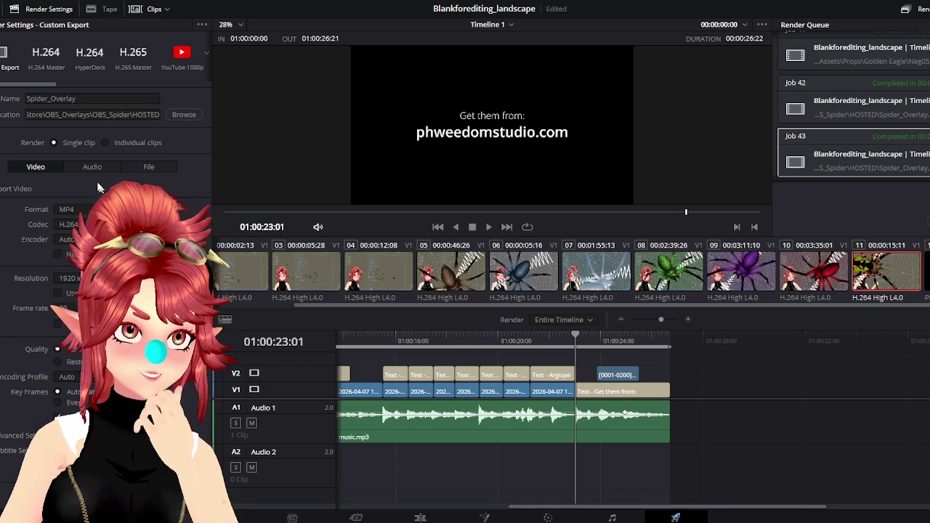
Review the encoder list, advanced settings, and File and Video render settings.
click(65, 239)
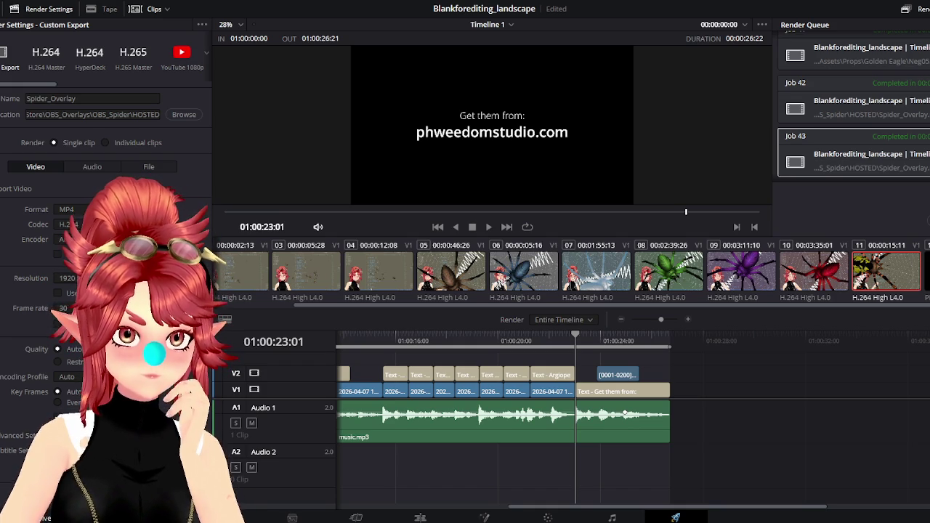
click(11, 436)
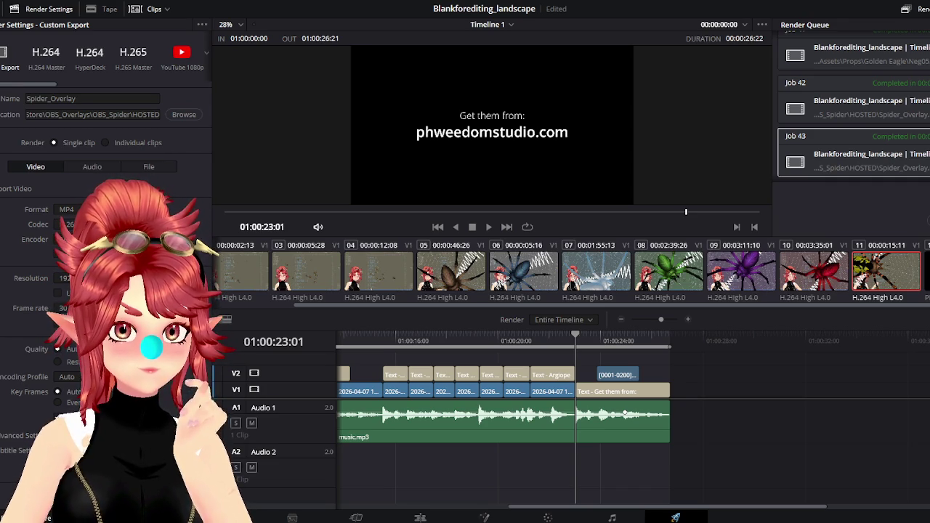
click(146, 168)
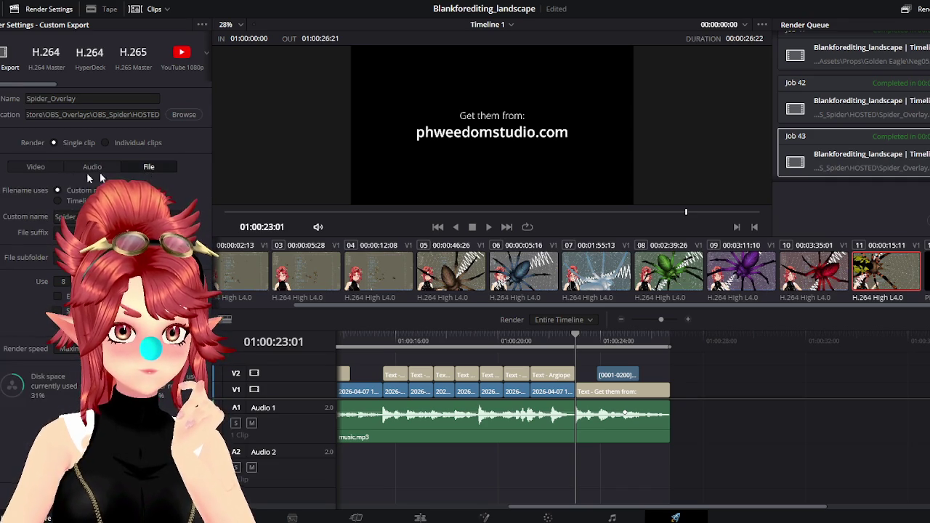
click(34, 168)
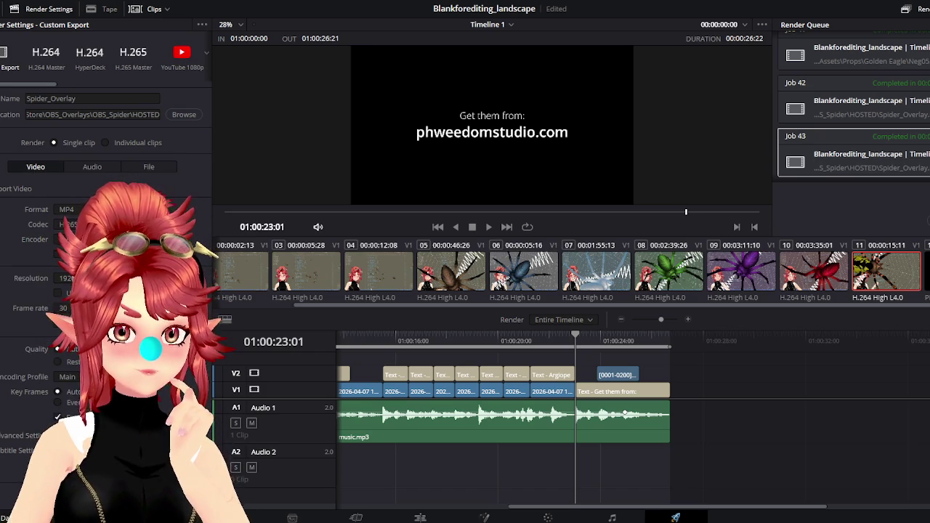
Render Job 44 over the old Spider_Overlay.mp4 and open the new file from HOSTED.
click(577, 302)
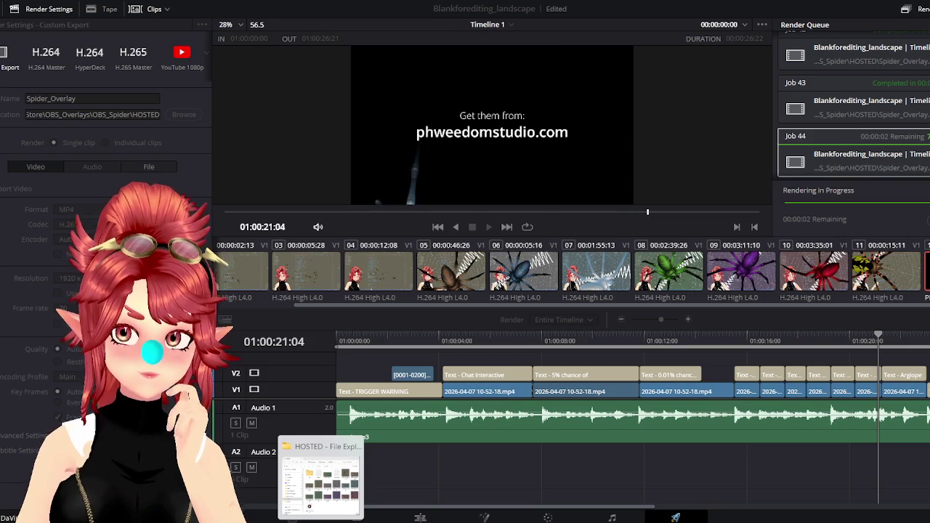
click(320, 479)
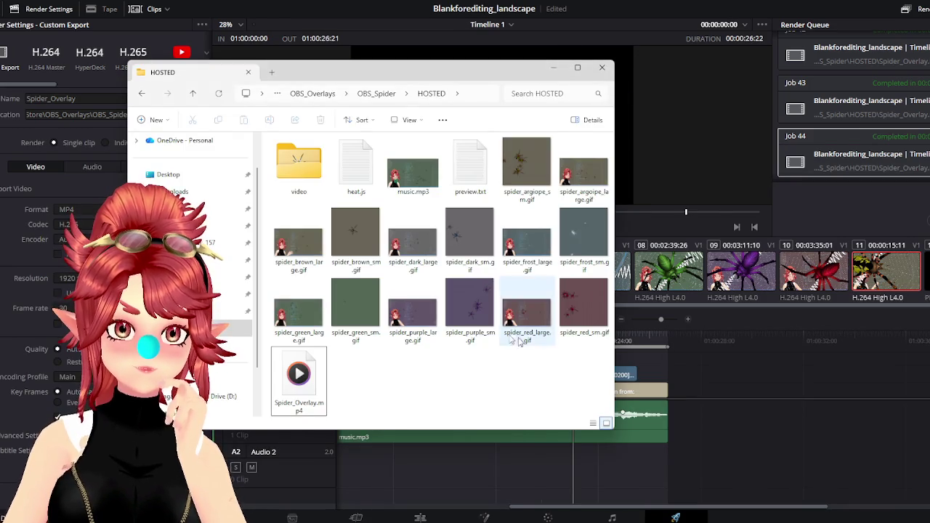
double_click(311, 391)
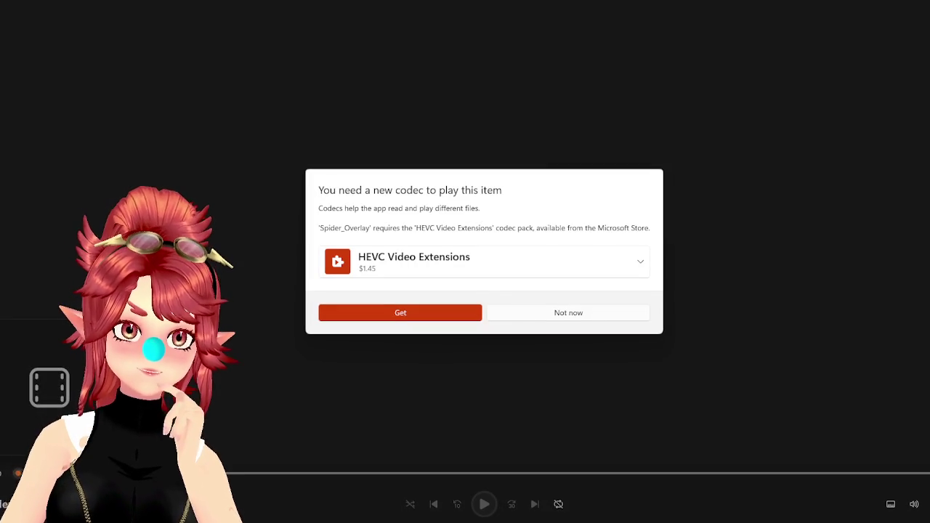
Decline the HEVC codec offer and close Media Player.
click(604, 317)
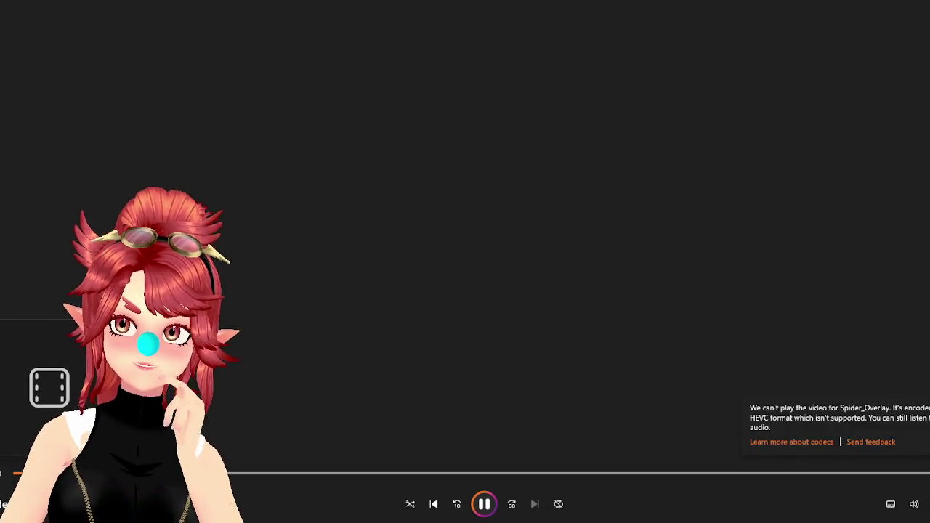
key(alt+F4)
key(alt+F4)
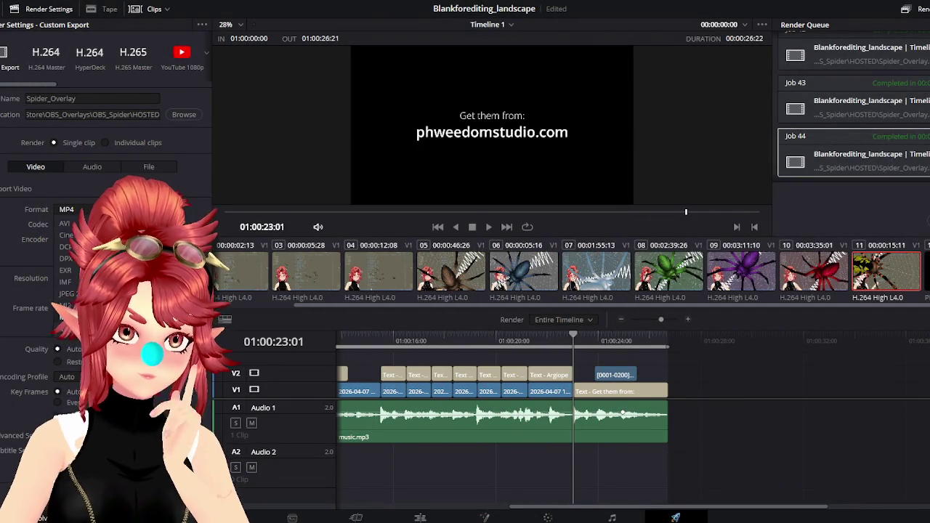
Render Job 45 with H.264, overwriting Spider_Overlay.mp4, and bring up the HOSTED folder.
scroll(72, 262, down, 1)
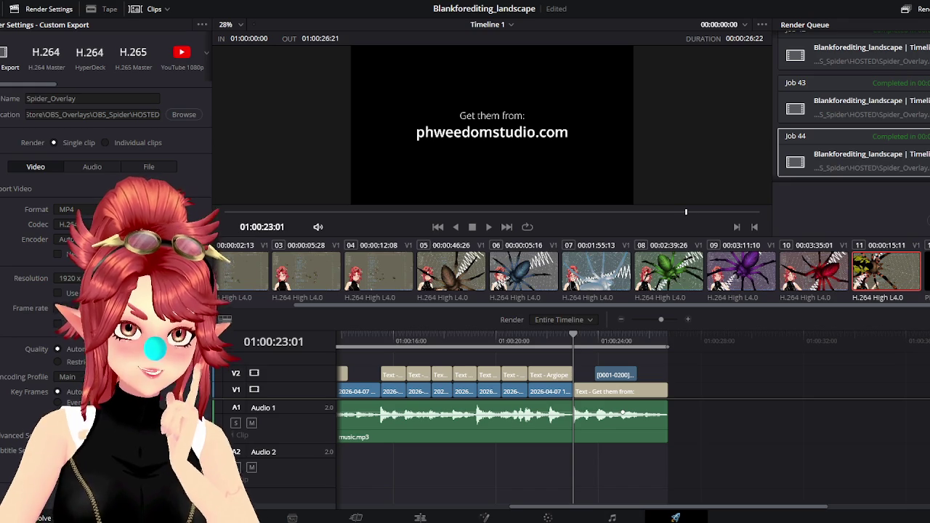
click(575, 301)
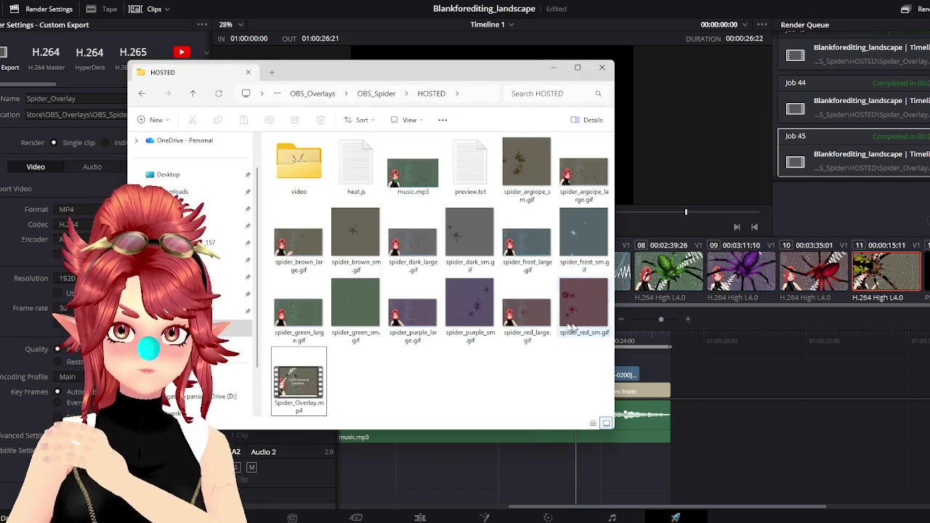
click(311, 387)
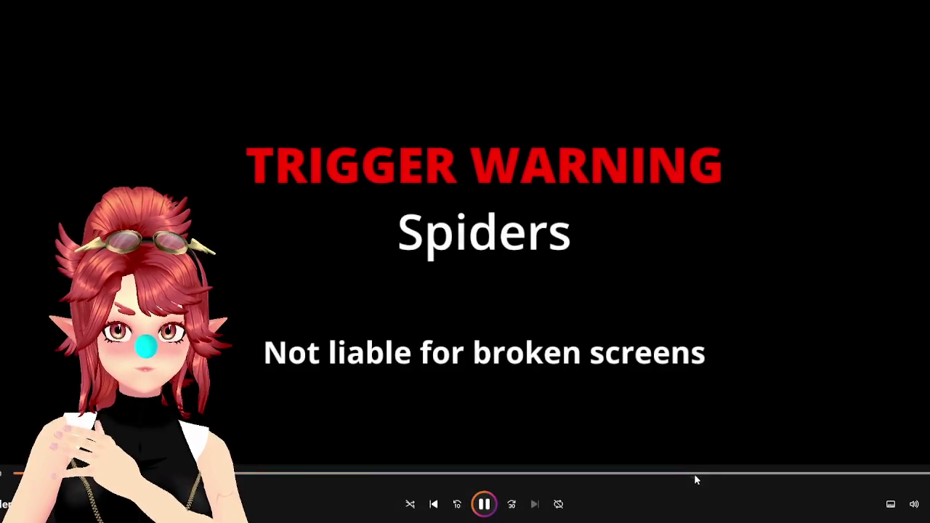
Seek through Spider_Overlay.mp4 to the Argiope scene, then play it from the start.
click(707, 474)
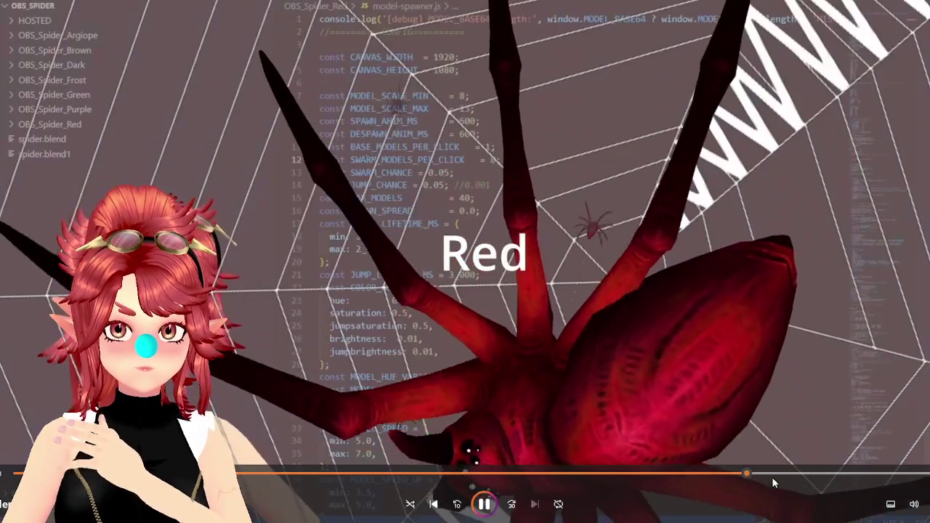
click(771, 477)
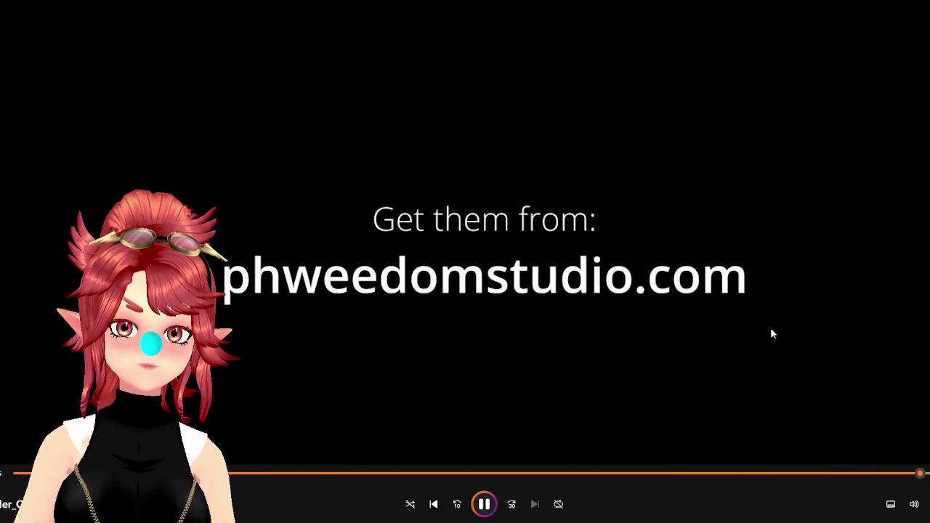
click(490, 507)
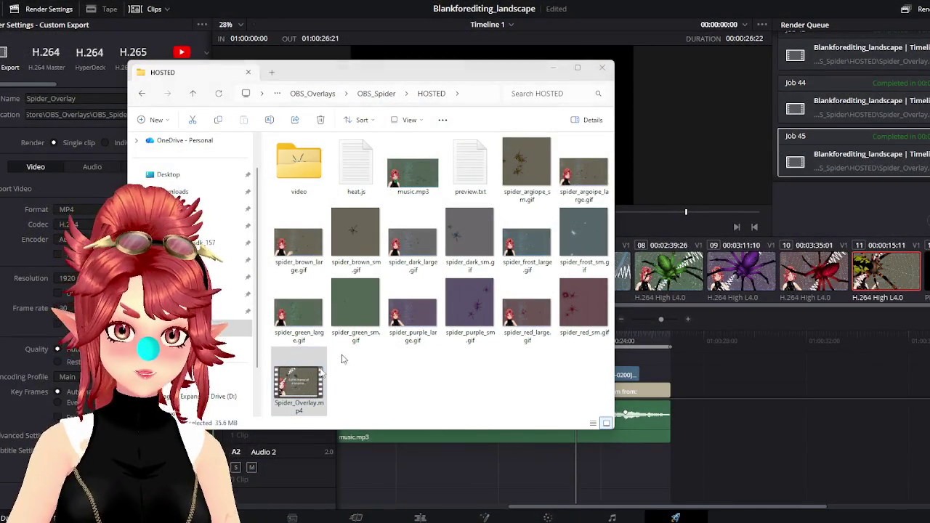
Play the timeline from the start, select all V2 titles forward, and show the Edit page.
click(673, 401)
drag(347, 342, 356, 344)
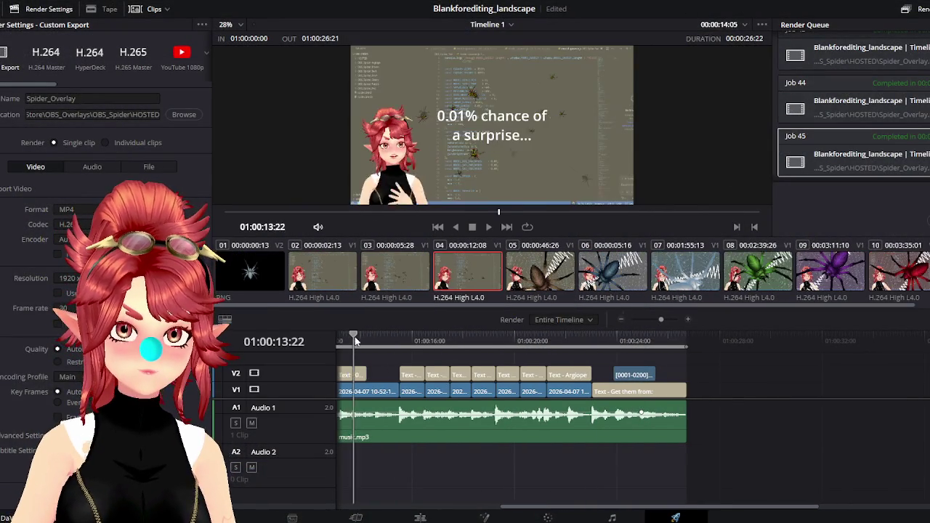
key(Home)
key(space)
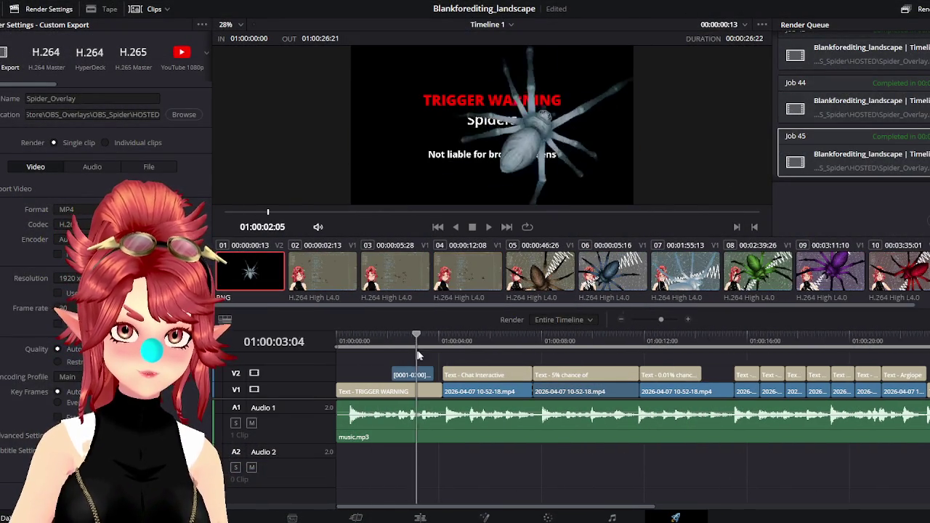
key(y)
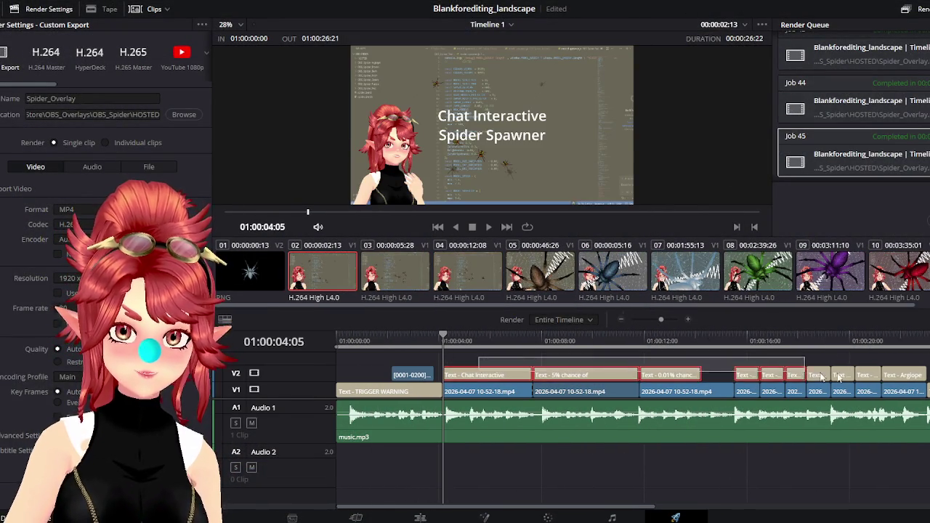
scroll(845, 136, up, 3)
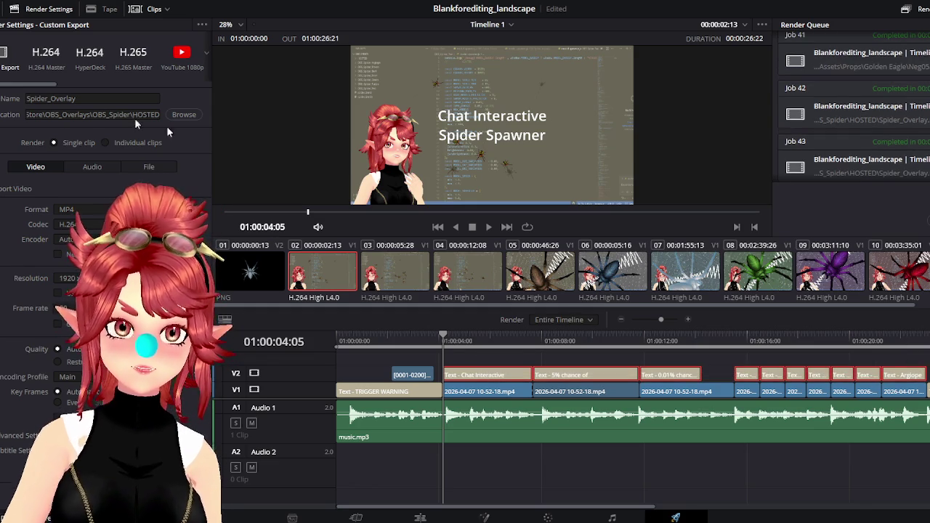
click(420, 517)
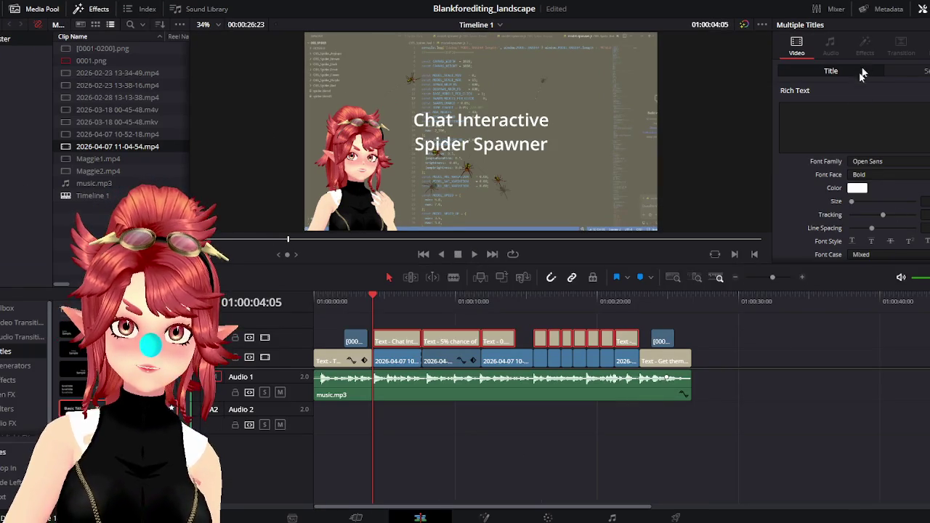
Give the selected V2 titles a thin stroke coloured #1e1818.
scroll(799, 231, down, 3)
scroll(810, 226, down, 3)
scroll(812, 214, down, 3)
scroll(815, 207, down, 2)
scroll(815, 205, up, 5)
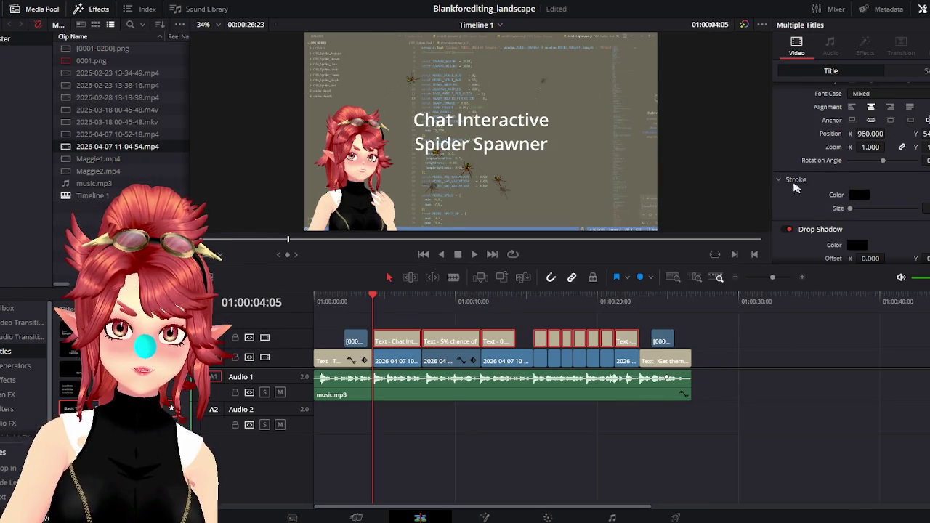
drag(852, 212, 862, 213)
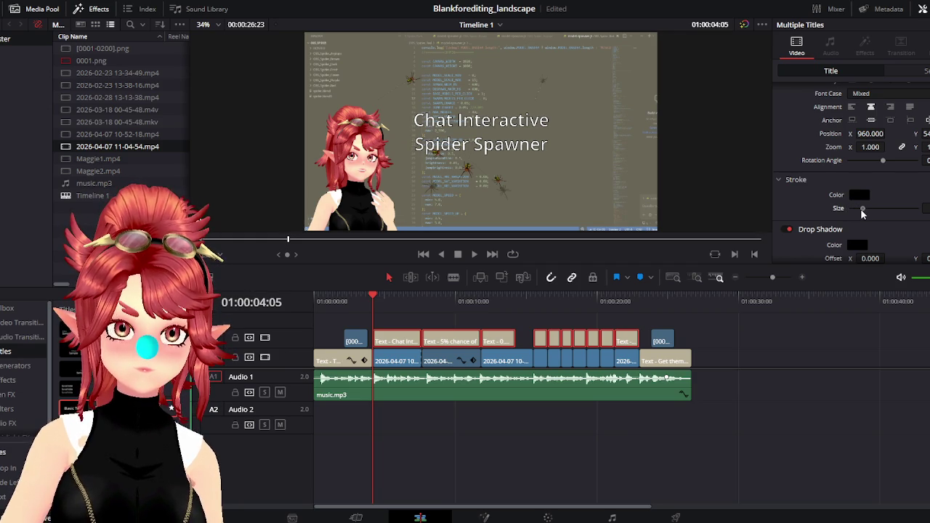
click(860, 199)
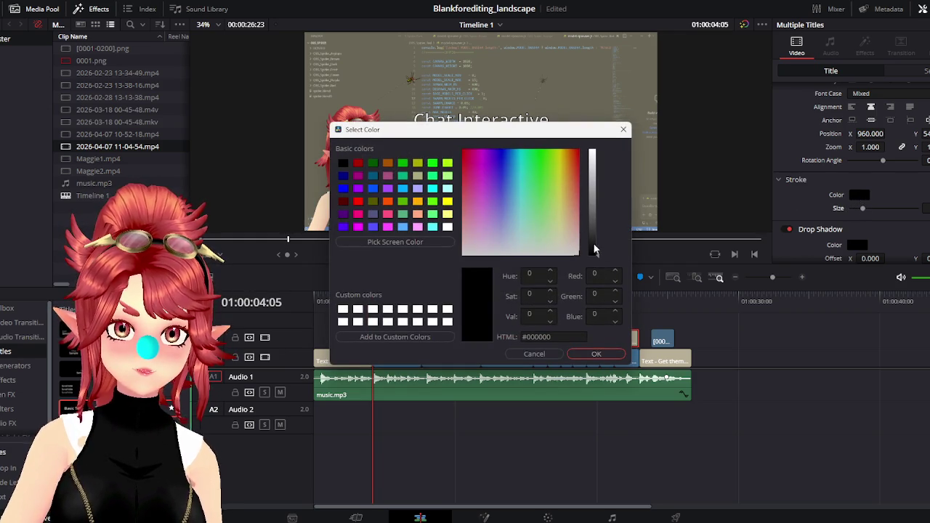
drag(594, 249, 585, 240)
click(596, 355)
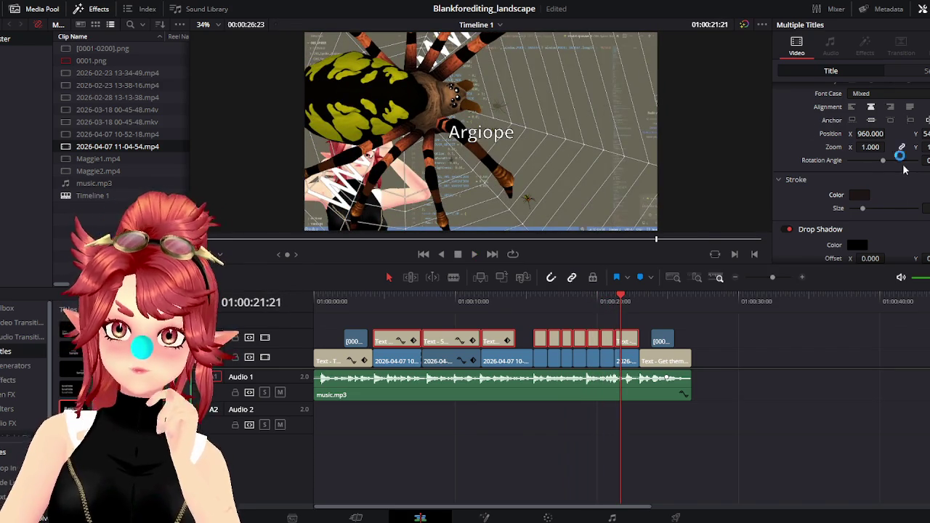
scroll(871, 160, up, 2)
scroll(828, 176, up, 3)
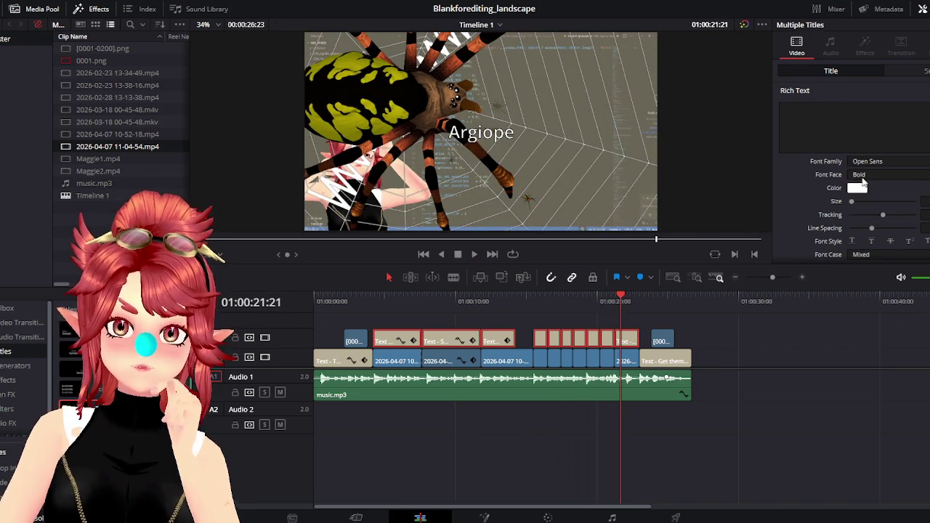
Change the V2 titles' font face to Open Sans Extrabold.
click(861, 179)
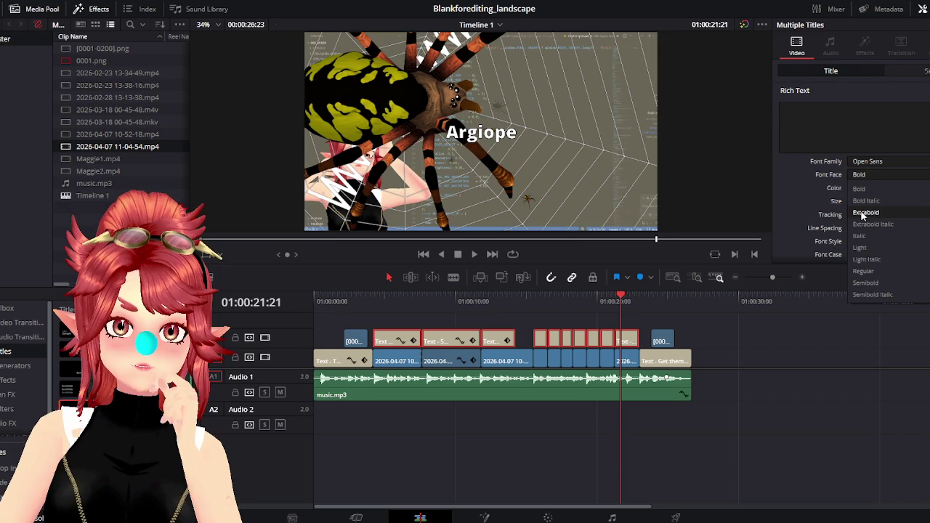
click(862, 213)
click(365, 300)
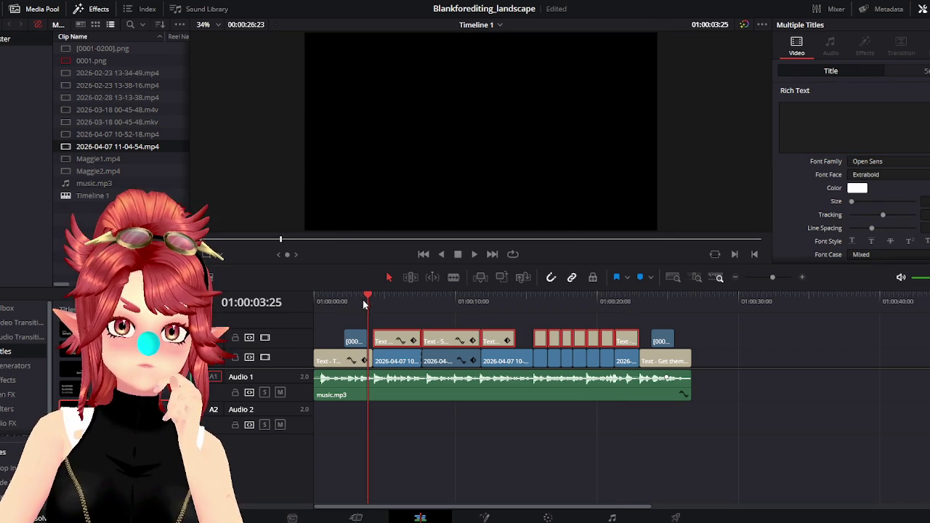
Scrub and play the timeline past the Dark spider title to the phweedomstudio.com end card.
click(397, 298)
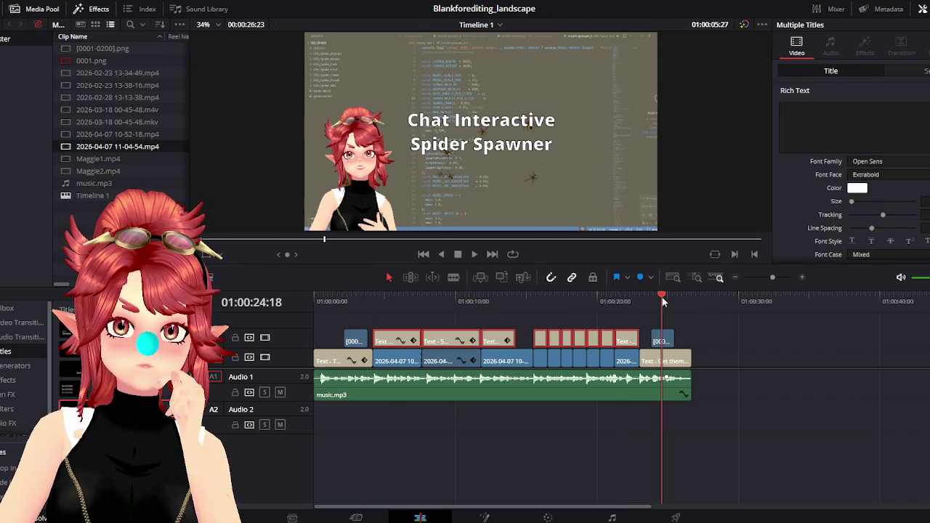
click(661, 297)
drag(350, 298, 457, 309)
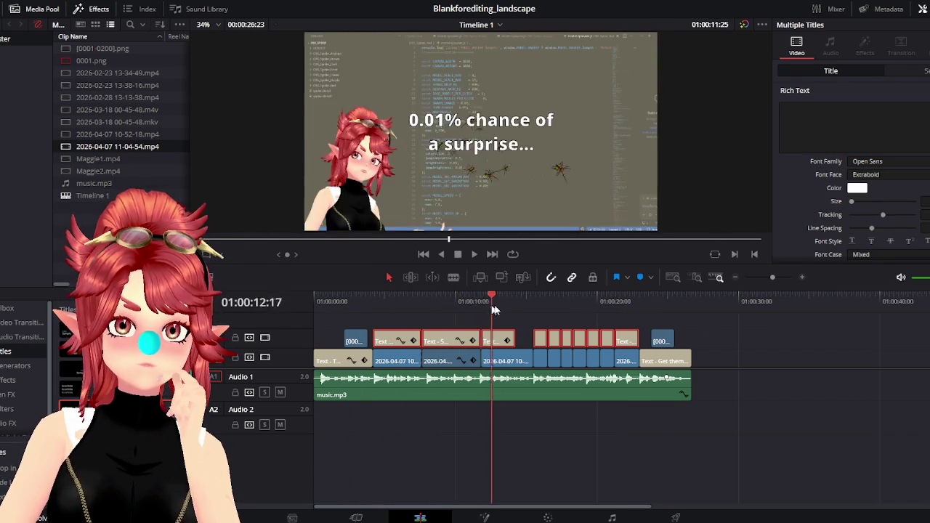
drag(457, 309, 542, 303)
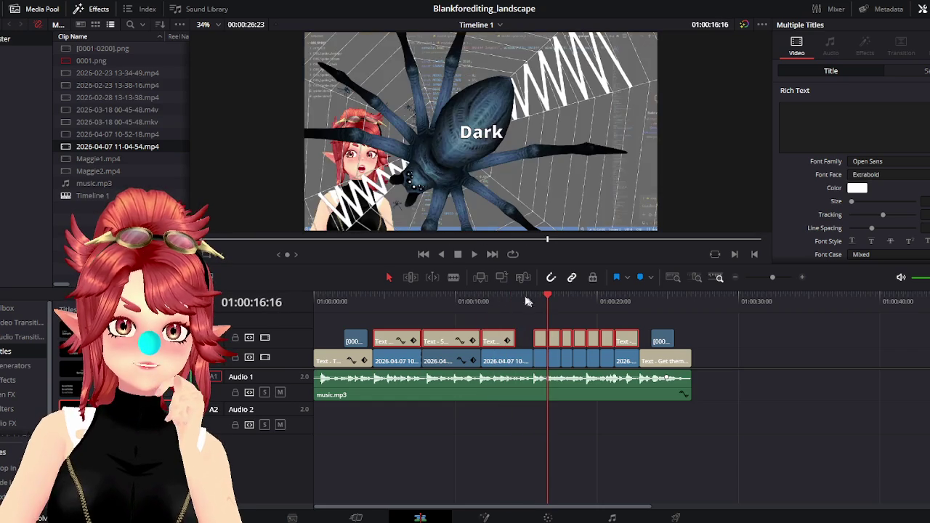
click(473, 254)
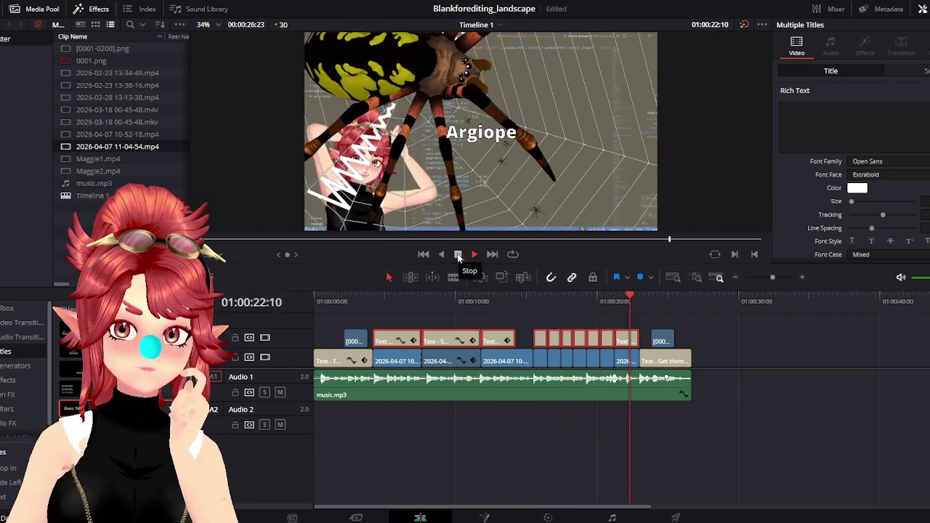
click(458, 254)
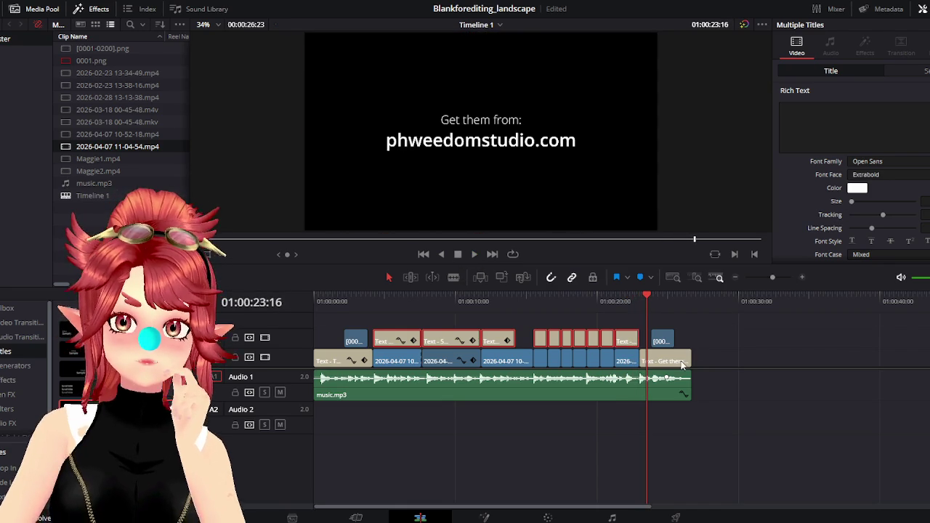
Set the phweedomstudio.com line of the closing Get them from title to Extrabold.
click(683, 361)
click(626, 342)
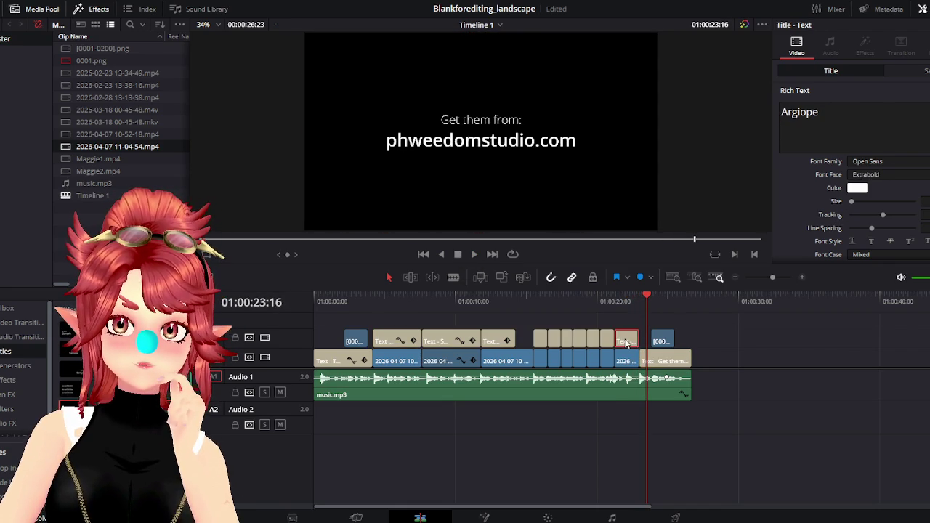
click(675, 361)
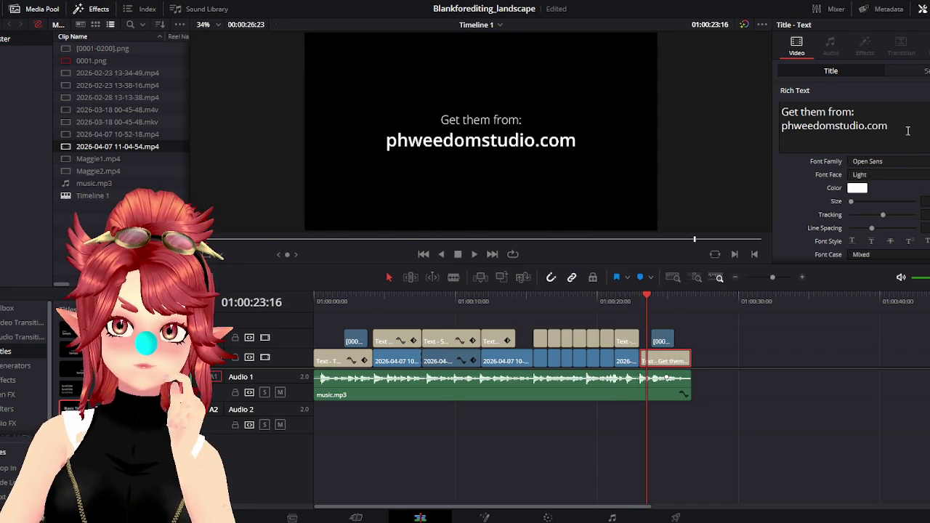
key(shift+Home)
click(887, 175)
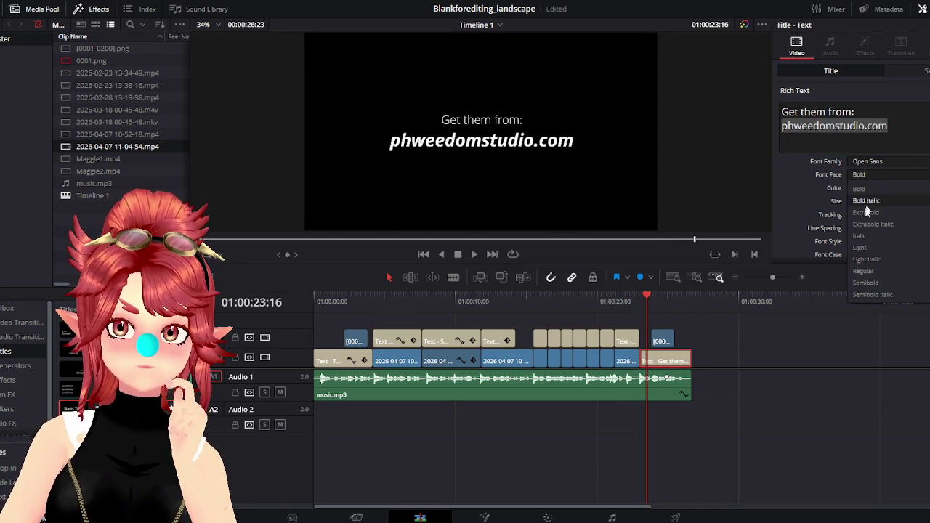
click(865, 212)
Set the word Spiders in the TRIGGER WARNING title to Extrabold after previewing Bold Italic.
click(332, 303)
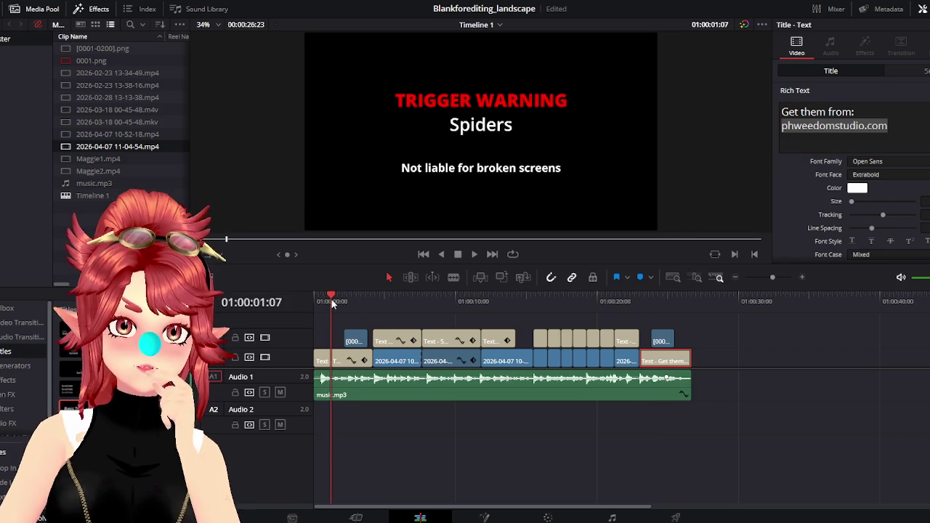
click(333, 362)
drag(821, 127, 774, 120)
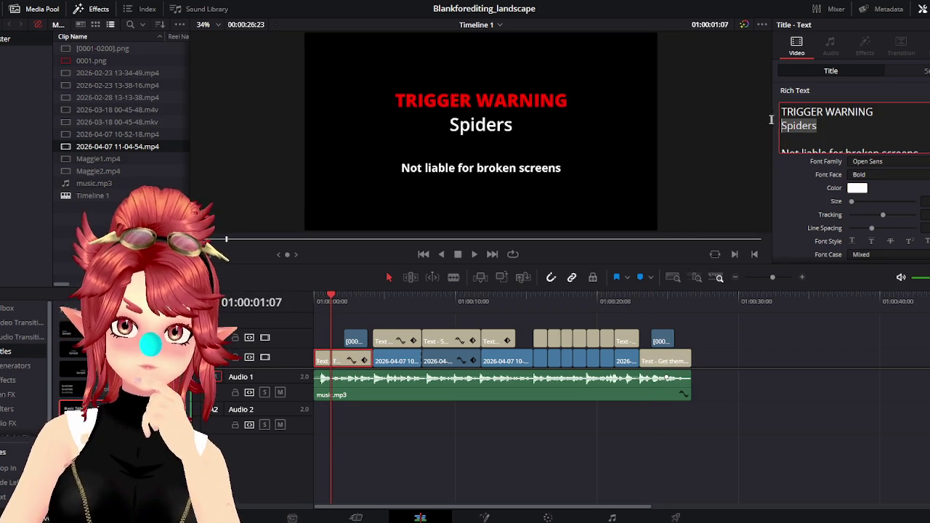
click(881, 175)
click(866, 201)
click(868, 175)
click(866, 212)
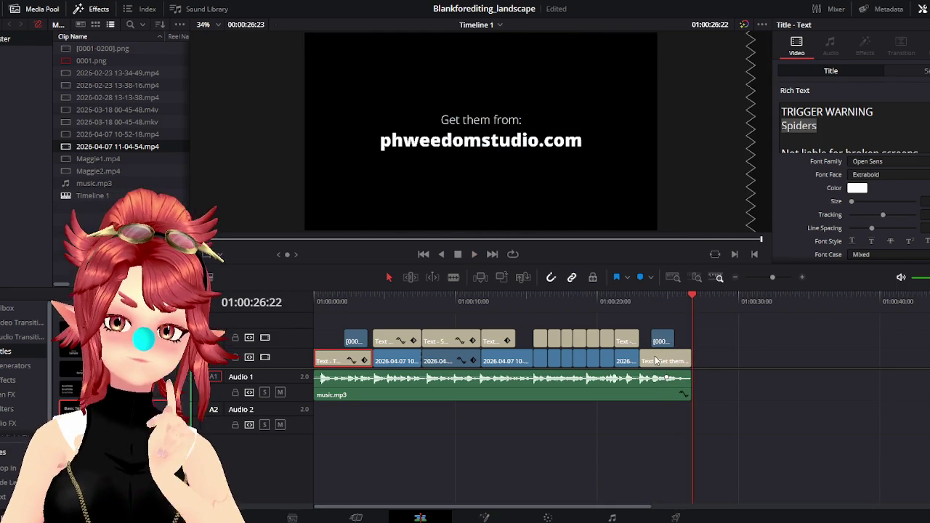
Queue Spider_Overlay on the Deliver page, replace the existing file, and render all.
click(893, 136)
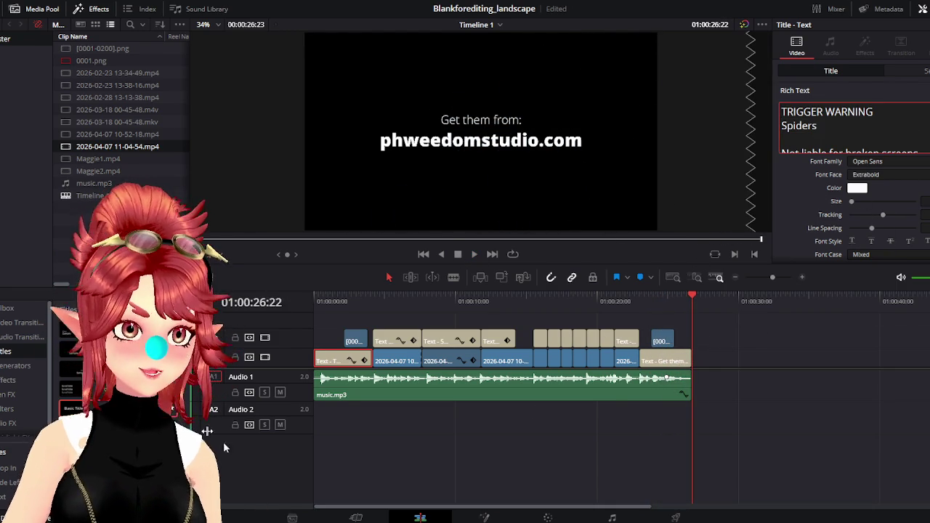
click(675, 518)
click(109, 501)
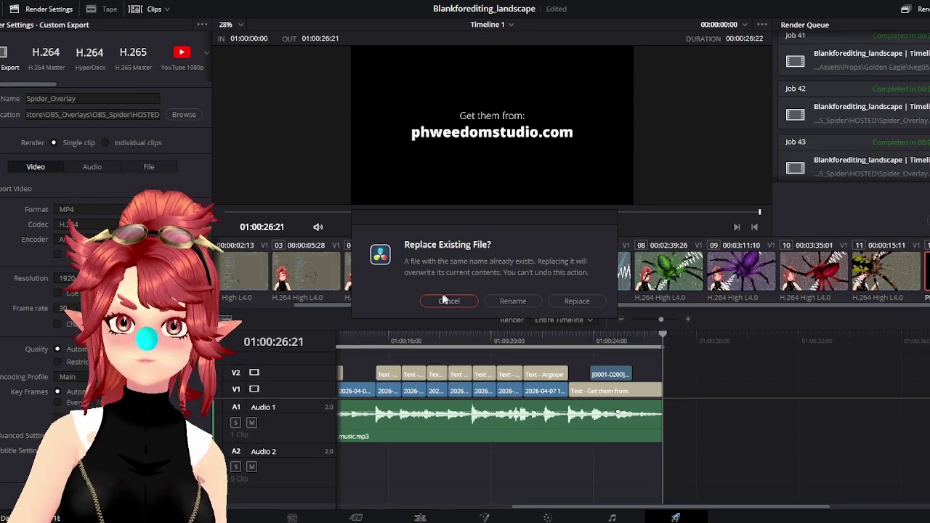
click(577, 301)
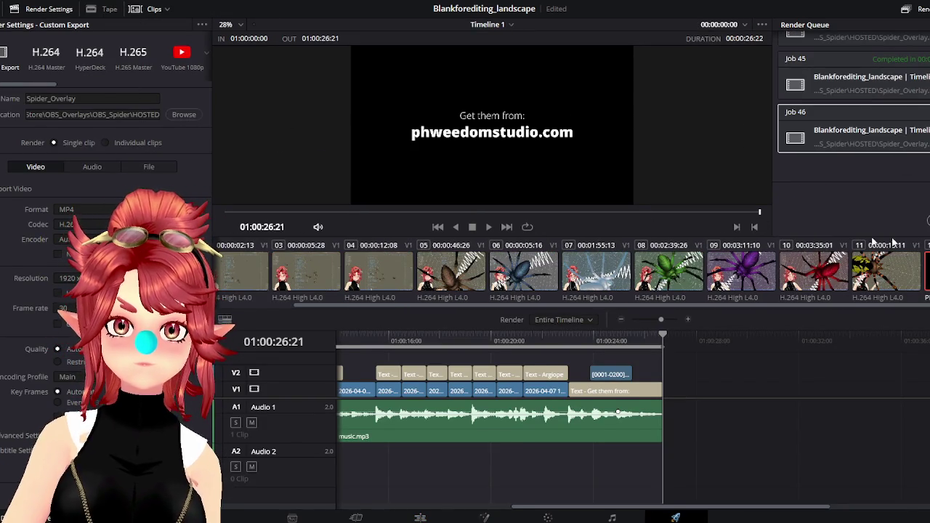
click(926, 221)
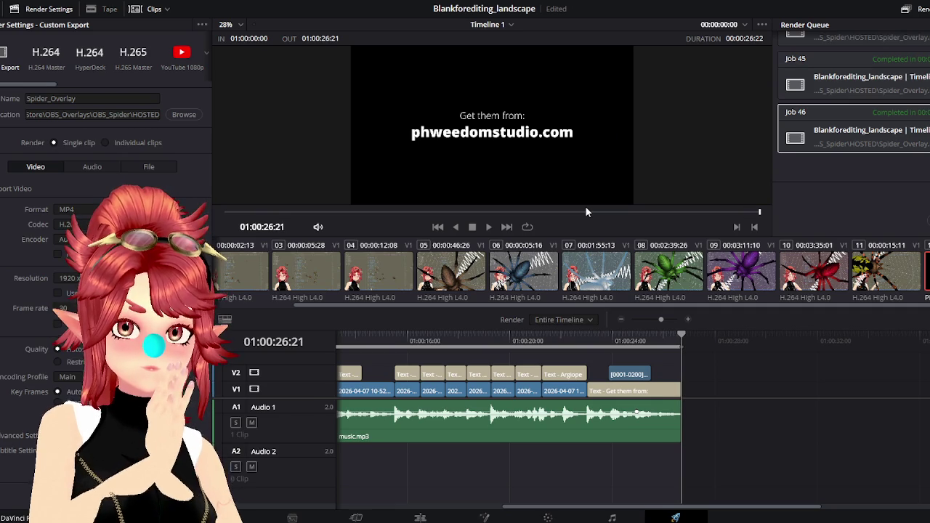
Scrub the opening seconds of the timeline back to the trigger warning frame.
drag(642, 510, 414, 480)
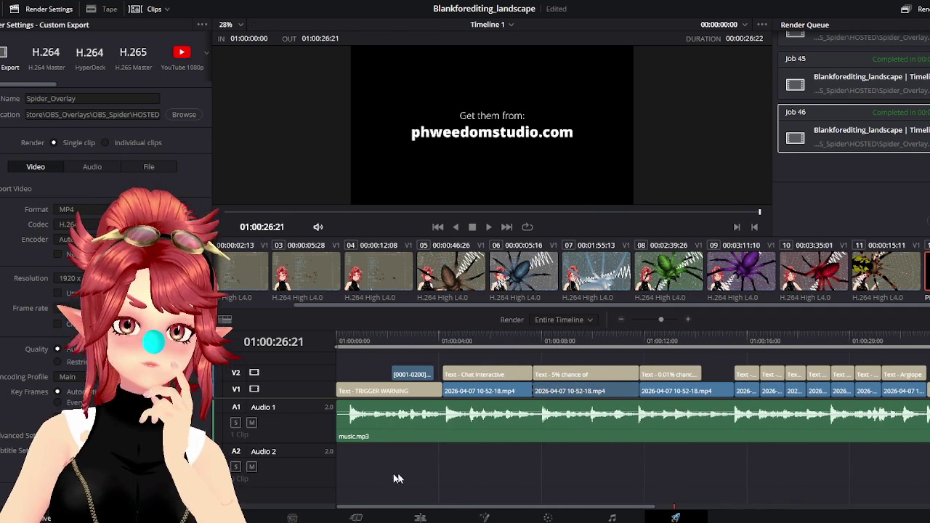
drag(406, 337, 474, 345)
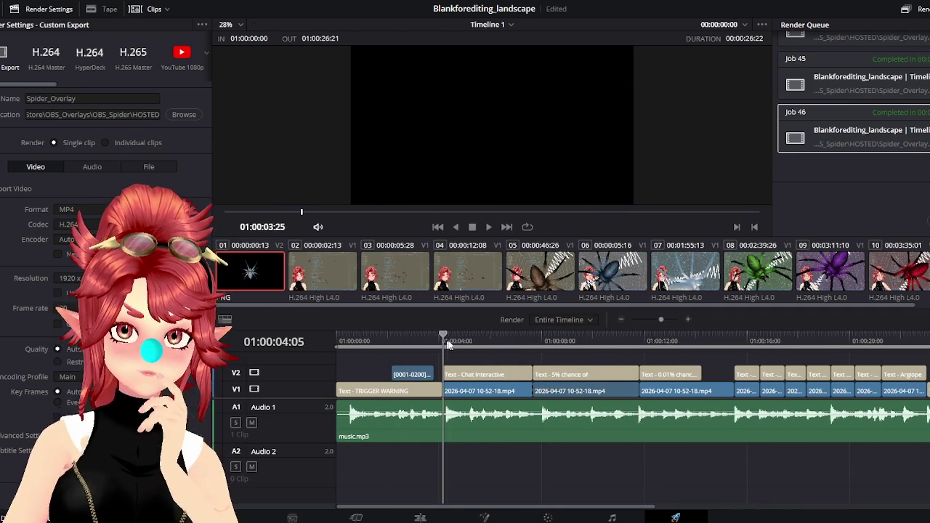
drag(474, 344, 477, 344)
click(374, 340)
Turn on Use vertical resolution in Project Settings and save.
click(44, 2)
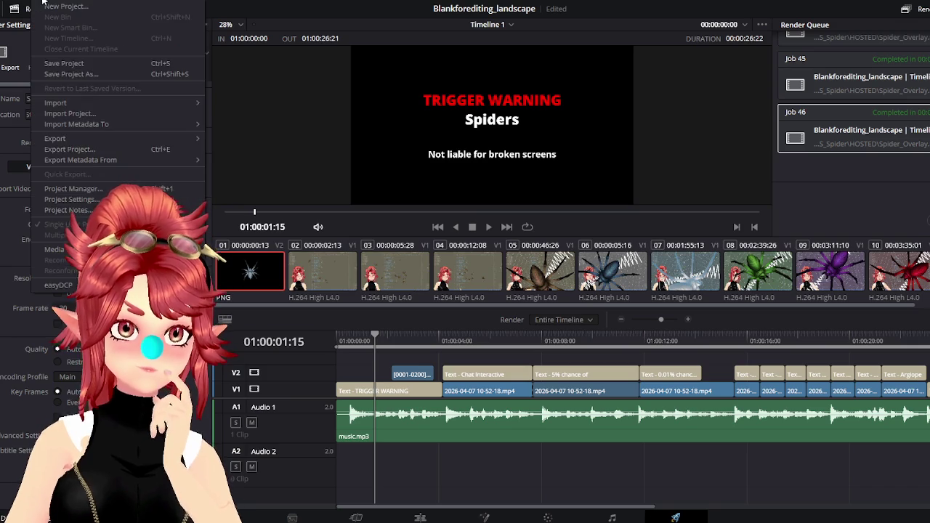
click(87, 199)
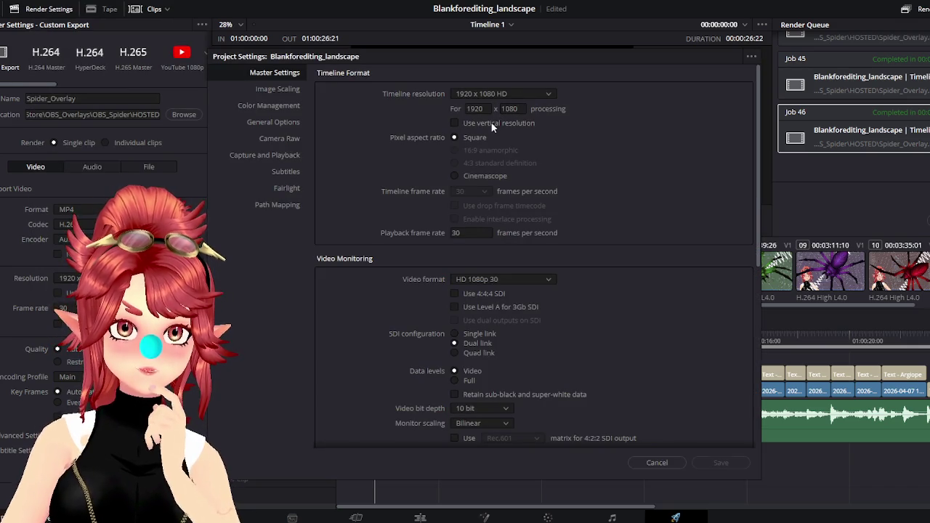
click(713, 460)
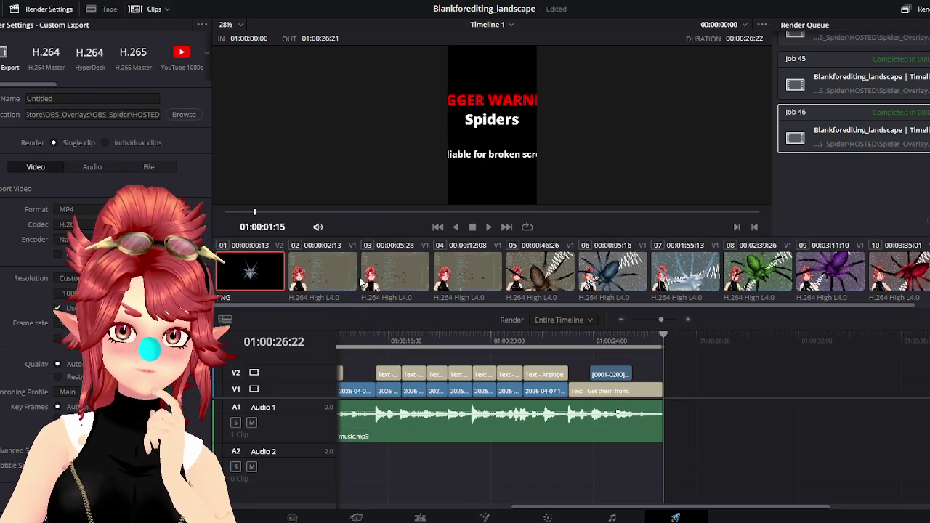
Play the timeline opening in portrait format, stopping on the cropped trigger warning title.
key(Home)
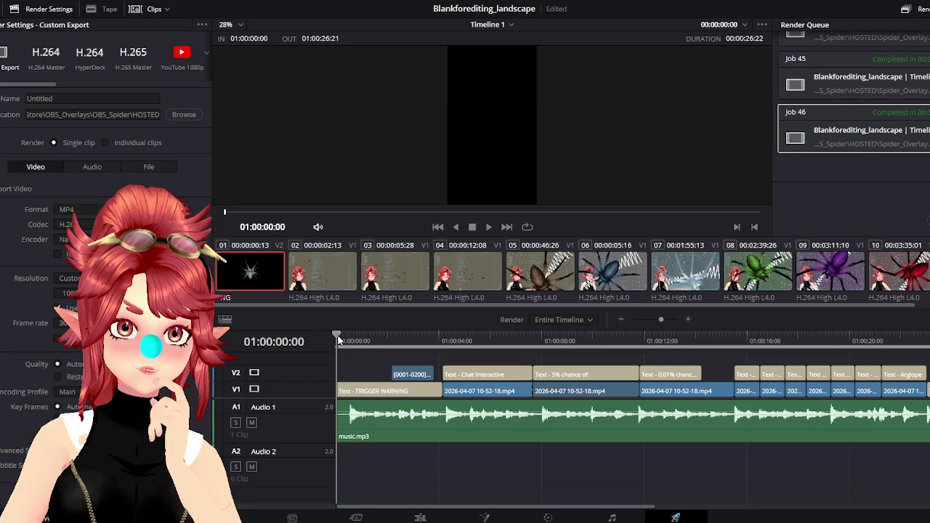
key(space)
key(space)
click(379, 391)
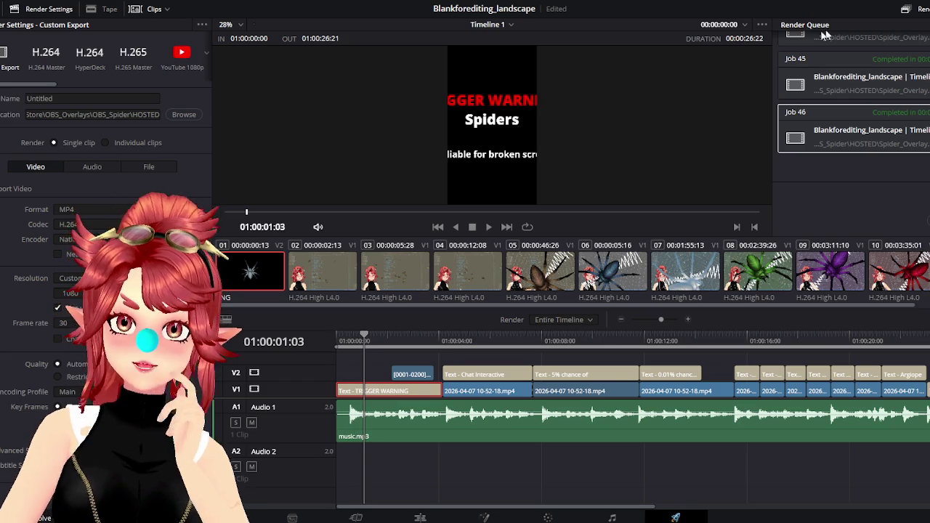
scroll(858, 108, up, 2)
key(shift+4)
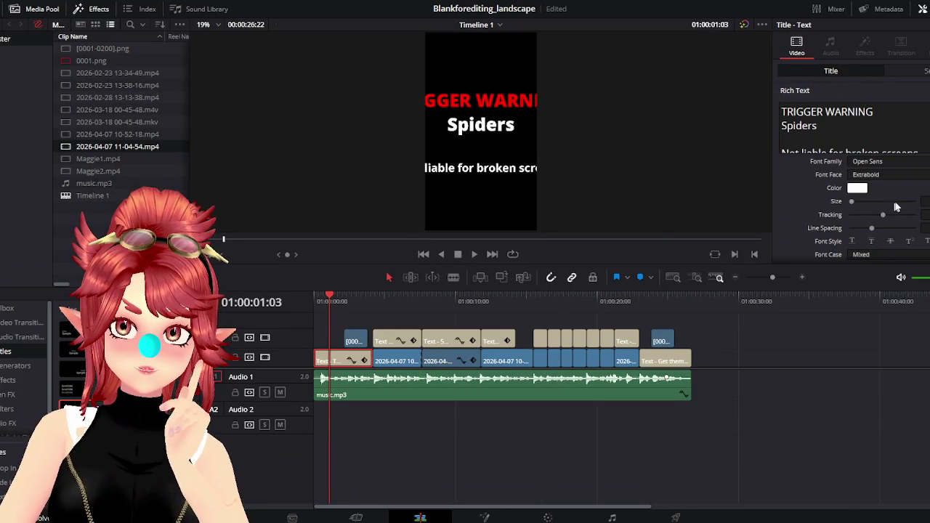
Reduce the TRIGGER WARNING text Size in the Inspector and play the intro to confirm it fits.
drag(851, 201, 850, 201)
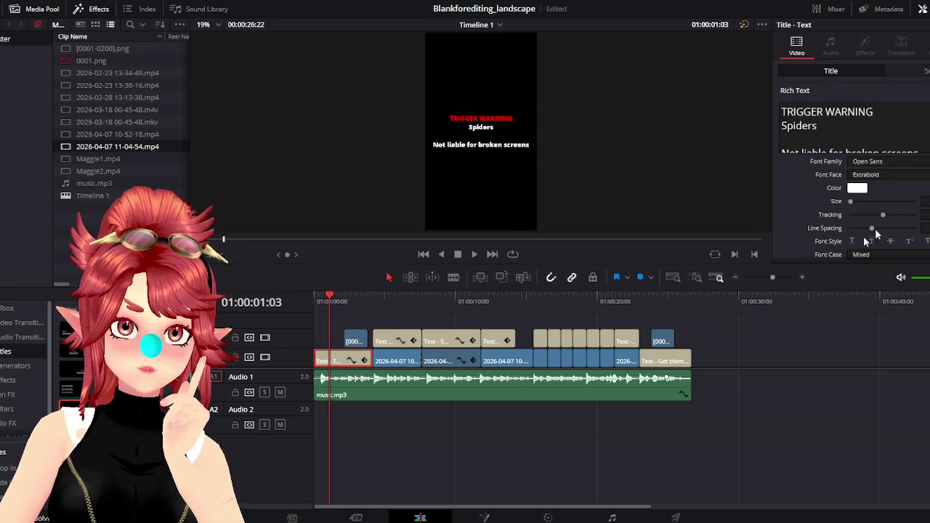
click(472, 255)
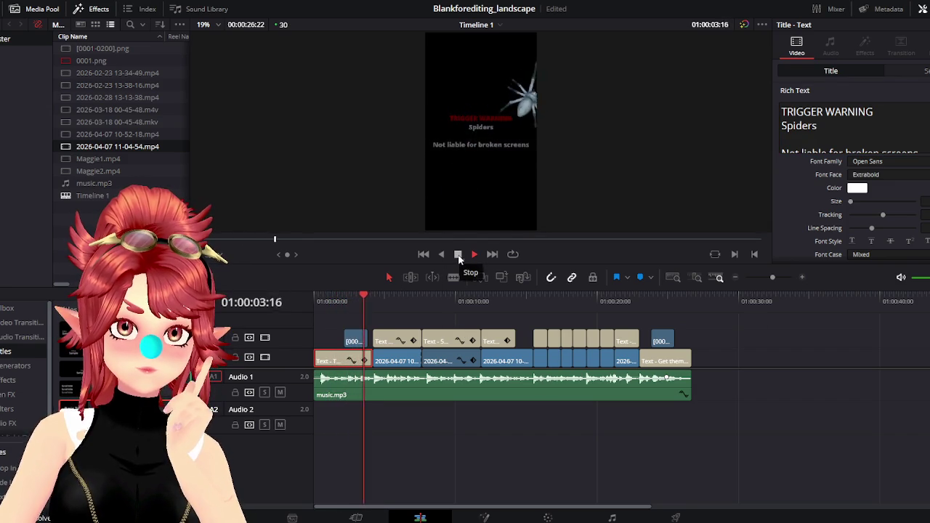
click(344, 297)
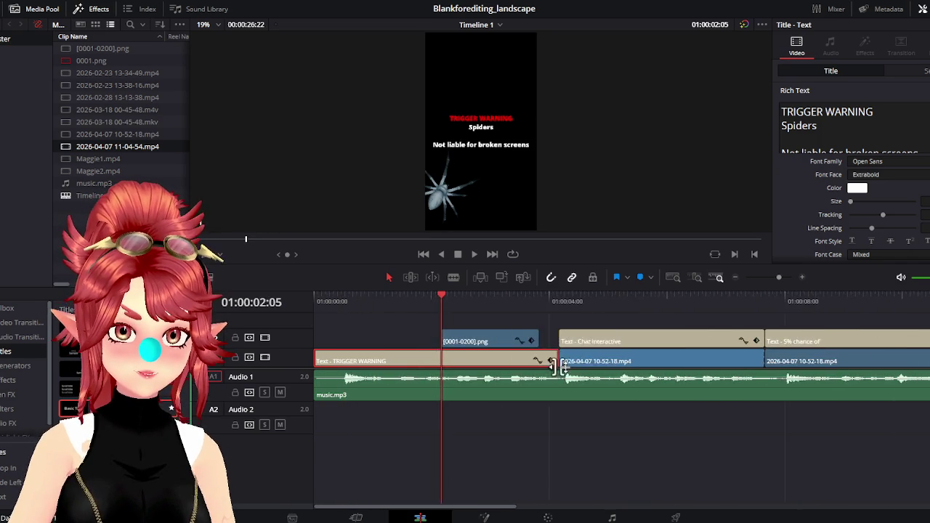
Select the [0001-0200].png spider clip and step to its Position keyframe.
scroll(384, 341, up, 5)
click(668, 344)
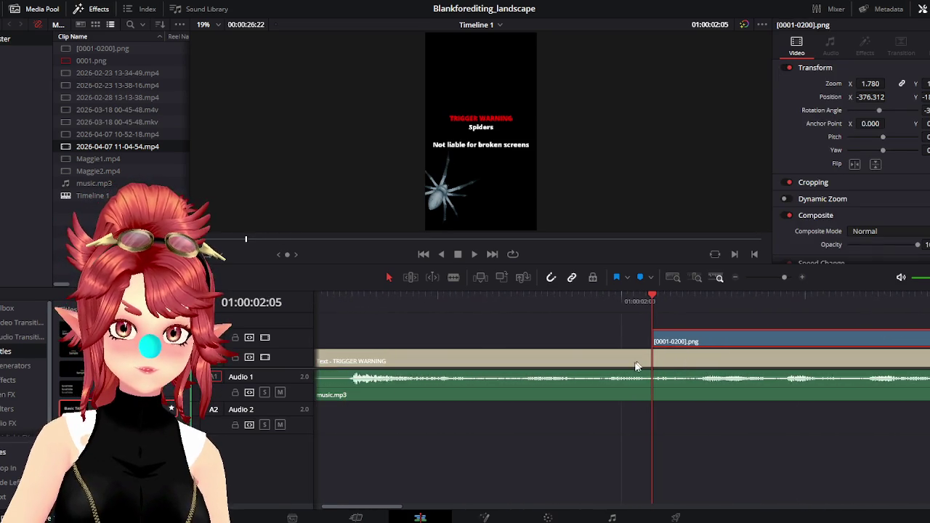
mouse_move(649, 304)
mouse_down()
mouse_move(656, 312)
mouse_move(634, 313)
mouse_move(651, 320)
mouse_move(576, 340)
mouse_up()
mouse_move(652, 304)
mouse_down()
mouse_move(583, 299)
mouse_move(661, 313)
mouse_up()
click(662, 343)
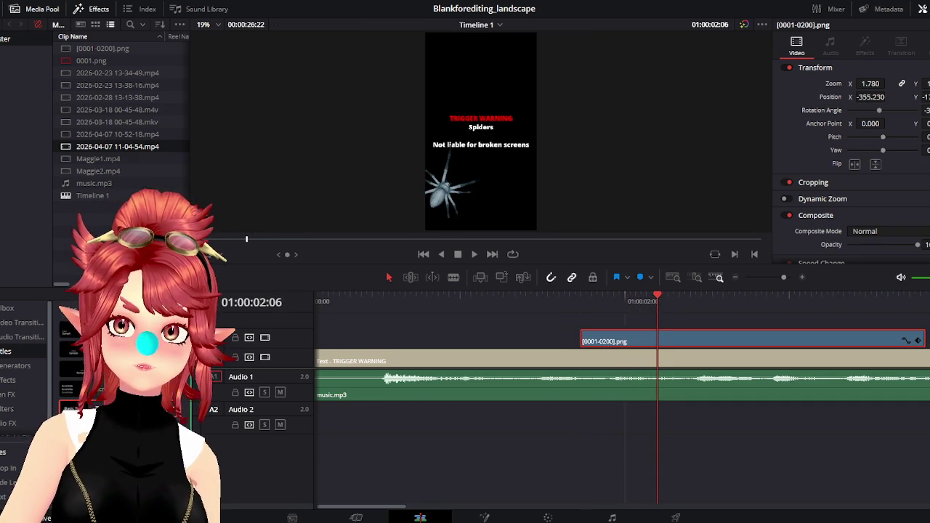
key(Left)
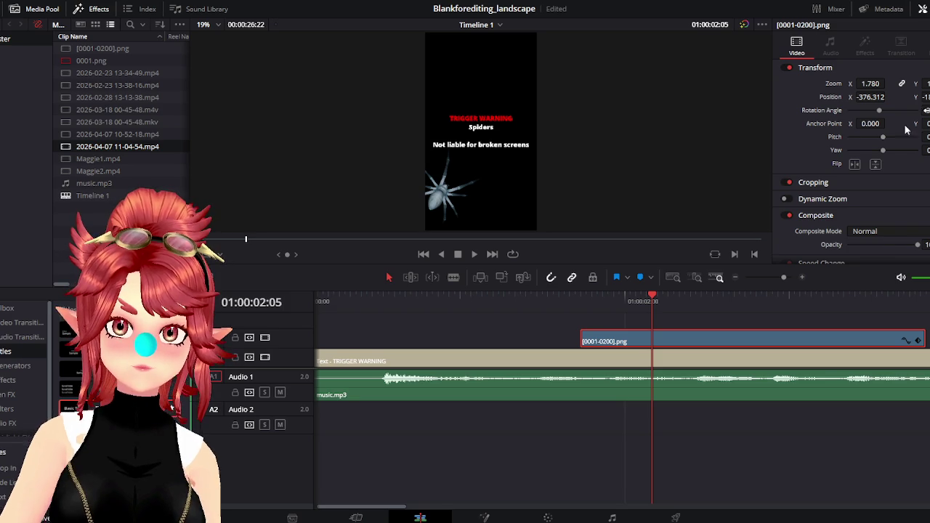
drag(652, 300, 583, 303)
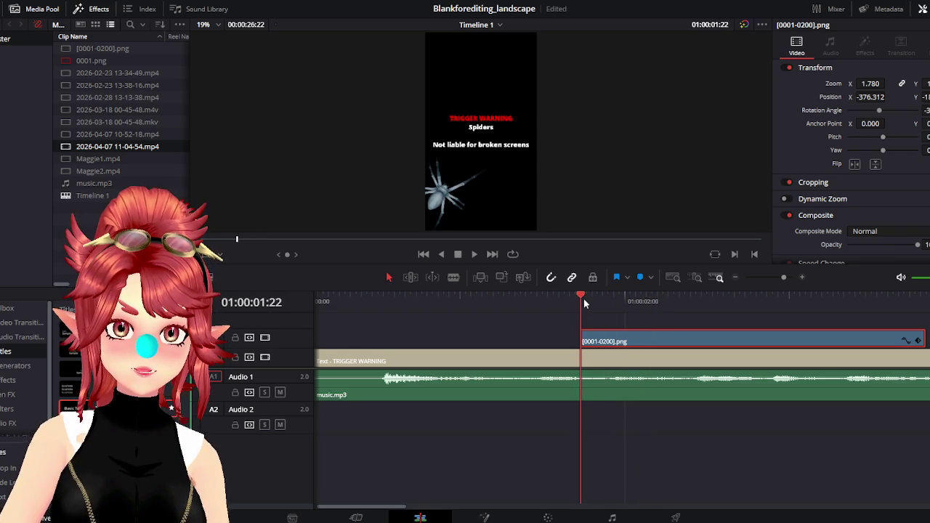
click(653, 300)
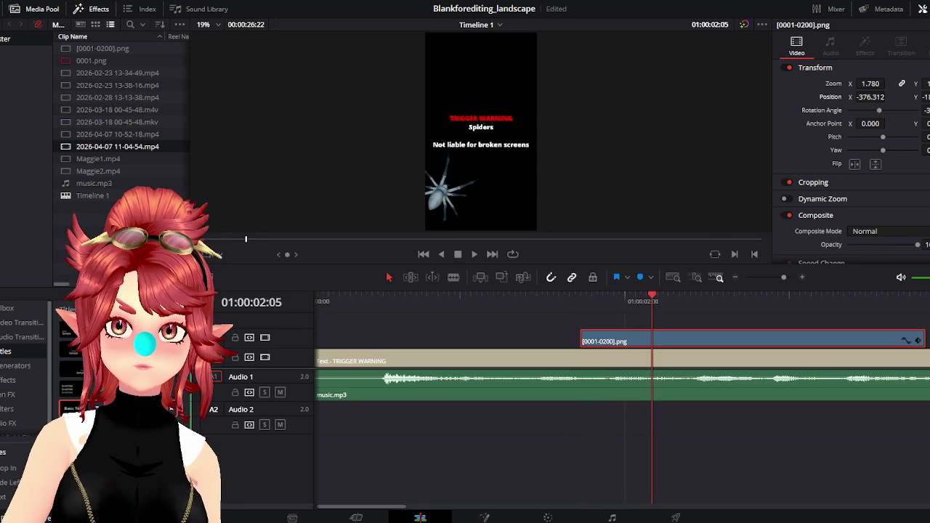
mouse_move(662, 316)
mouse_down()
mouse_move(613, 300)
mouse_move(728, 299)
mouse_move(580, 300)
mouse_up()
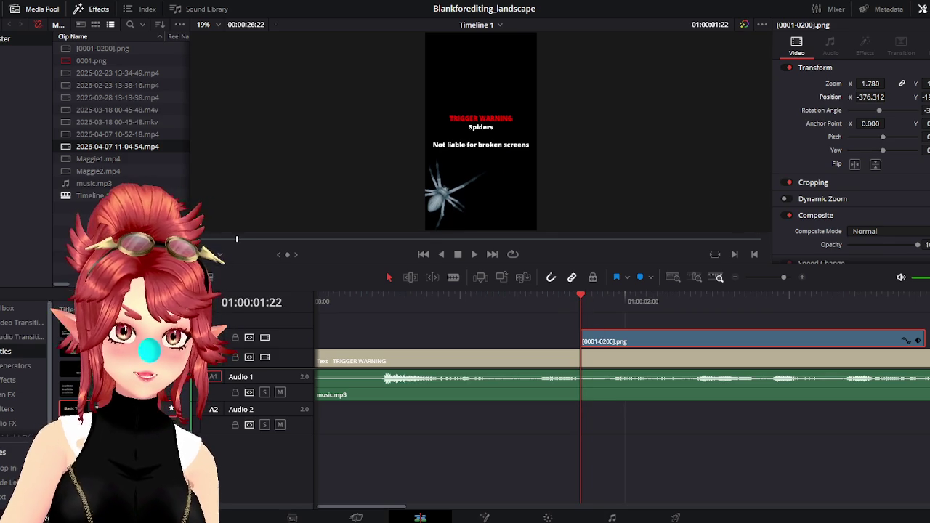
Drag Position X to start the spider further left off frame, then play the crossing.
drag(871, 97, 835, 97)
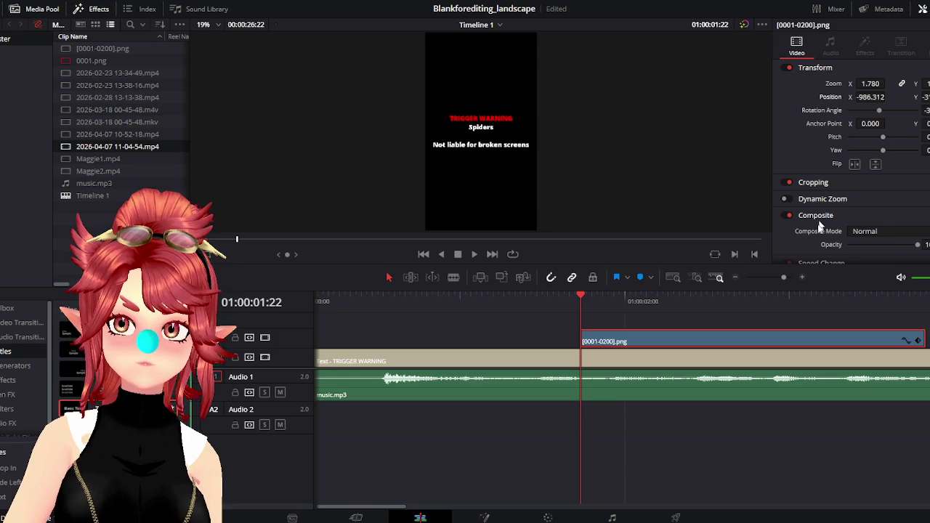
drag(578, 298, 542, 298)
click(473, 255)
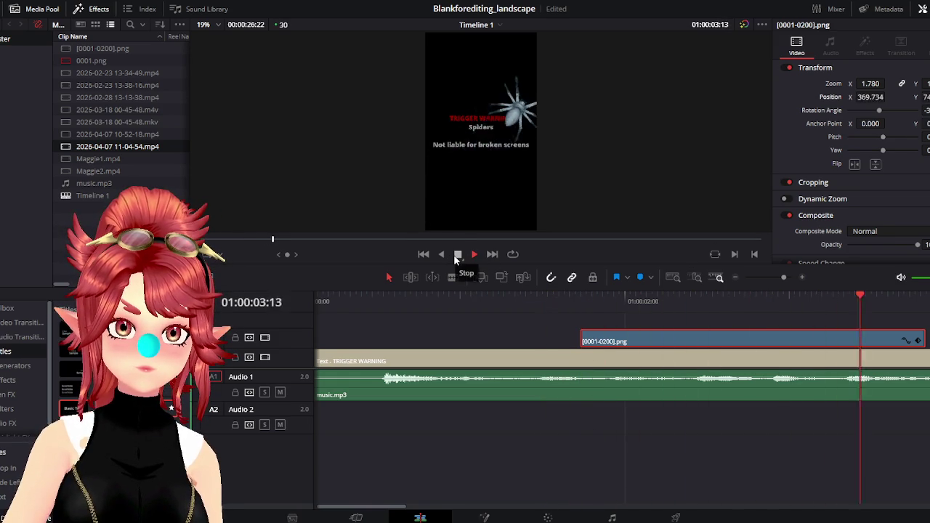
click(455, 257)
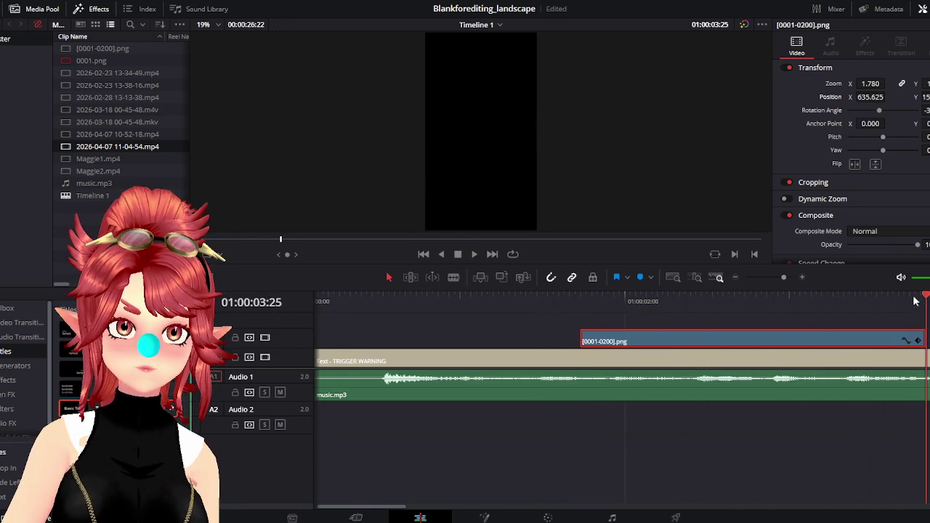
Check the end of the spider clip, trying then restoring a longer length, and return to the start.
drag(405, 510, 457, 508)
mouse_move(528, 302)
mouse_down()
mouse_move(475, 297)
mouse_move(544, 300)
mouse_up()
mouse_move(550, 338)
mouse_down()
mouse_move(585, 340)
mouse_move(544, 339)
mouse_up()
mouse_move(535, 301)
mouse_down()
mouse_move(494, 298)
mouse_move(534, 299)
mouse_up()
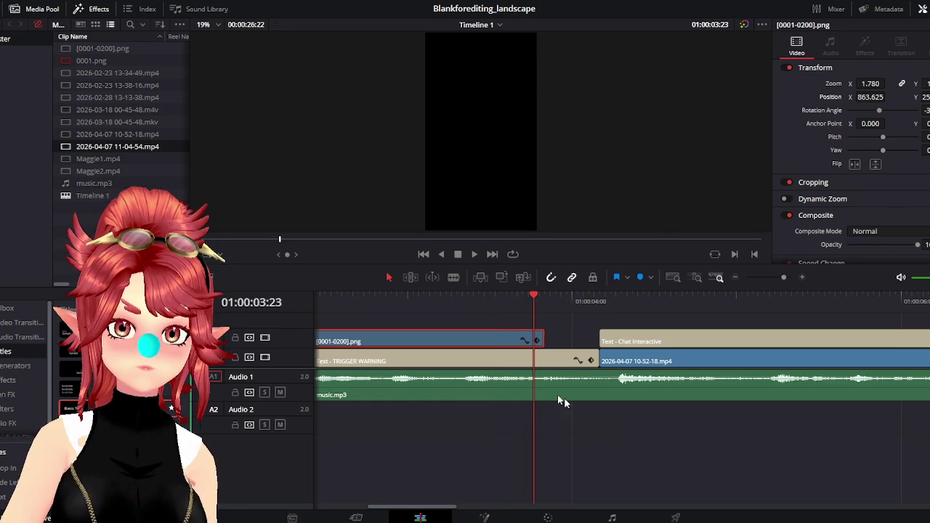
scroll(557, 430, right, 3)
scroll(560, 457, left, 4)
scroll(491, 404, down, 2)
click(362, 301)
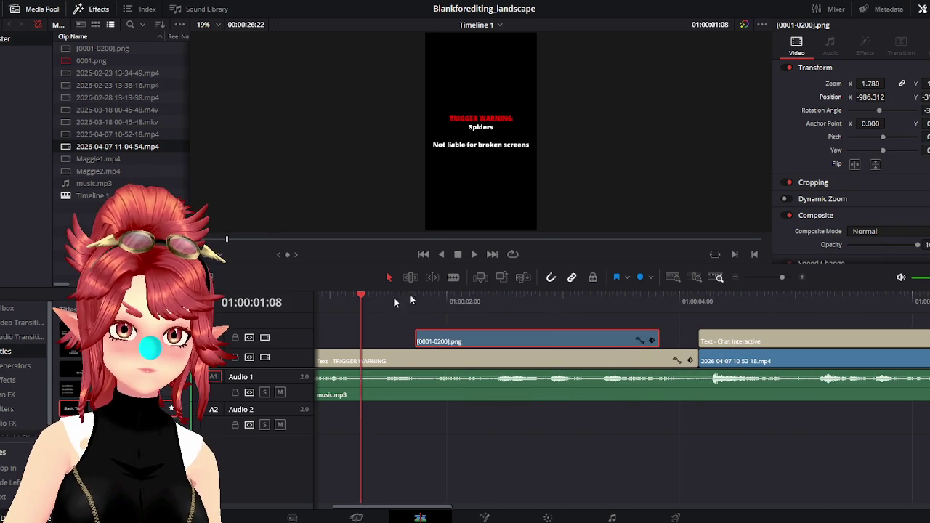
Enlarge the 10-52-18.mp4 clip under the Chat Interactive title and play back the result.
click(476, 254)
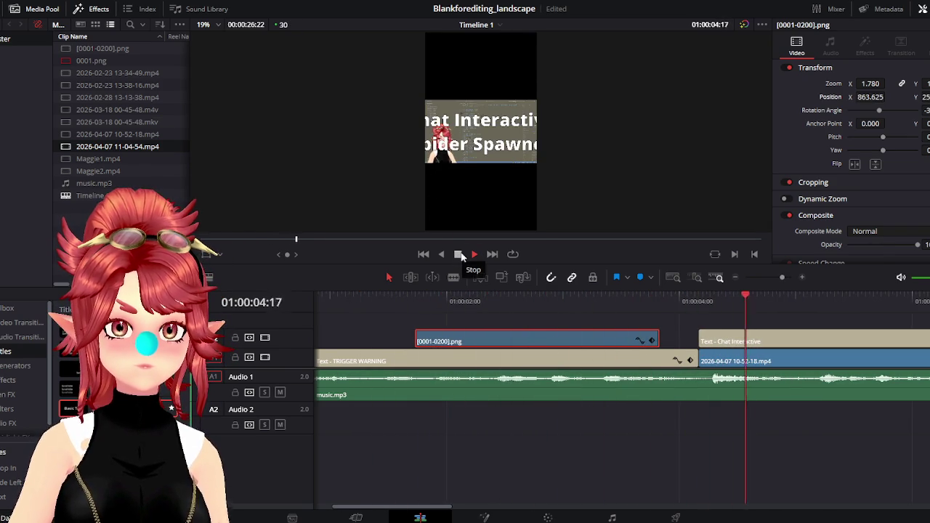
click(460, 255)
click(737, 346)
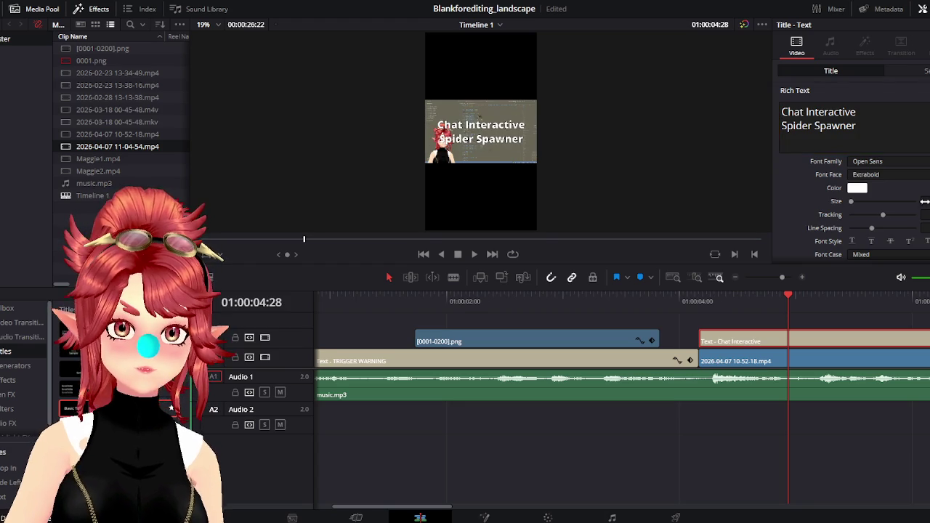
click(762, 359)
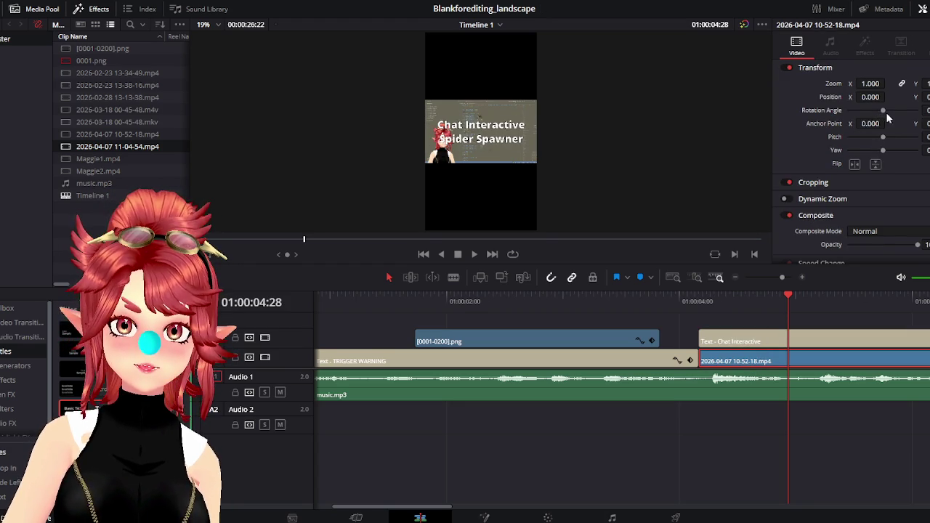
mouse_move(869, 85)
mouse_down()
mouse_move(900, 83)
mouse_move(879, 96)
mouse_move(888, 97)
mouse_up()
click(696, 301)
click(473, 254)
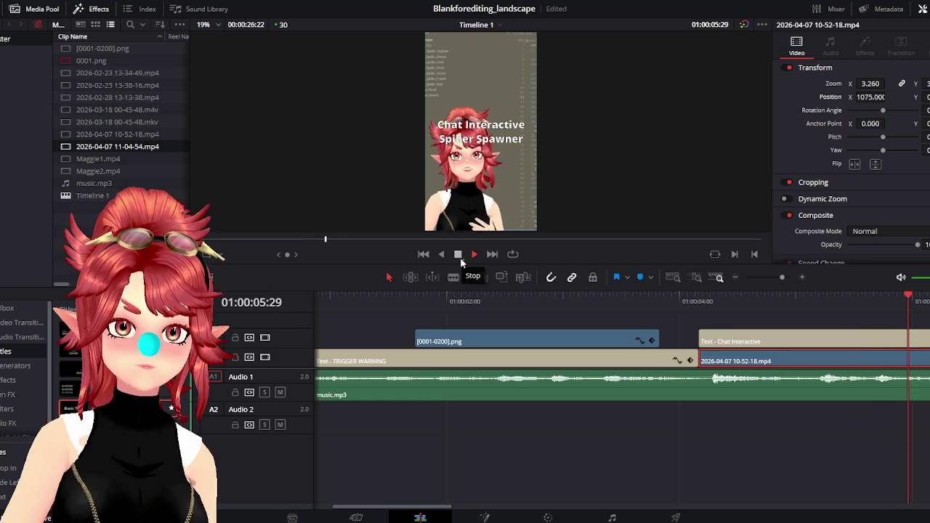
click(460, 257)
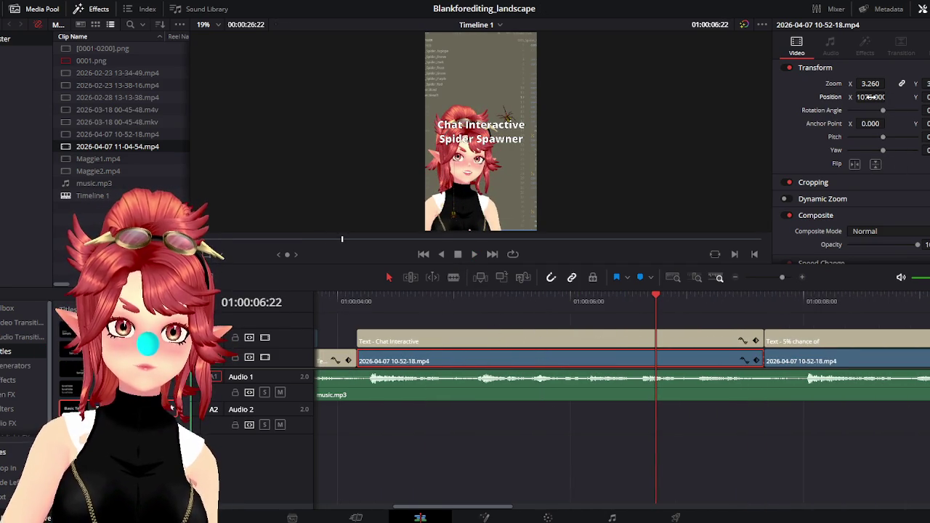
Undo that enlargement, set the clip's Zoom to 1.280 instead, and scrub to check framing.
key(ctrl+z)
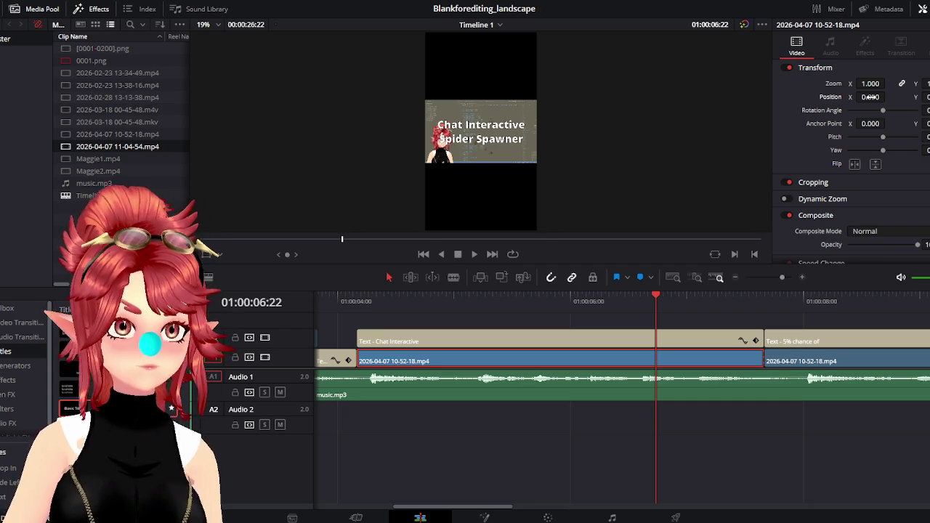
drag(870, 83, 889, 258)
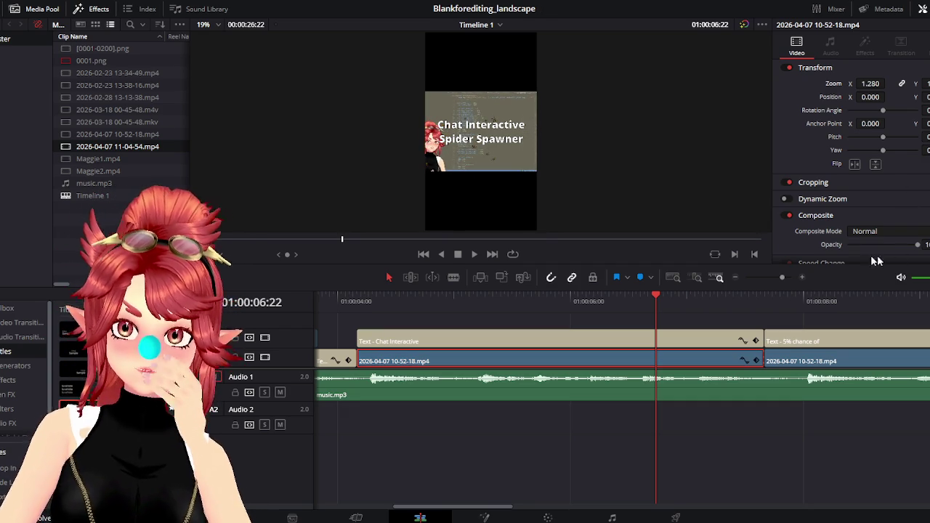
scroll(889, 258, down, 2)
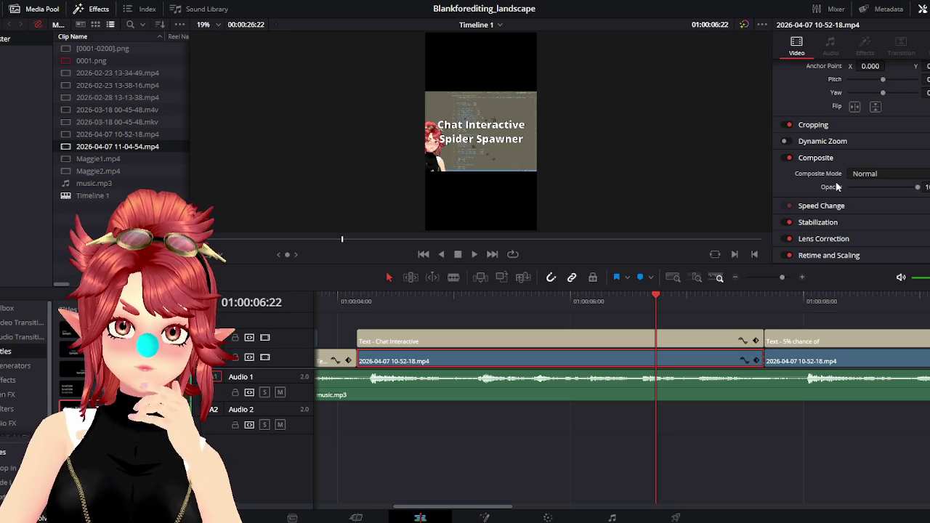
scroll(828, 196, up, 2)
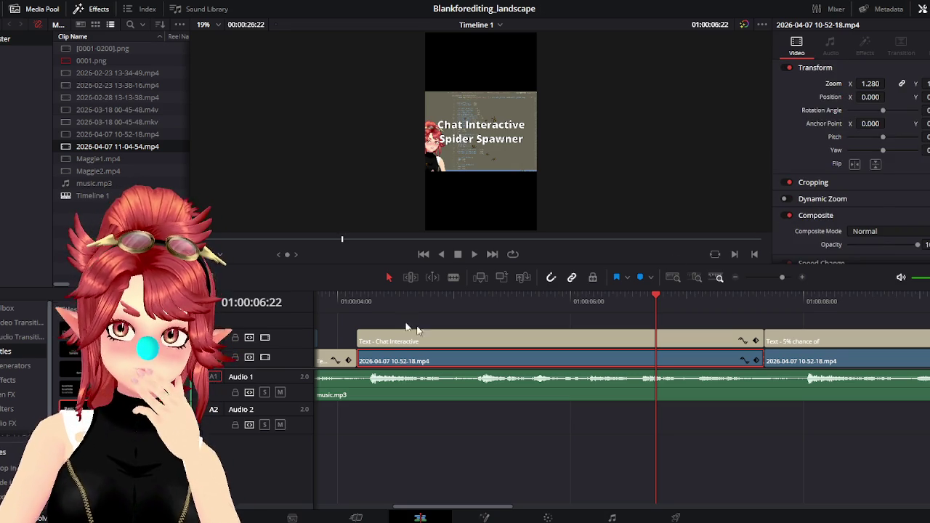
mouse_move(356, 300)
mouse_down()
mouse_move(886, 358)
mouse_move(634, 337)
mouse_up()
click(634, 337)
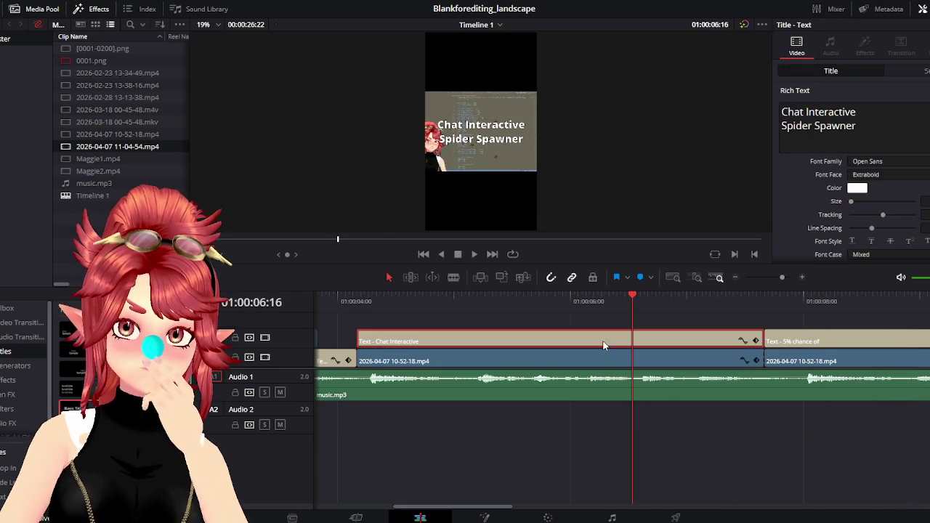
Zoom the timeline out and scrub through the 5% chance and later titles.
scroll(655, 414, down, 2)
scroll(538, 404, down, 2)
scroll(545, 406, down, 2)
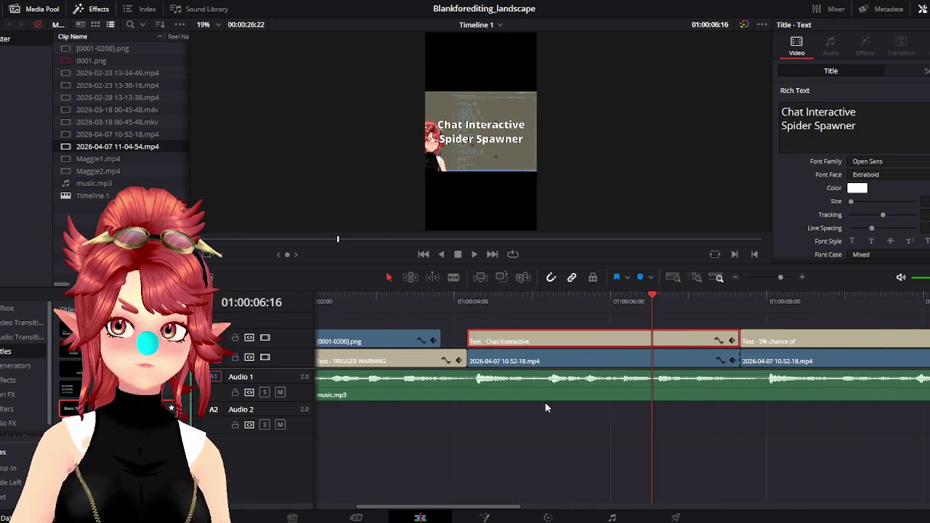
scroll(569, 389, down, 2)
click(507, 335)
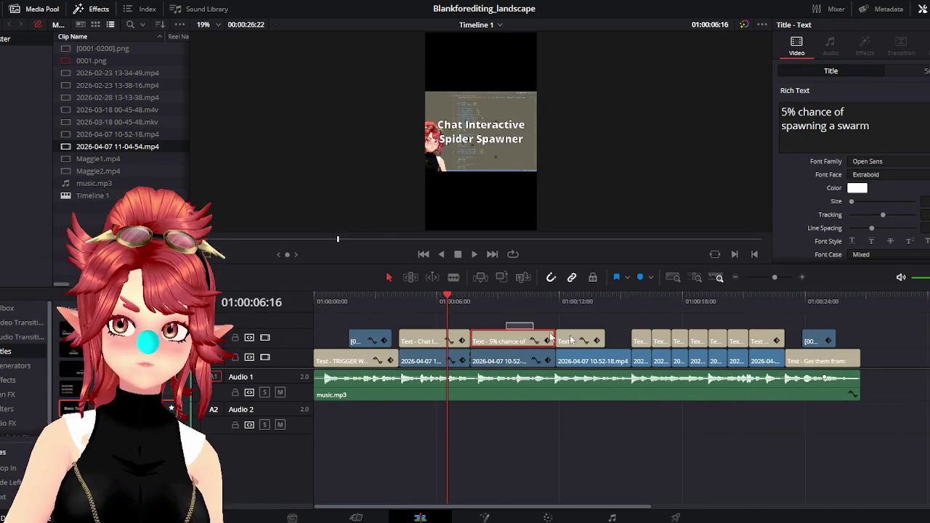
drag(470, 322, 792, 351)
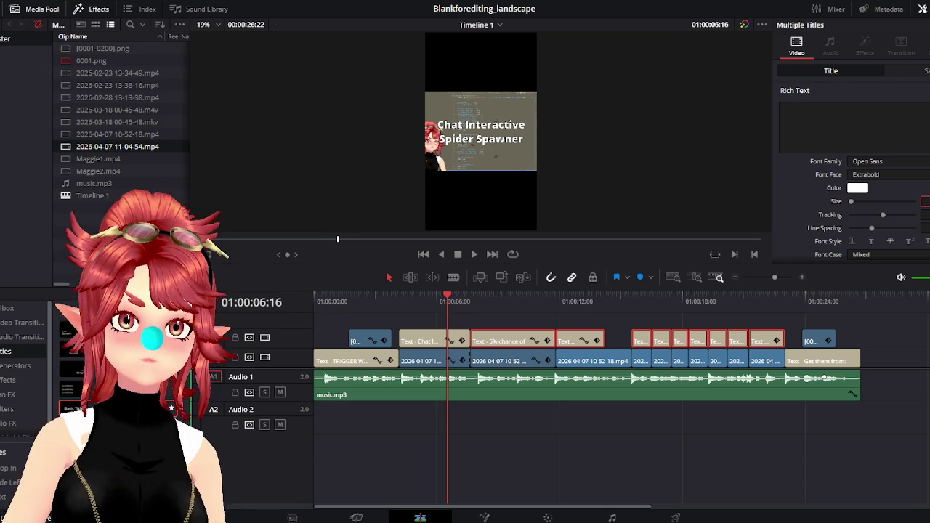
mouse_move(465, 304)
mouse_down()
mouse_move(538, 312)
mouse_move(457, 306)
mouse_move(603, 324)
mouse_move(581, 328)
mouse_move(638, 305)
mouse_move(748, 318)
mouse_up()
click(425, 307)
mouse_move(425, 306)
mouse_down()
mouse_move(401, 307)
mouse_move(420, 305)
mouse_up()
Select the second 10-52-18.mp4 clip, comparing it with the following clip.
click(509, 307)
click(493, 364)
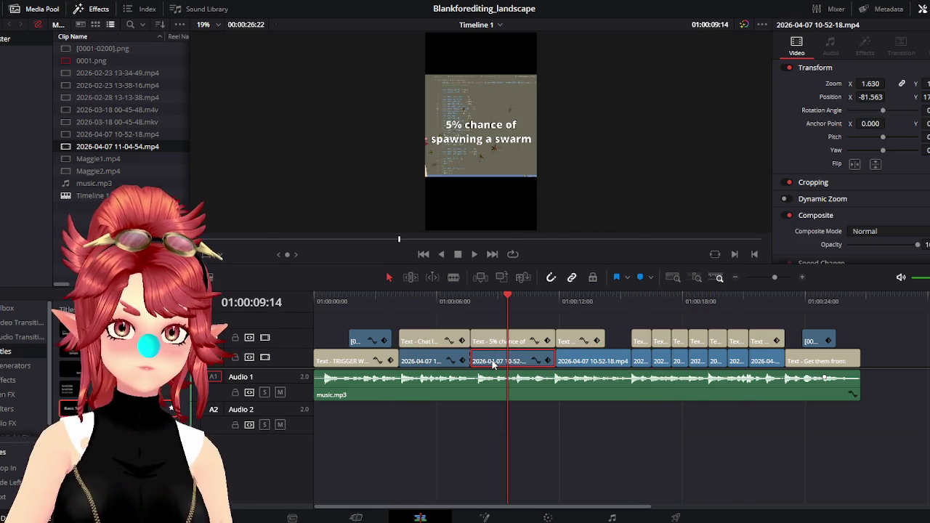
click(587, 302)
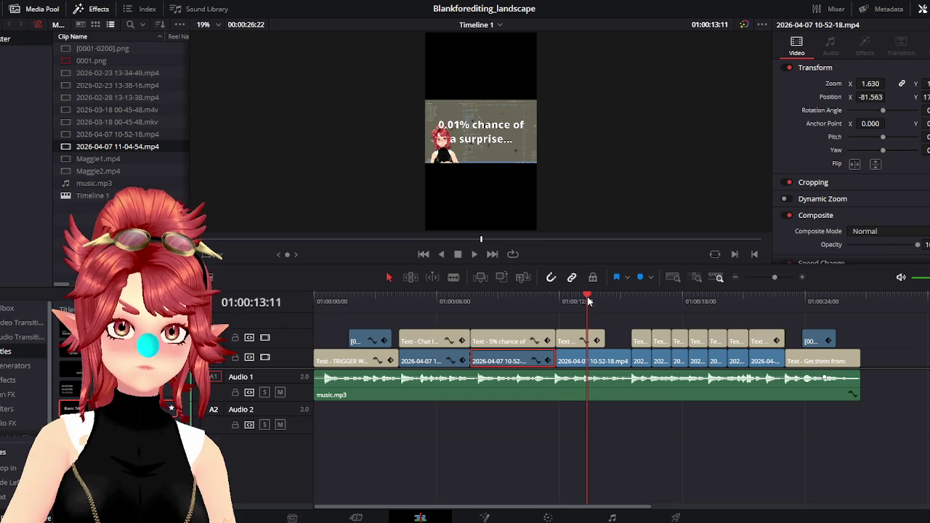
drag(587, 302, 431, 296)
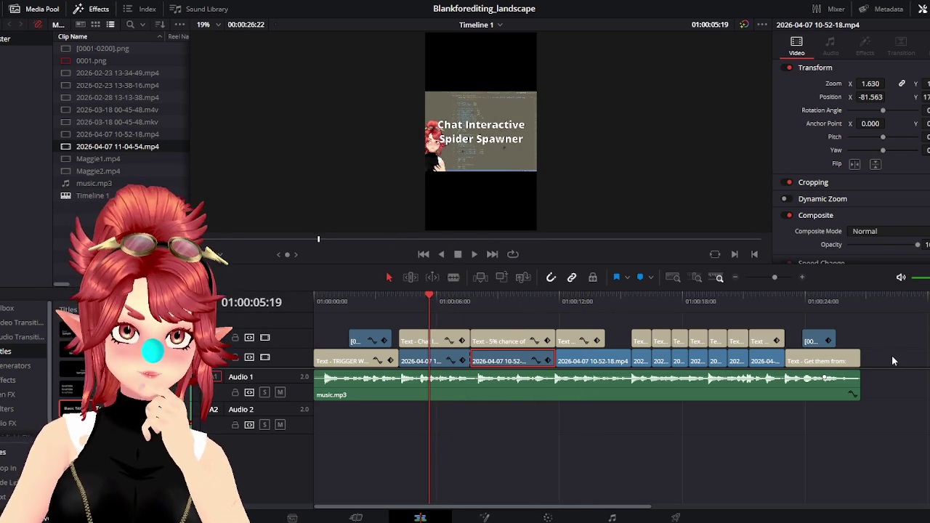
click(592, 362)
click(517, 361)
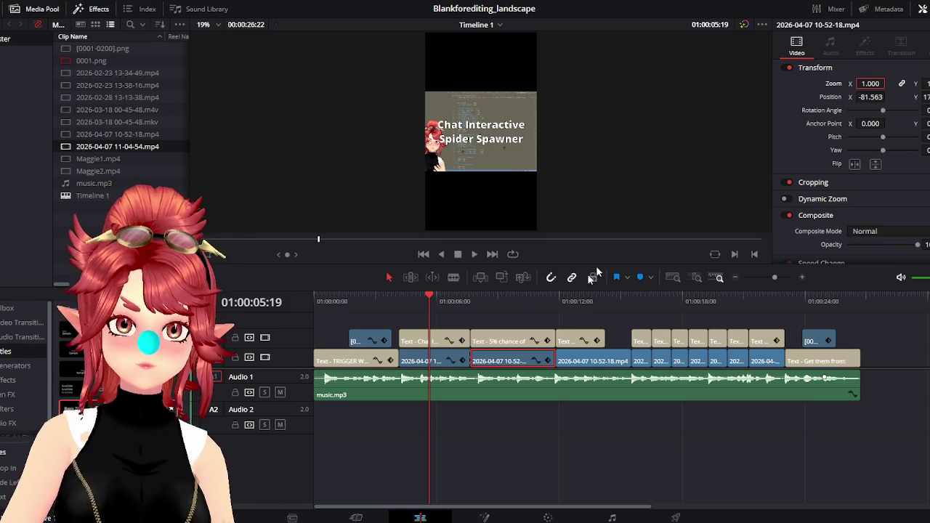
Reset the first 10-52-18.mp4 clip's Zoom to 1.000.
click(448, 362)
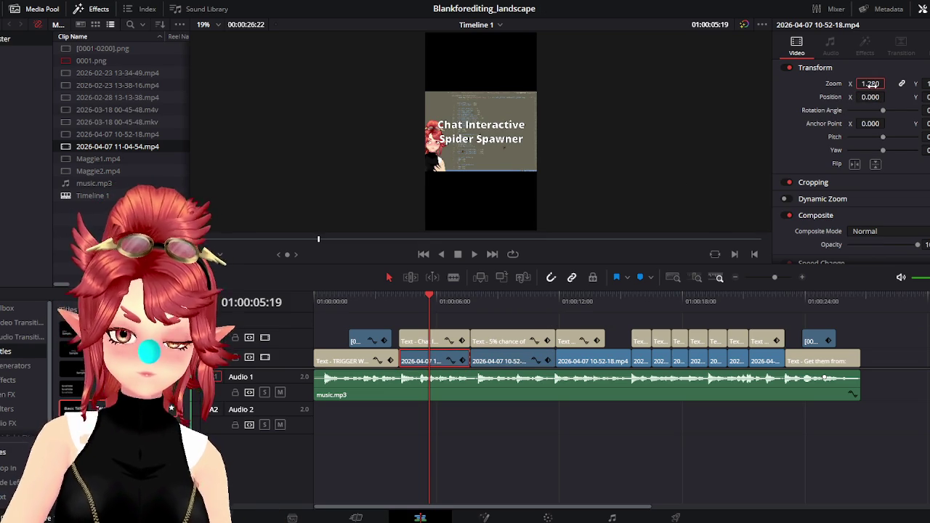
text(1)
key(Return)
drag(436, 305, 501, 305)
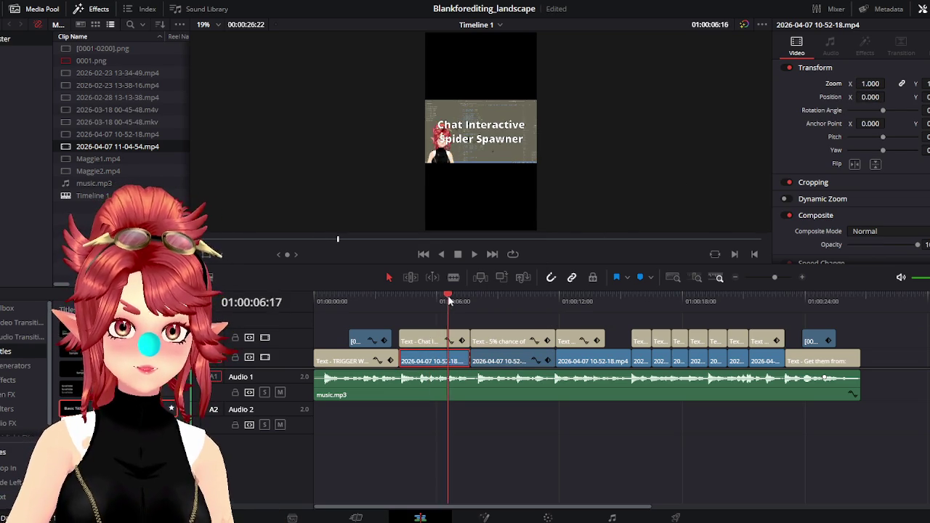
Set the second 10-52-18.mp4 clip's Position X and Y to 0 and review the clips.
click(510, 360)
text(0)
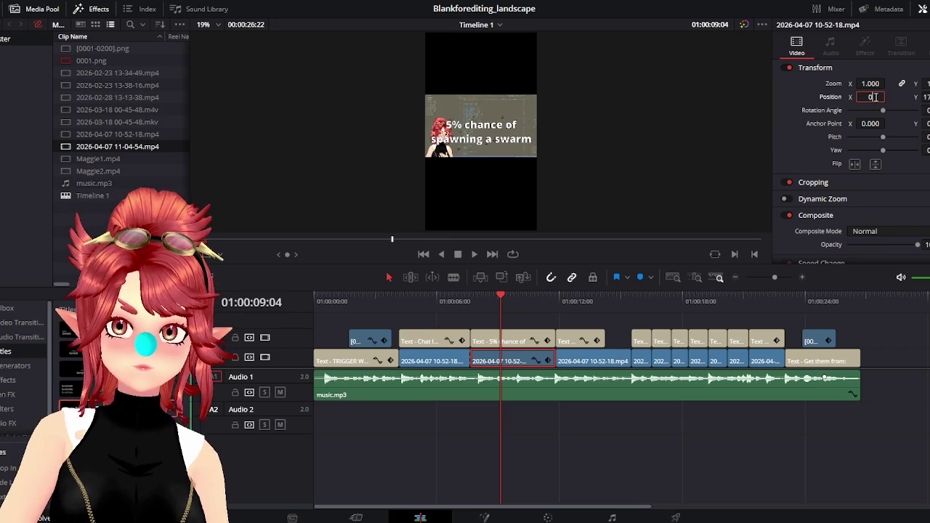
click(874, 97)
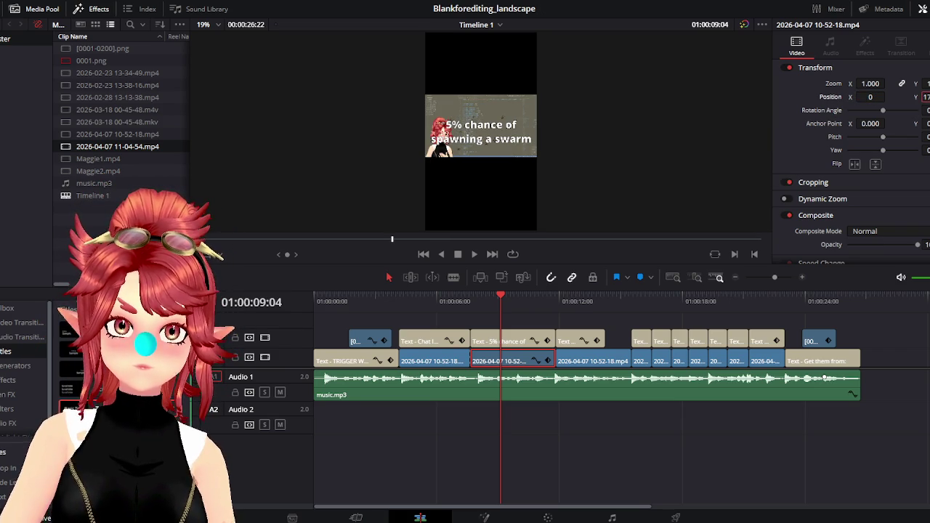
text(0)
mouse_move(500, 301)
mouse_down()
mouse_move(443, 299)
mouse_move(672, 299)
mouse_move(785, 323)
mouse_move(441, 333)
mouse_move(799, 354)
mouse_up()
Make the closing title's phweedomstudio.com line Extrabold and slightly smaller.
click(799, 354)
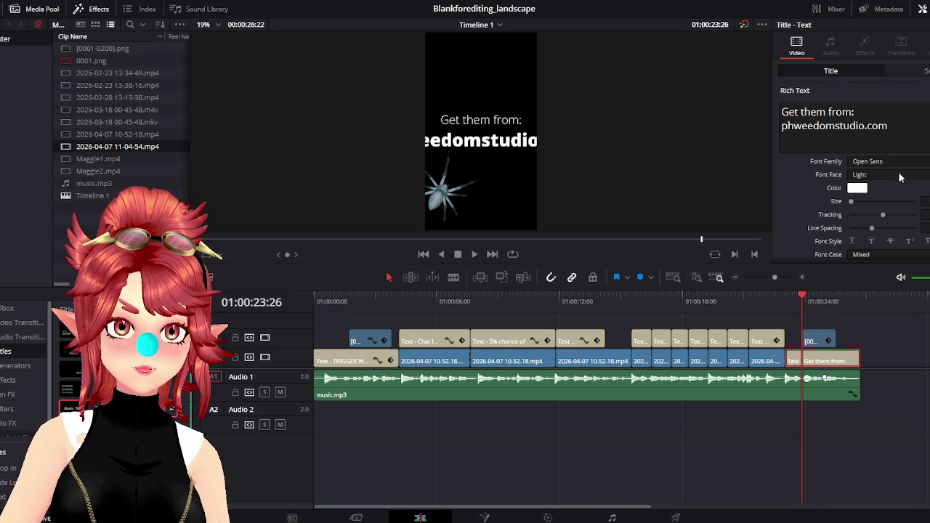
click(782, 113)
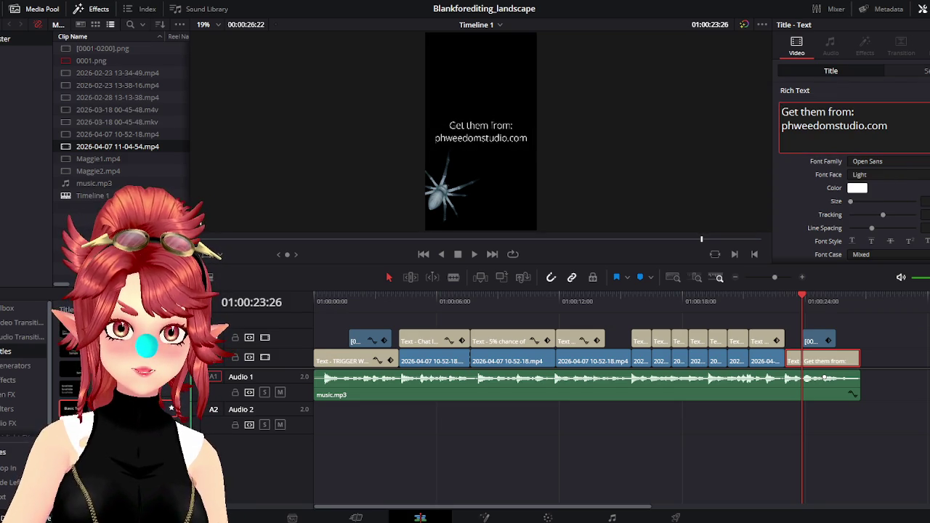
mouse_move(805, 302)
mouse_down()
mouse_move(815, 300)
mouse_move(803, 298)
mouse_up()
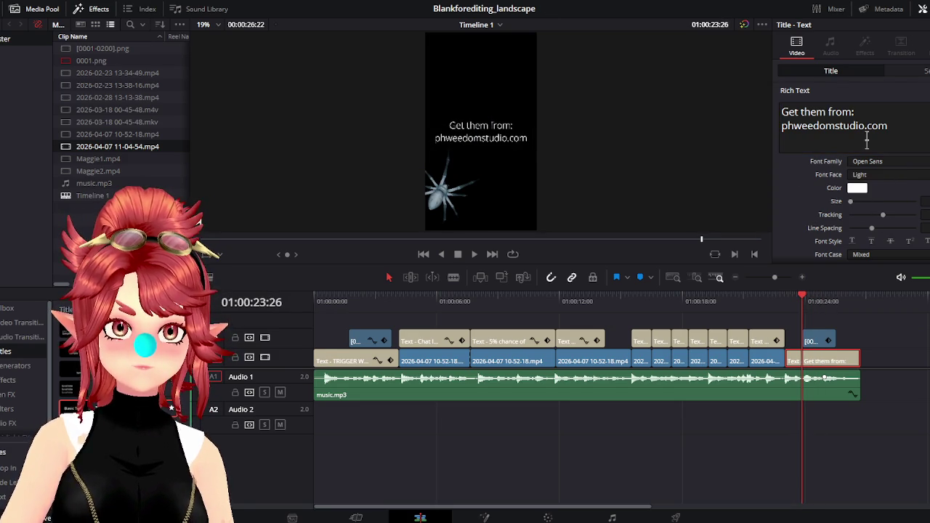
drag(903, 124, 778, 129)
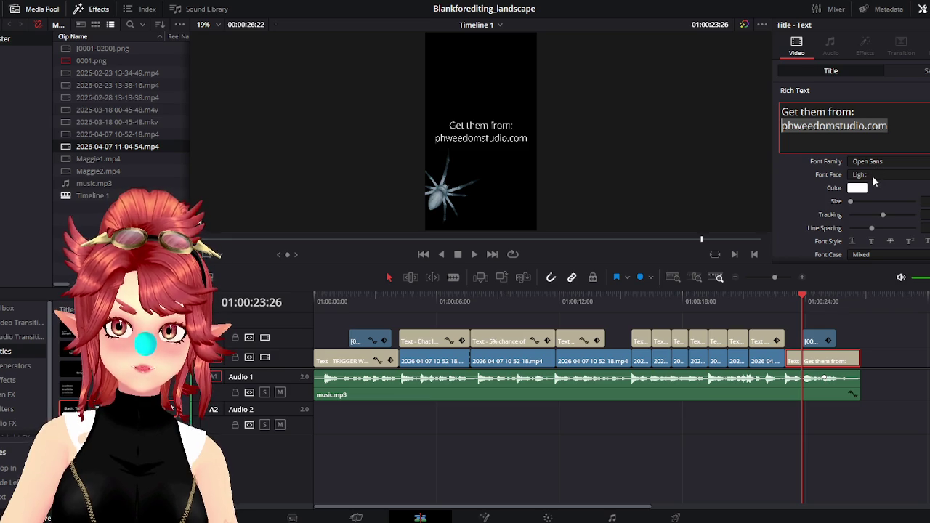
click(872, 175)
click(873, 214)
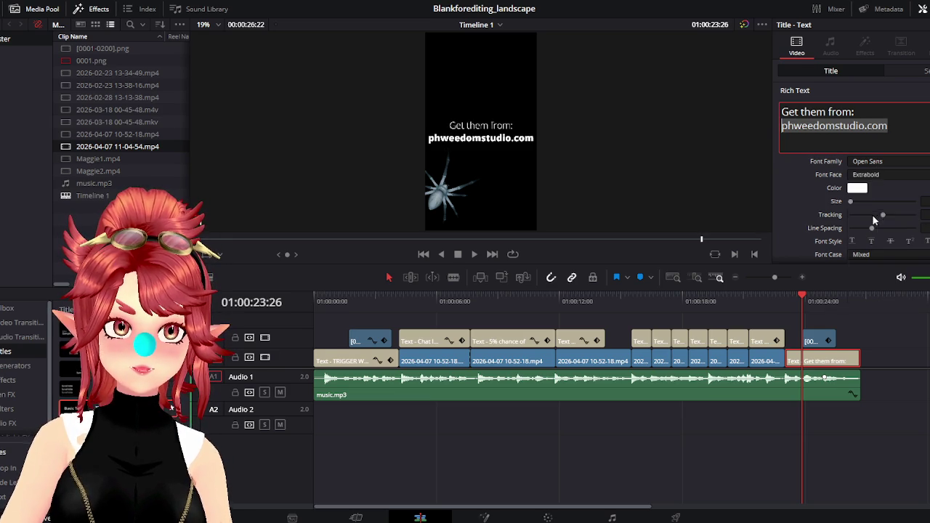
drag(921, 202, 908, 201)
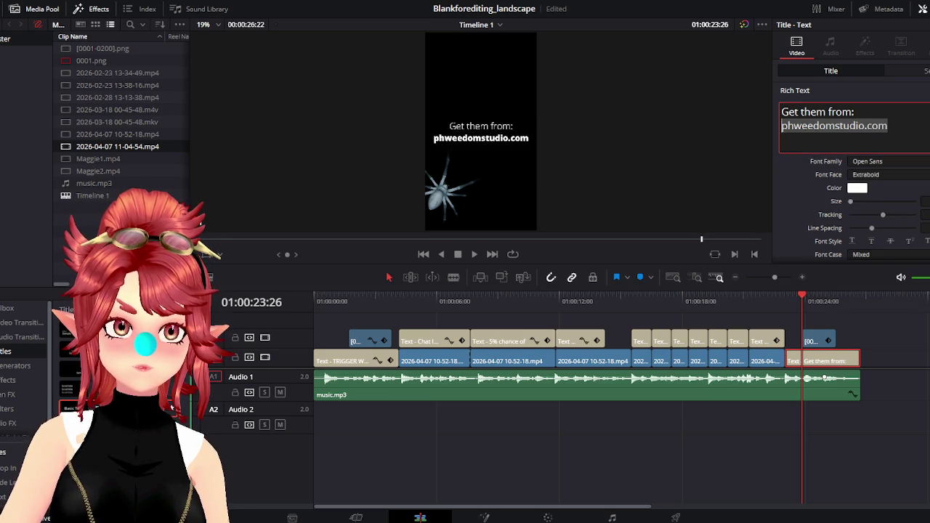
drag(871, 114, 754, 109)
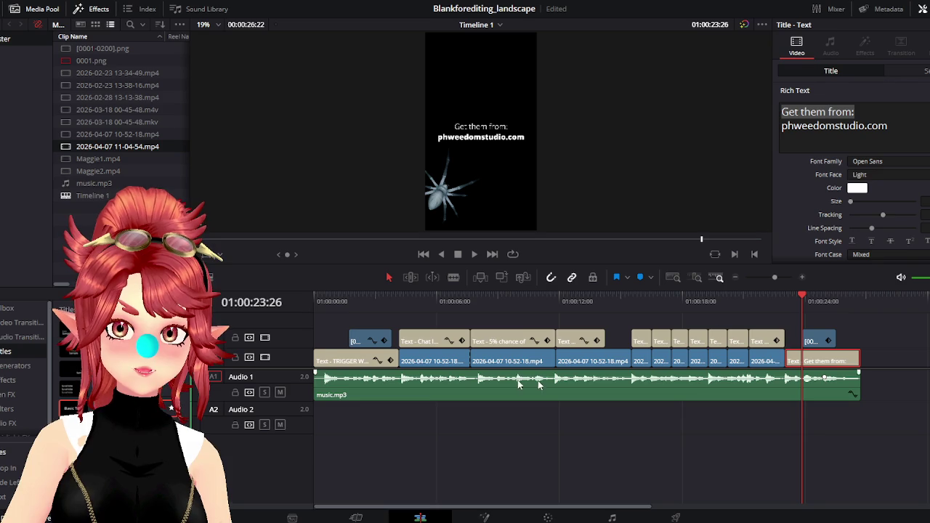
click(818, 341)
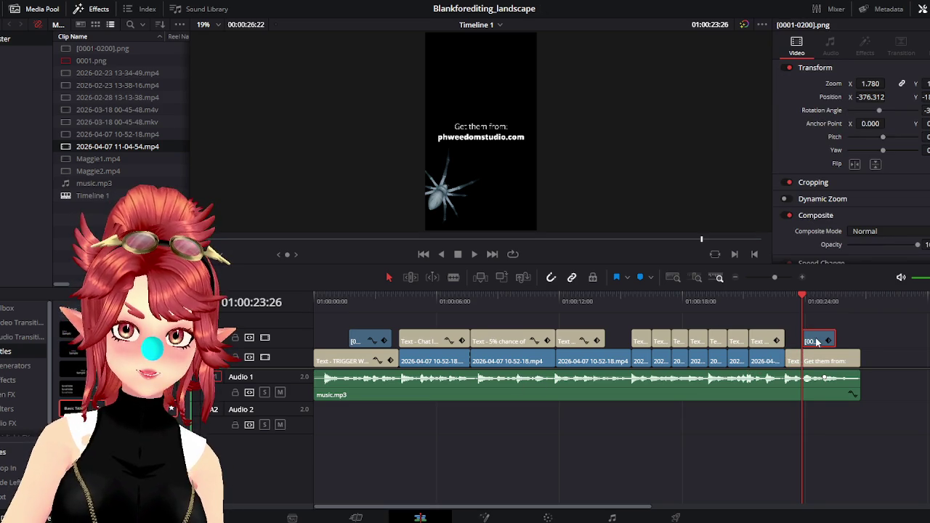
key(Delete)
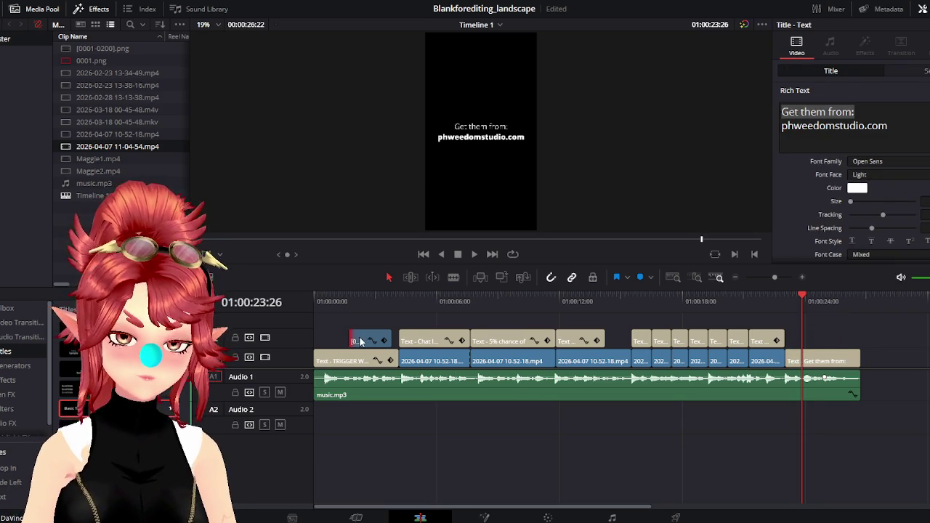
click(359, 342)
key(ctrl+c)
key(ctrl+v)
click(802, 303)
click(476, 255)
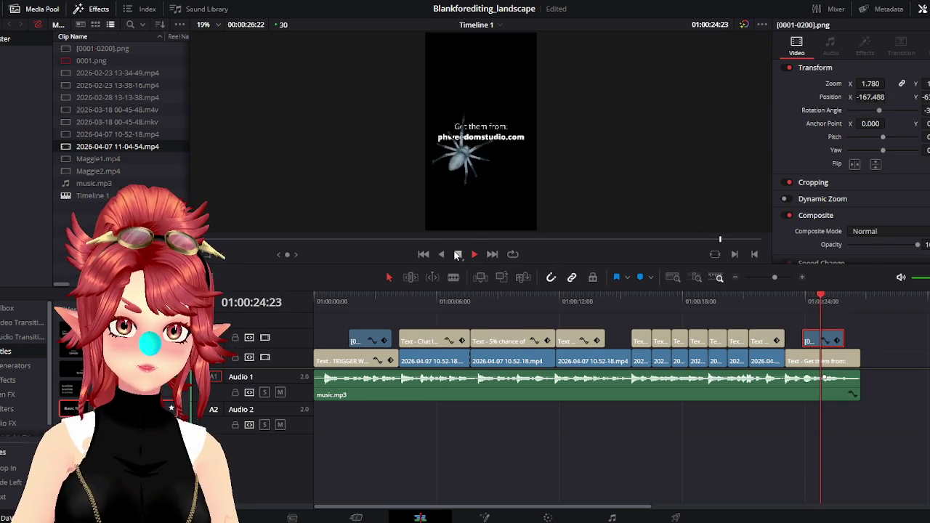
click(457, 255)
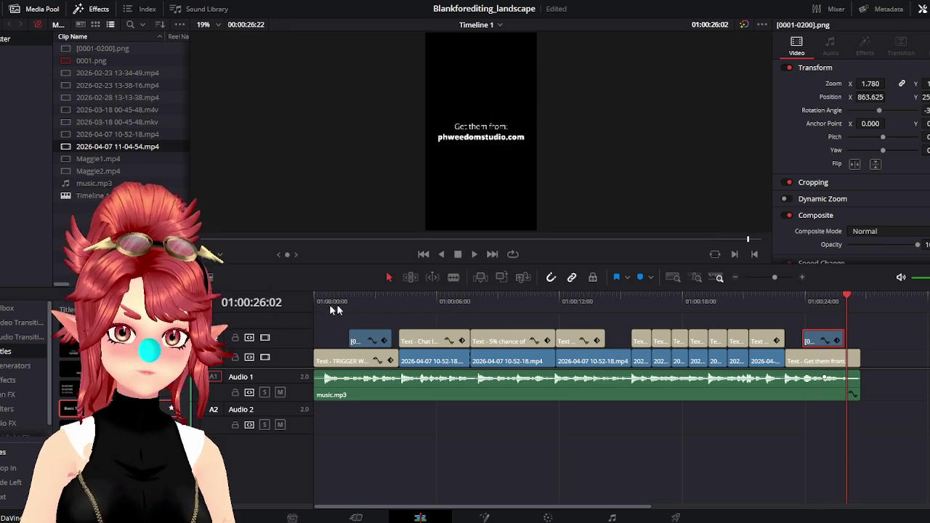
click(321, 298)
click(476, 254)
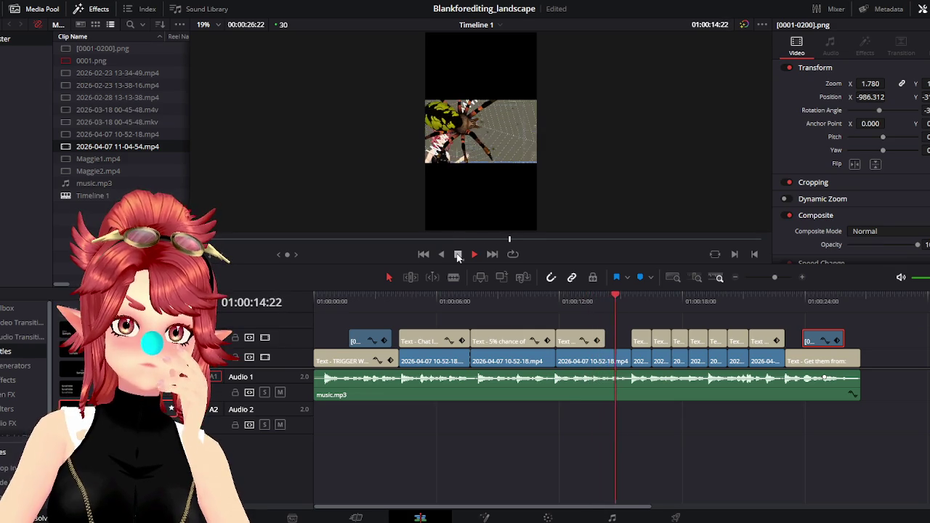
click(399, 299)
click(471, 254)
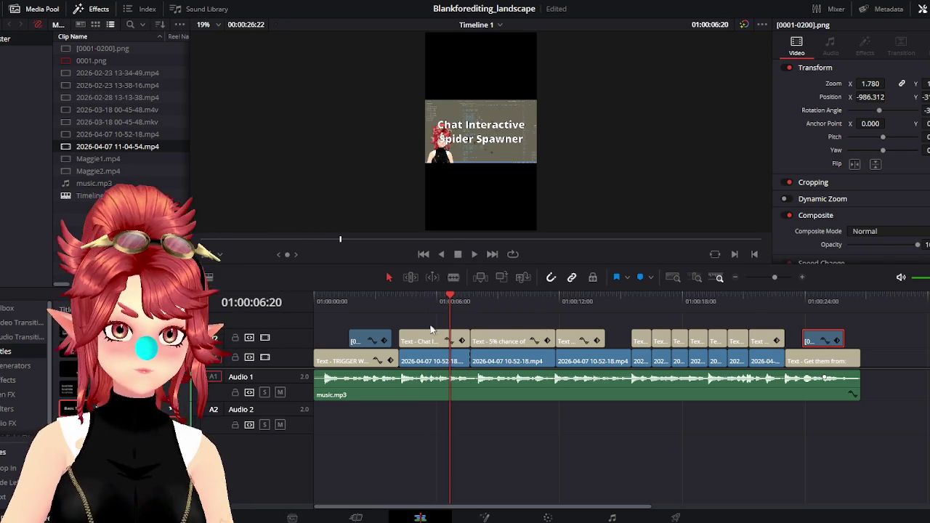
Raise the selected title and gameplay clips up one track.
drag(425, 322, 767, 360)
click(399, 299)
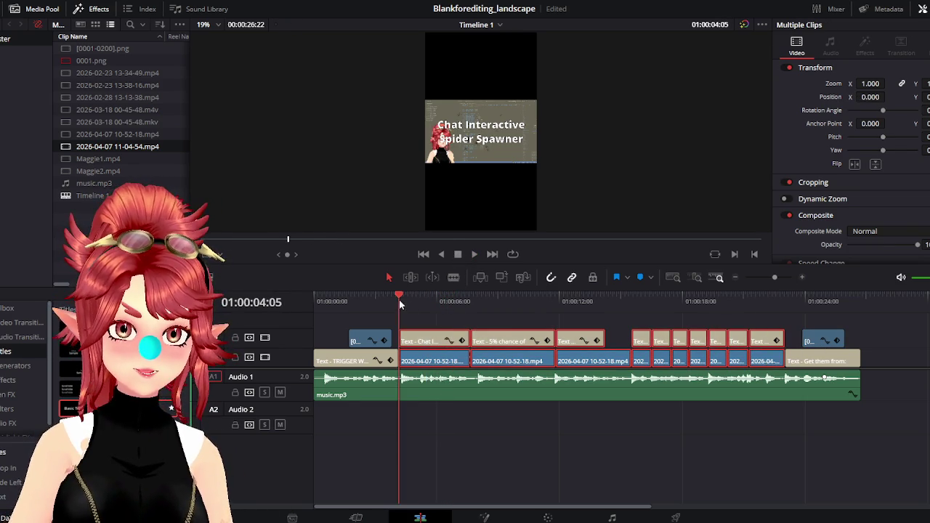
drag(415, 356, 415, 349)
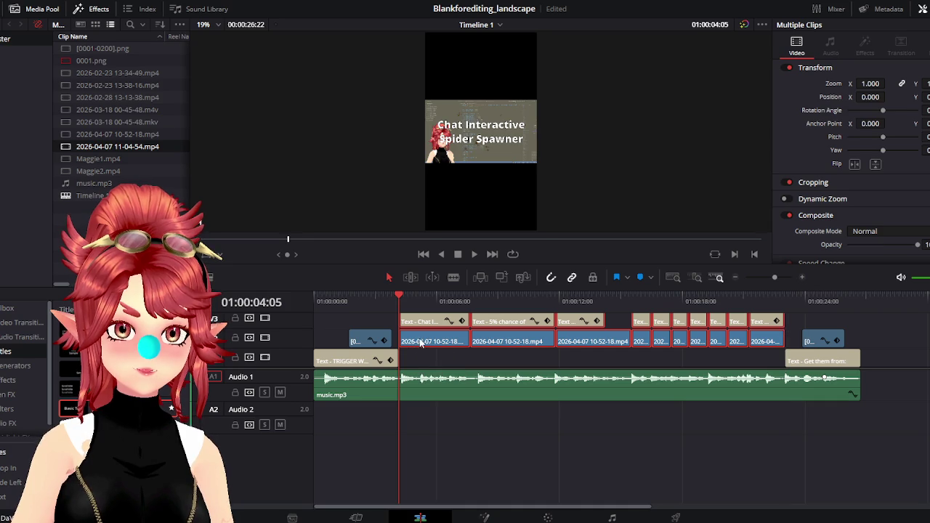
key(BackSpace)
scroll(436, 349, up, 1)
click(436, 342)
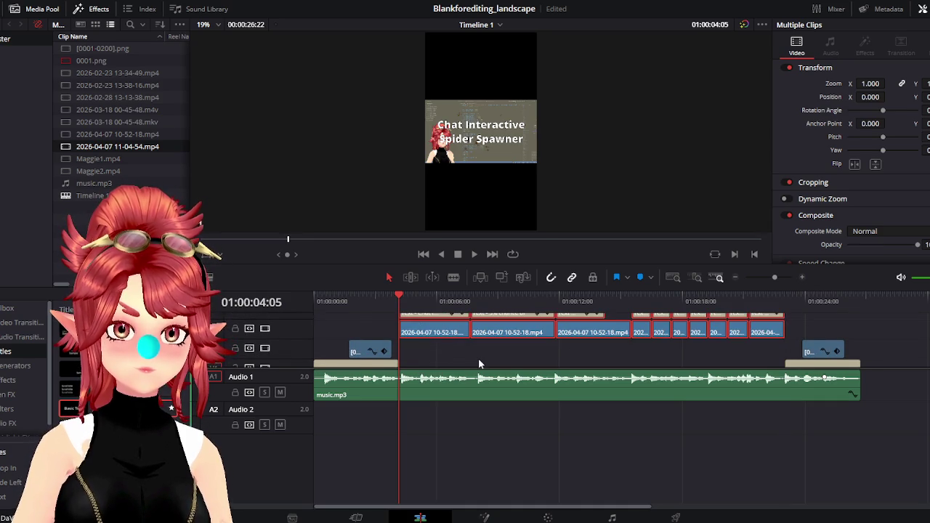
Select the run of 10-52-18.mp4 gameplay clips for copying.
scroll(478, 358, up, 1)
drag(438, 348, 764, 320)
scroll(764, 321, up, 1)
scroll(643, 327, down, 1)
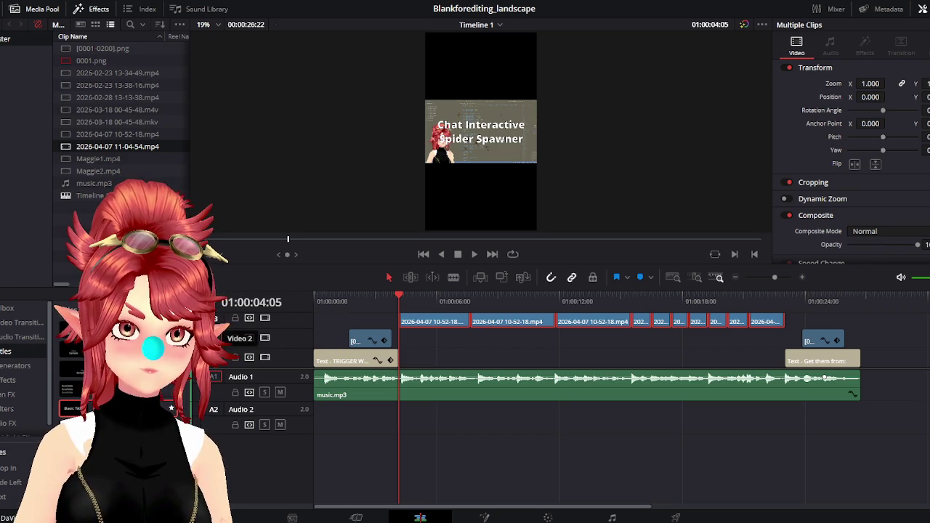
key(Down)
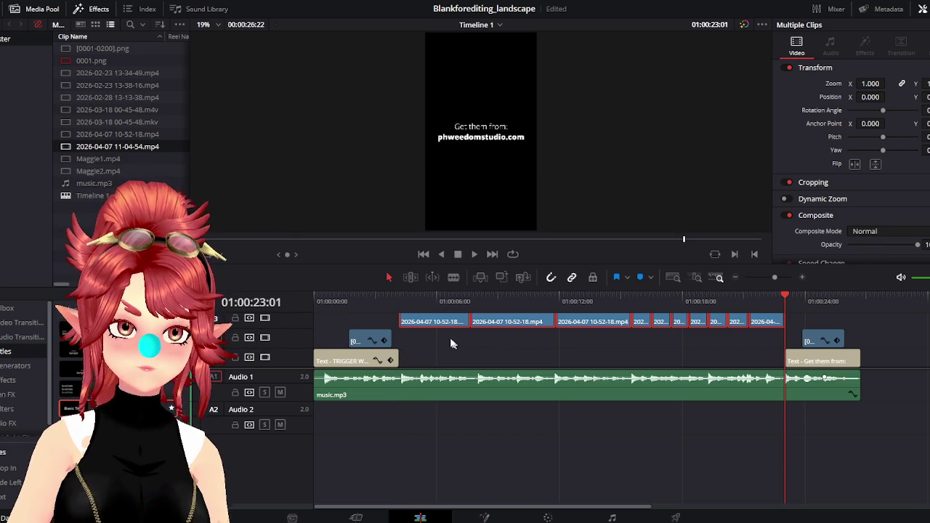
key(Up)
drag(433, 338, 730, 320)
scroll(644, 349, down, 2)
Paste the gameplay clips at the timeline end and drag the copy beneath the originals.
click(892, 305)
drag(645, 506, 411, 465)
mouse_move(850, 326)
mouse_down()
mouse_move(389, 363)
mouse_move(391, 341)
mouse_up()
Paste a third copy of the gameplay clips and move it onto V1.
click(841, 300)
key(ctrl+v)
drag(632, 509, 396, 474)
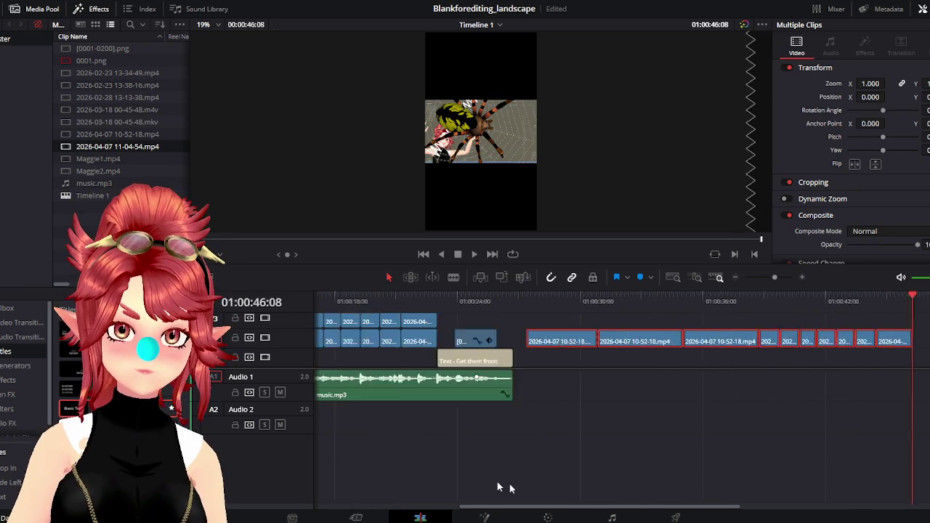
drag(852, 359, 447, 352)
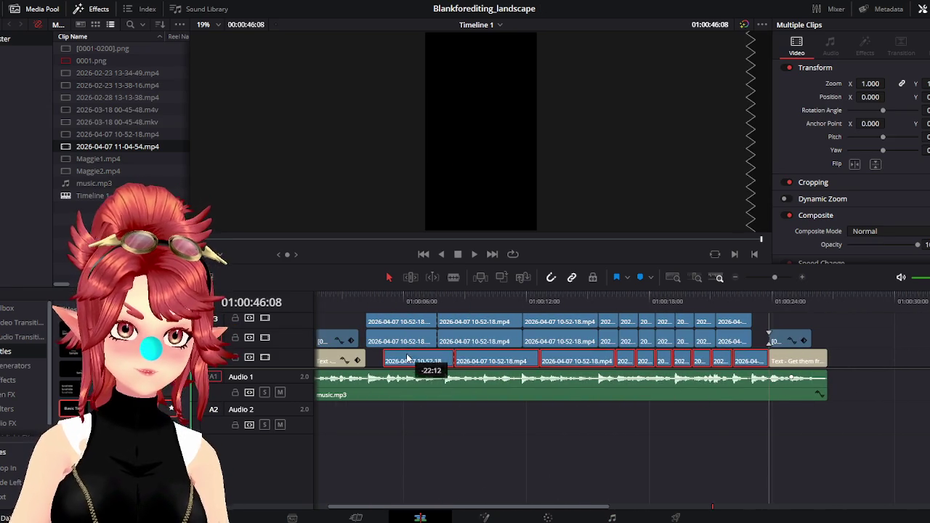
Zoom all V2 gameplay clips to 1.57, raise them in frame, and scrub to check.
click(391, 299)
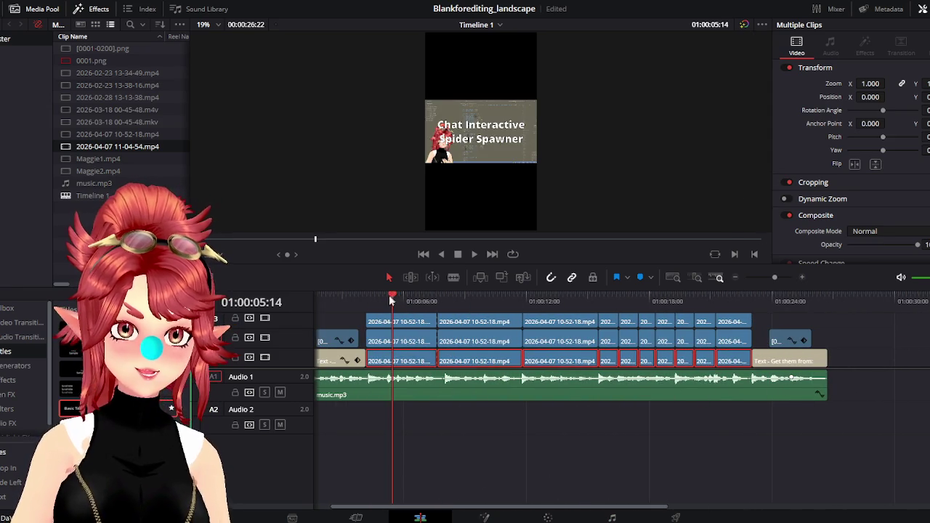
drag(393, 297, 387, 296)
click(412, 343)
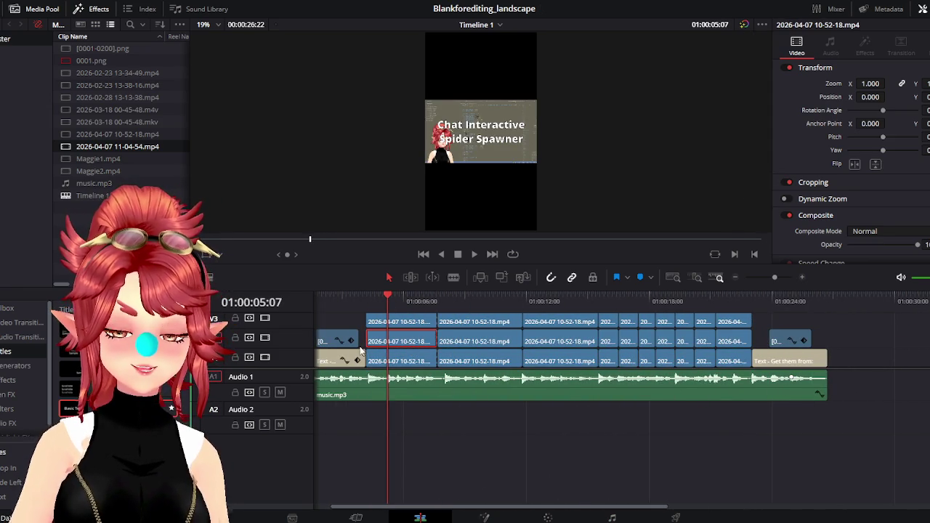
drag(364, 342, 735, 339)
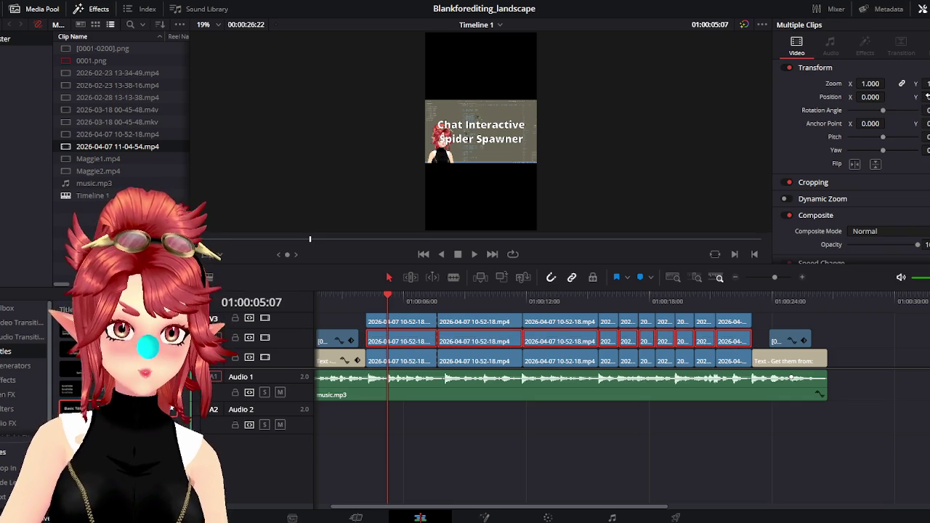
mouse_move(924, 96)
mouse_down()
mouse_move(887, 84)
mouse_move(901, 84)
mouse_move(872, 96)
mouse_move(887, 97)
mouse_up()
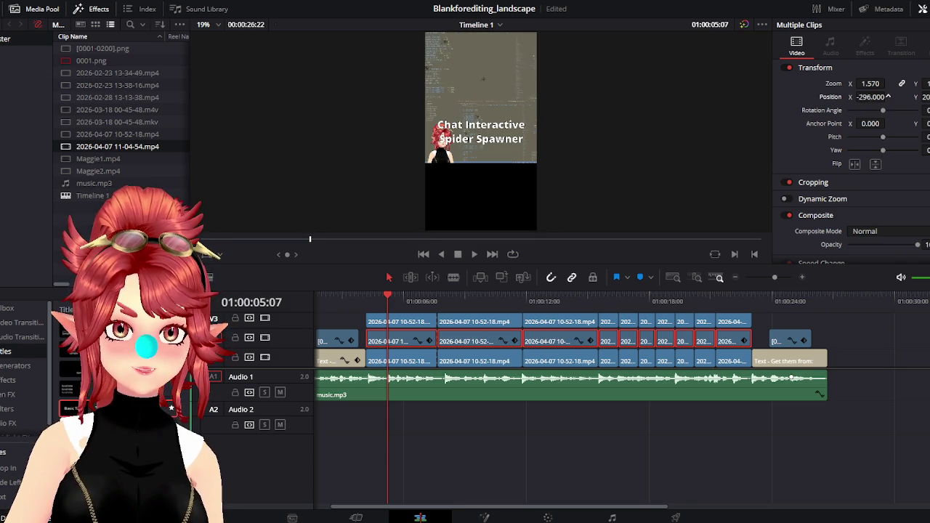
drag(404, 302, 703, 338)
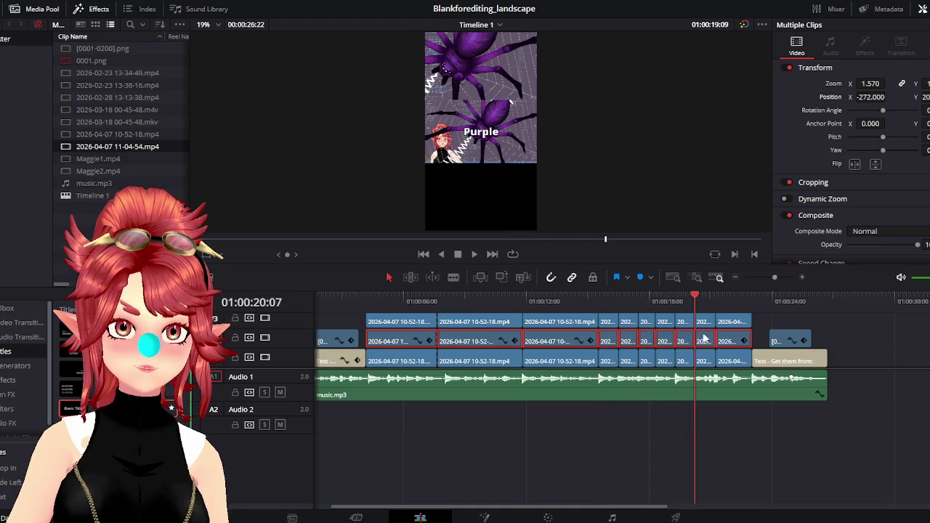
drag(703, 338, 402, 331)
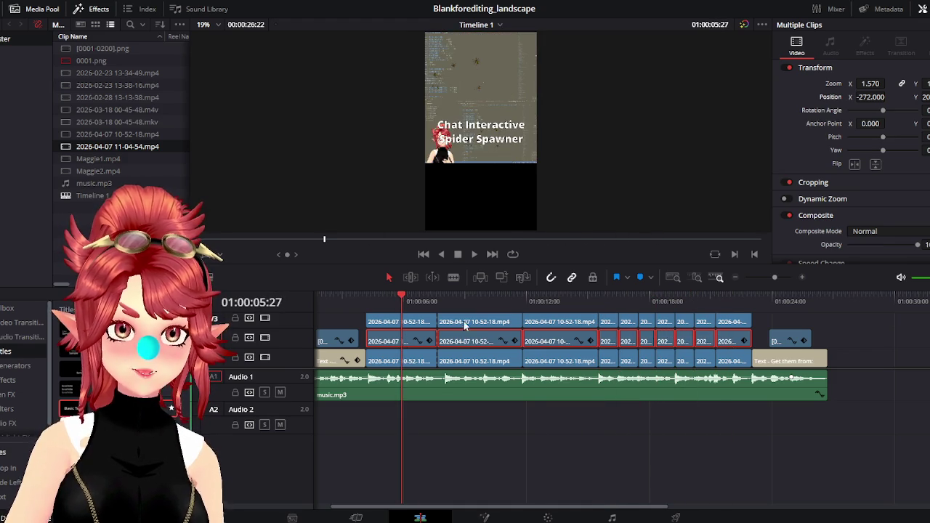
click(411, 359)
Set all V1 gameplay clips to Zoom 3.04 and Position X 1105, then play back.
shift+click(734, 359)
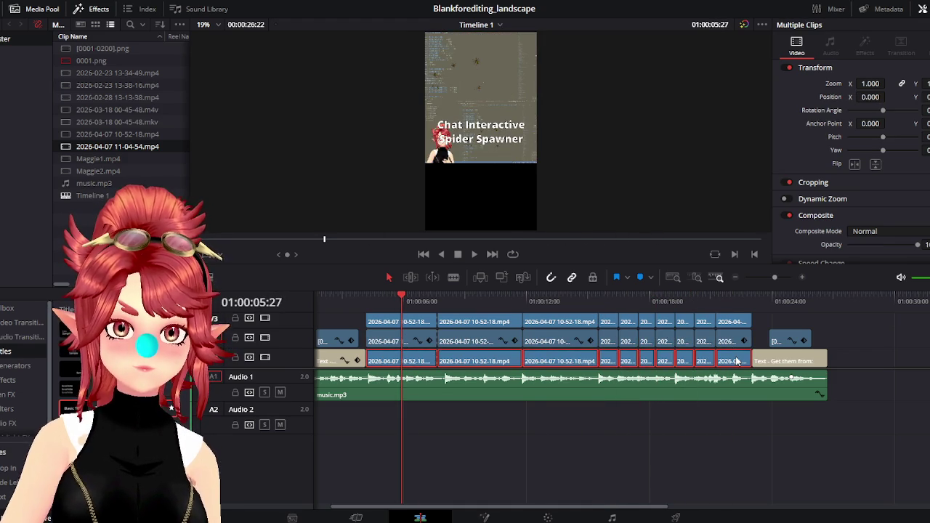
mouse_move(923, 96)
mouse_down()
mouse_move(887, 97)
mouse_move(894, 83)
mouse_move(886, 97)
mouse_up()
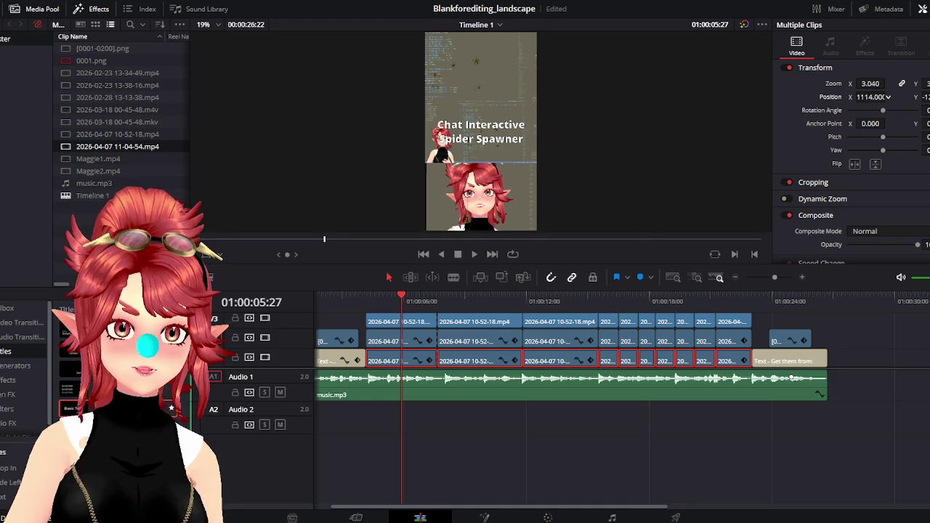
click(359, 300)
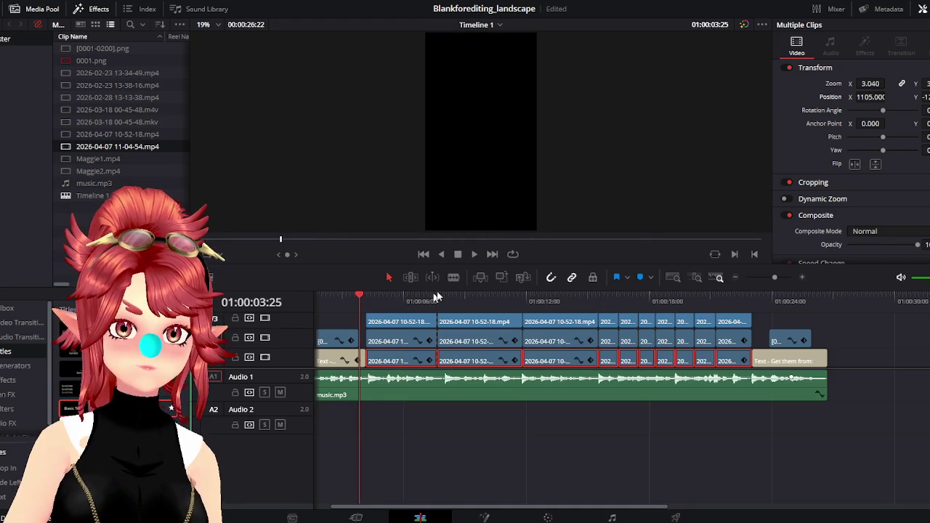
click(474, 254)
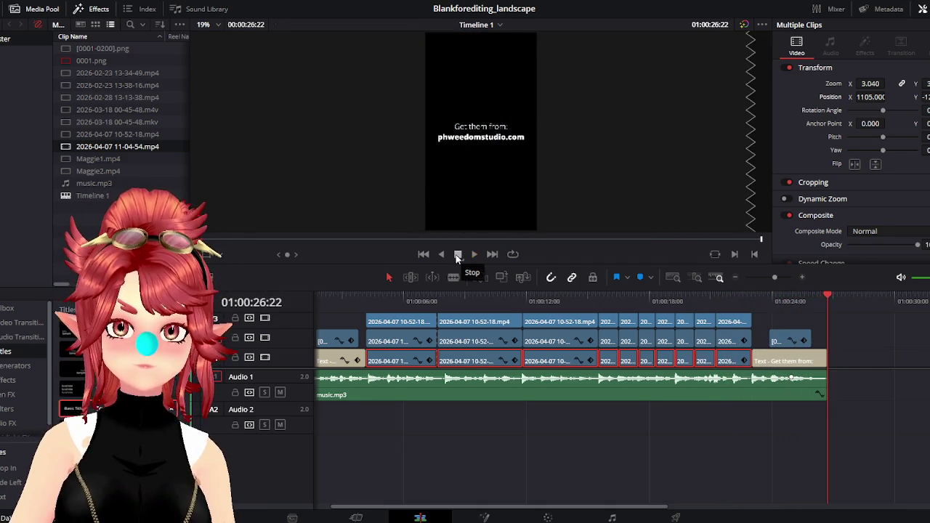
Switch to the Deliver page to show the render settings.
click(676, 517)
text(Spider_Overlay_Ver)
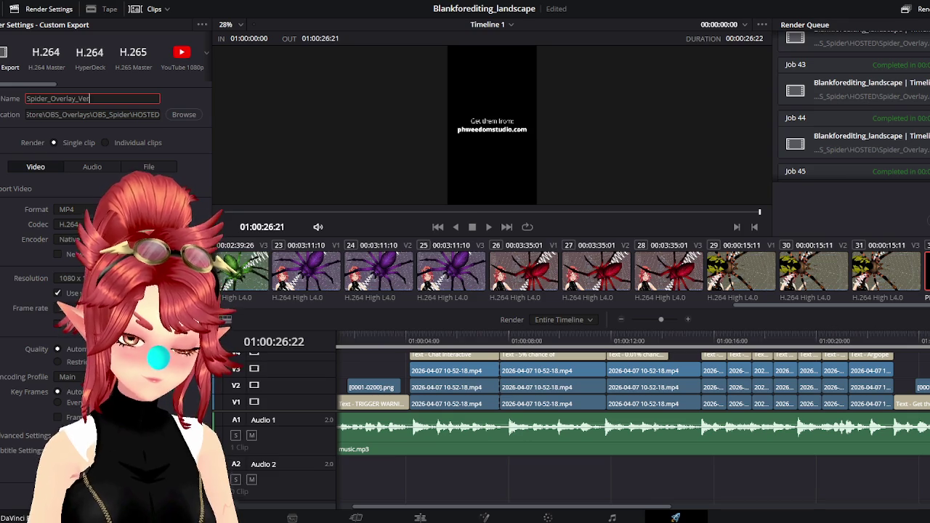
Name the export Spider_Overlay_Vert, add it to the render queue and render it.
text(t)
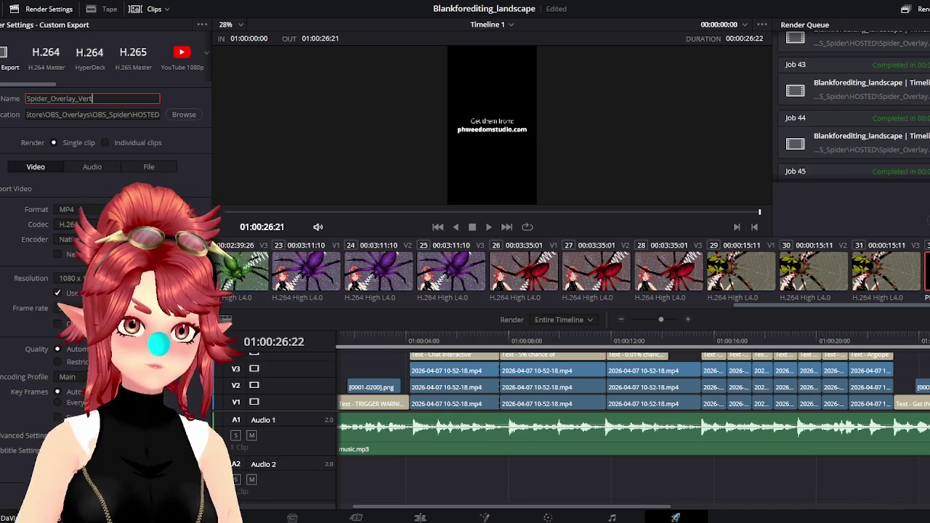
click(841, 161)
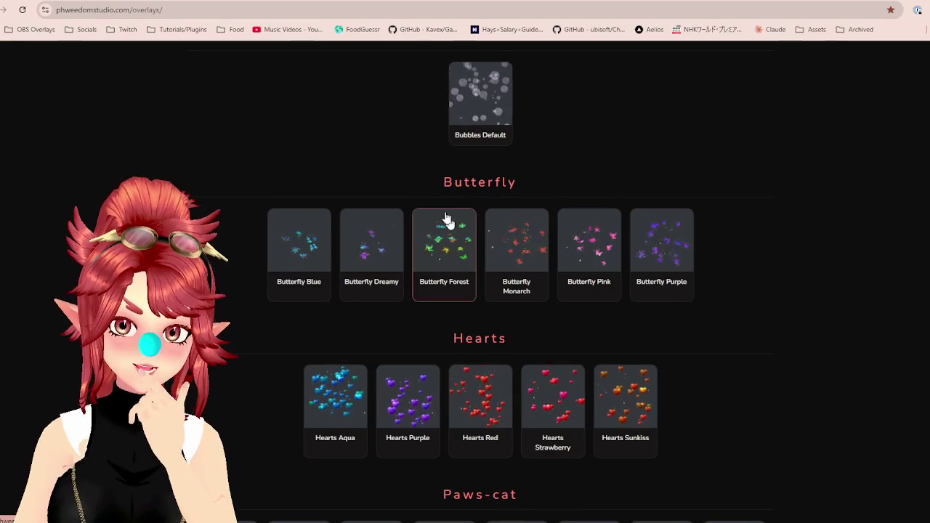
Scroll the overlays gallery, then go to X via the Socials bookmarks folder.
scroll(305, 209, up, 1)
scroll(319, 198, up, 2)
scroll(473, 332, down, 5)
scroll(539, 307, down, 4)
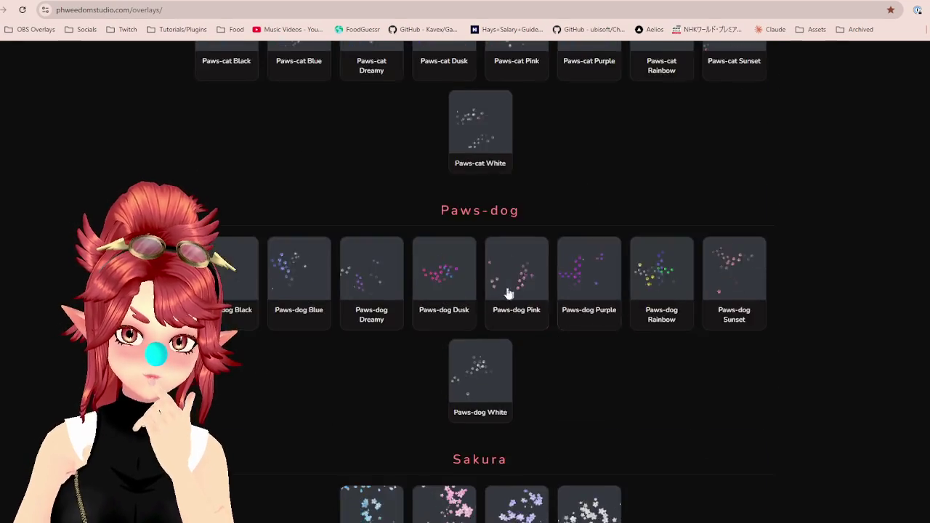
scroll(516, 309, down, 4)
scroll(393, 285, down, 4)
scroll(87, 109, up, 4)
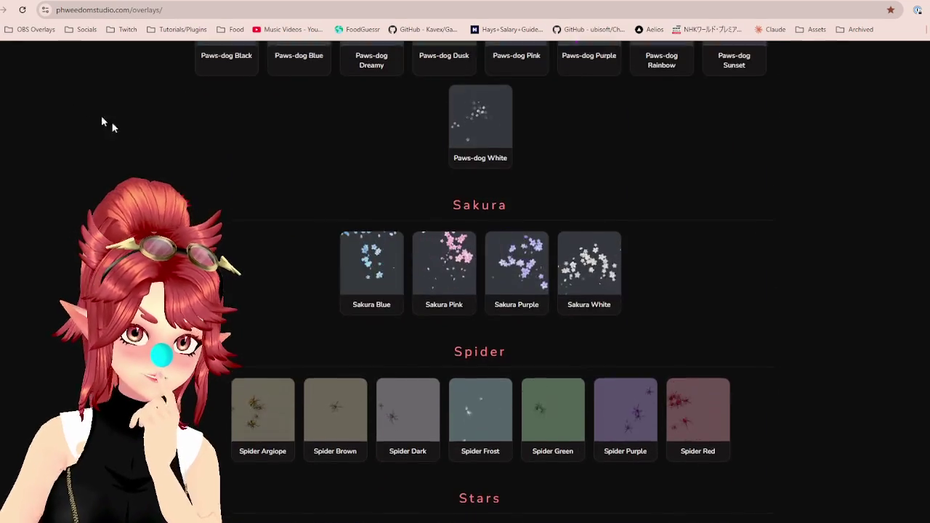
scroll(88, 108, up, 4)
click(85, 30)
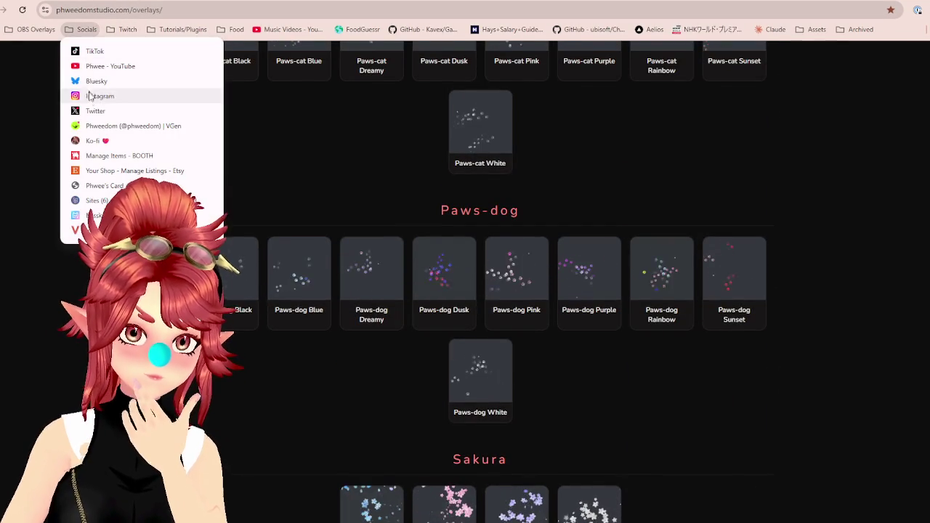
click(95, 111)
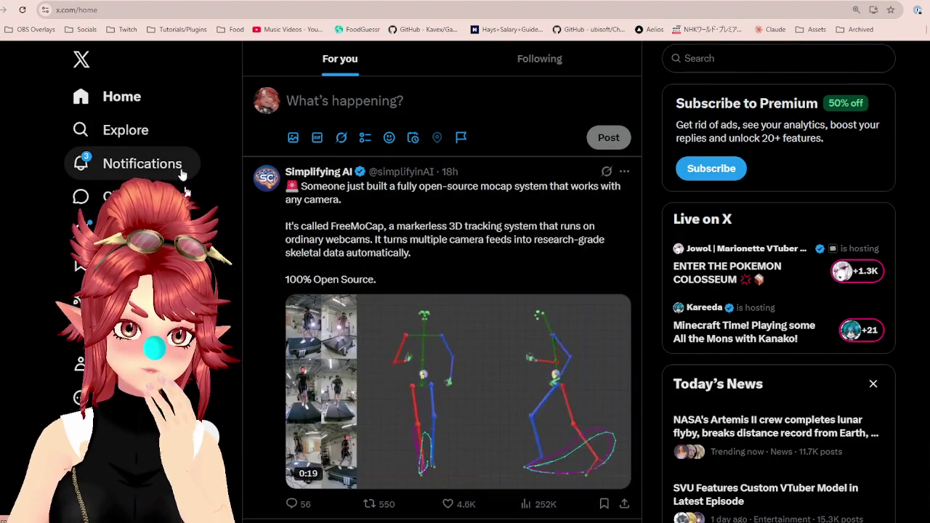
Check X notifications, then the VGen profile's notifications in a new tab.
click(105, 165)
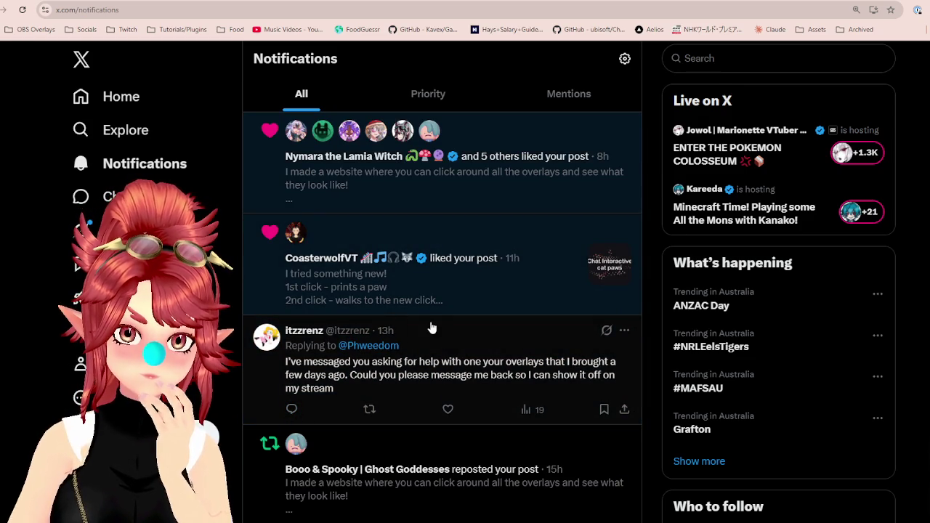
click(117, 4)
click(87, 29)
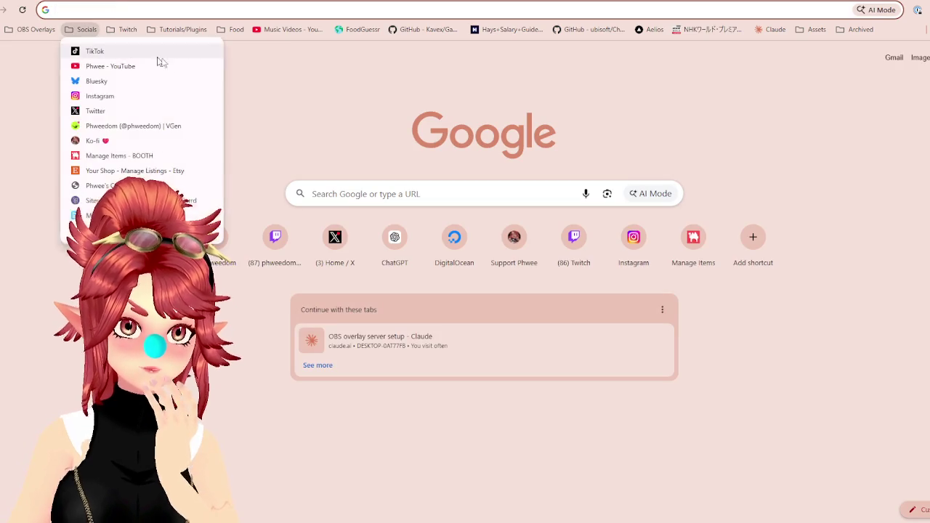
click(144, 126)
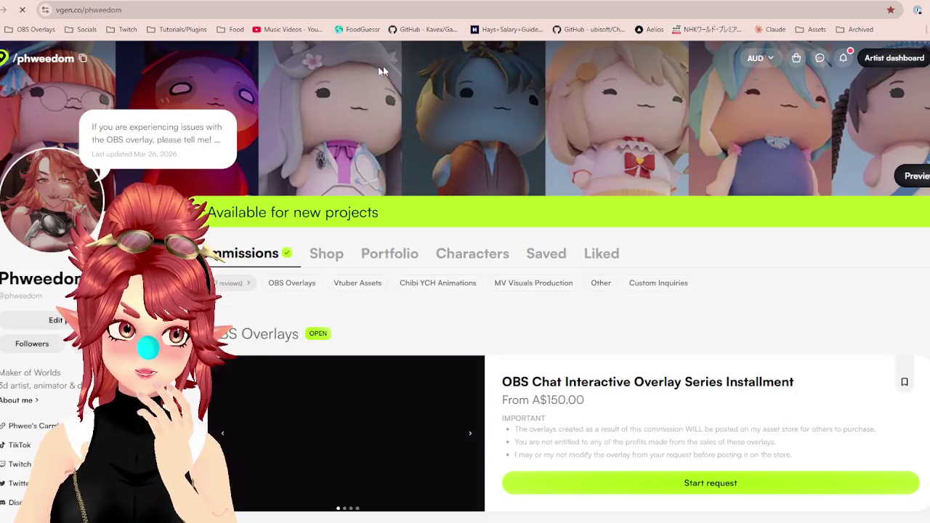
click(843, 58)
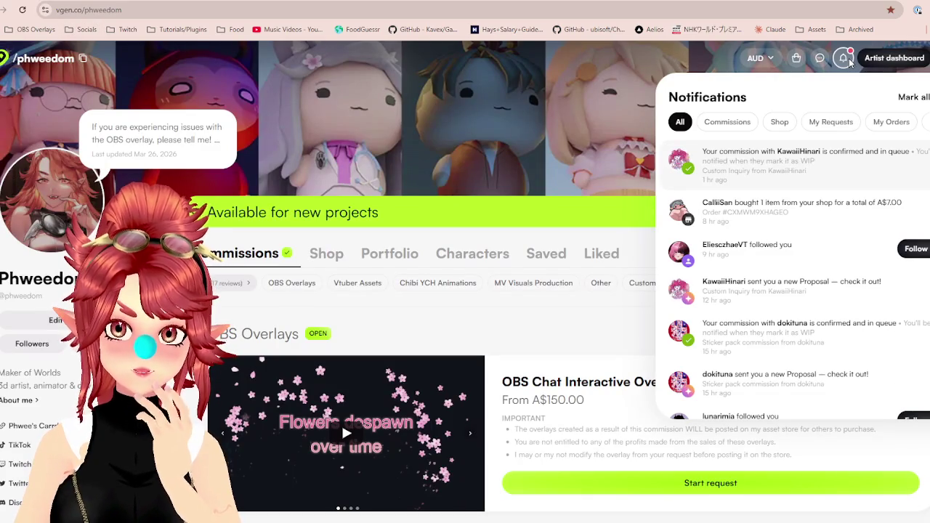
Show the pending message requests in X chat, then return to Resolve's Deliver page.
key(ctrl+Tab)
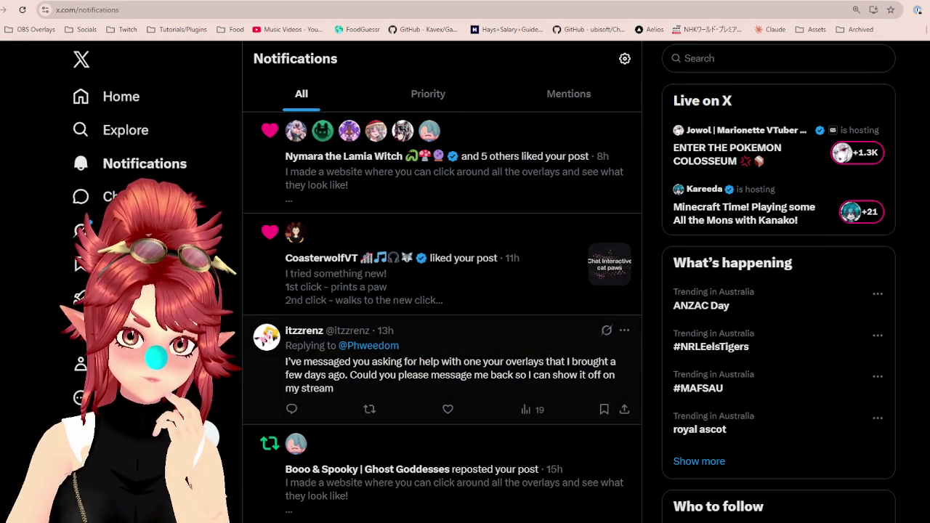
click(87, 196)
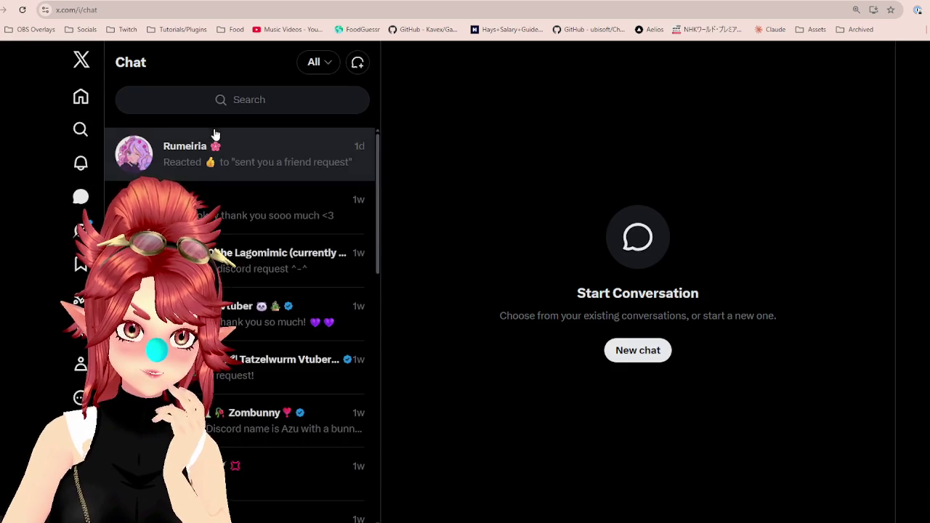
click(312, 62)
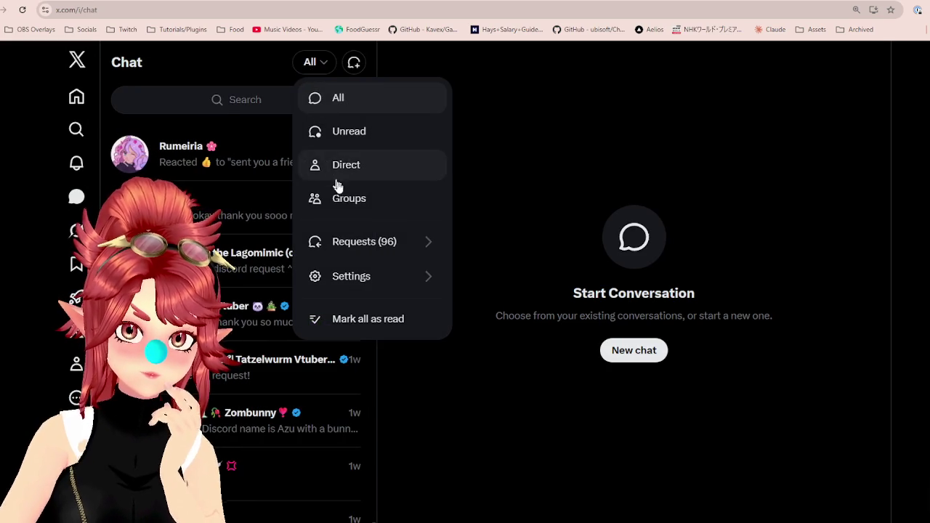
click(349, 242)
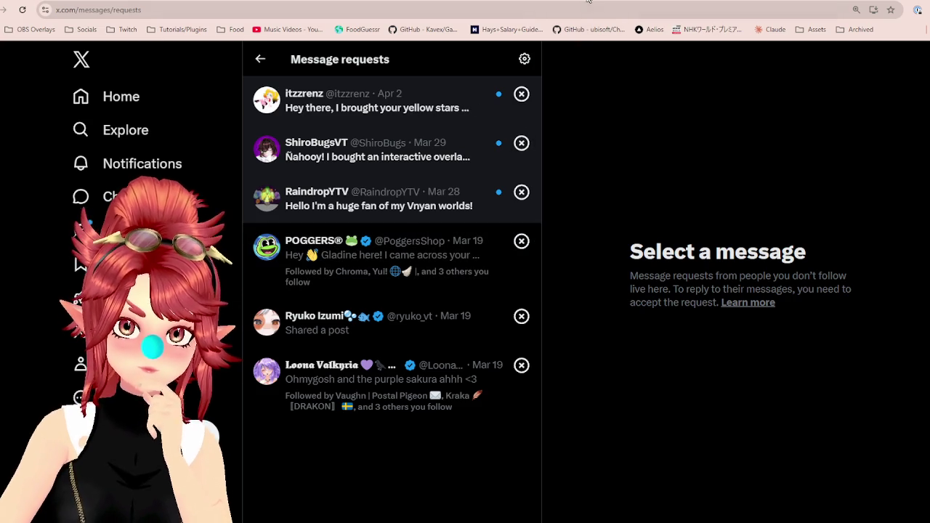
key(alt+Tab)
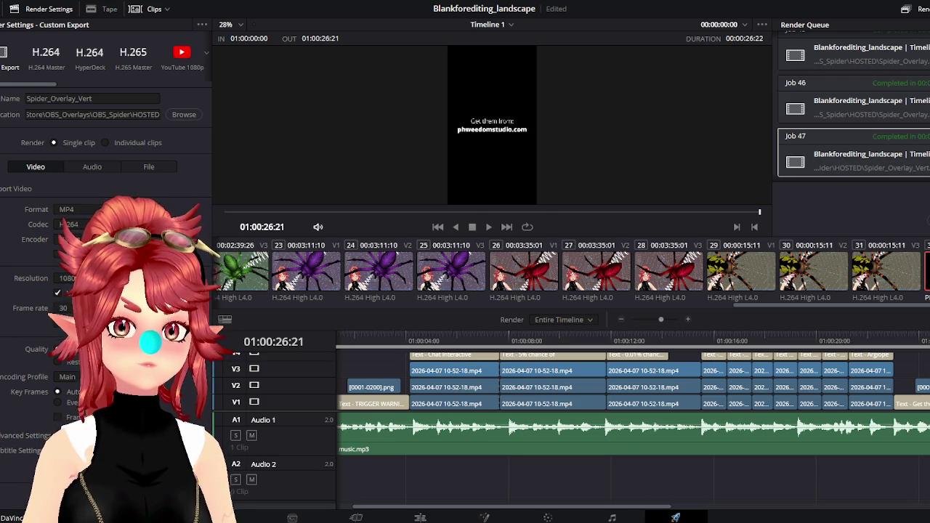
Bring up the HOSTED folder to confirm Spider_Overlay_Vert.mp4 sits beside Spider_Overlay.mp4.
key(alt+Tab)
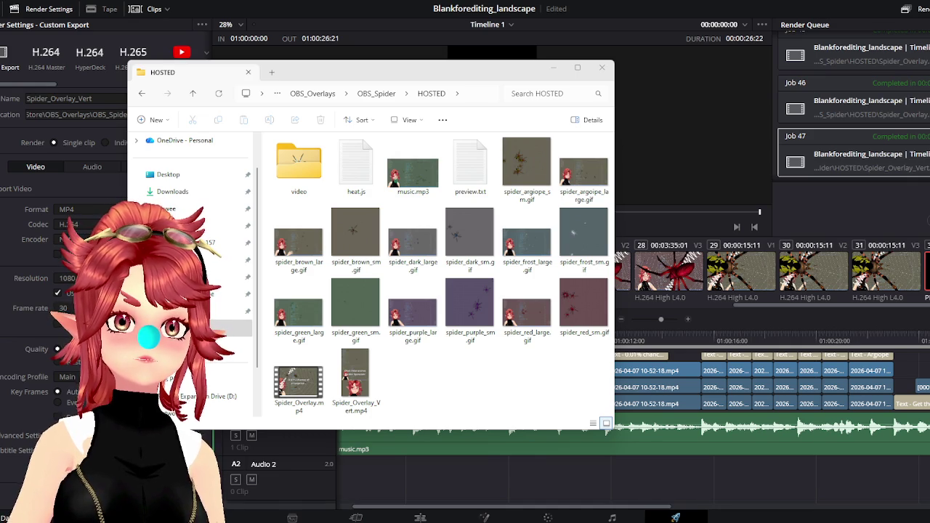
Bring the browser with X's Additional messages list forward and reposition it over Resolve.
key(alt+Tab)
drag(624, 88, 642, 37)
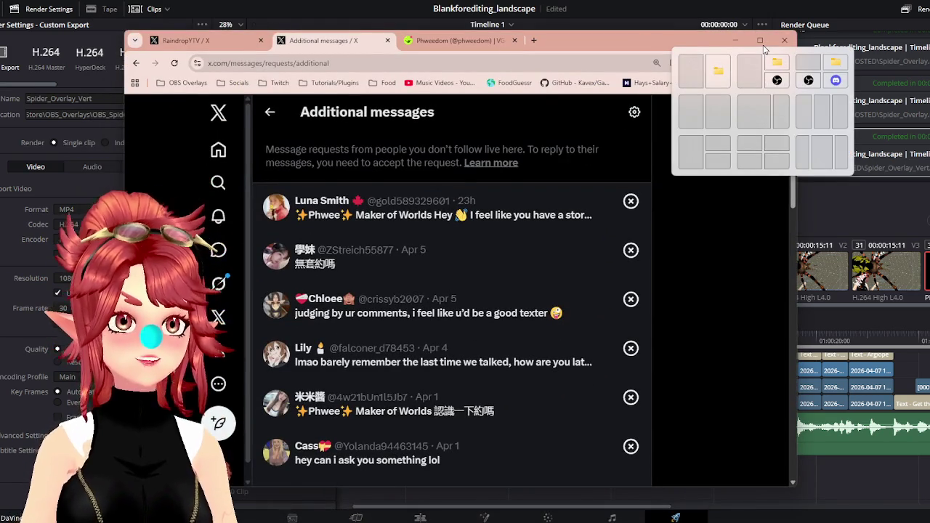
scroll(535, 166, down, 1)
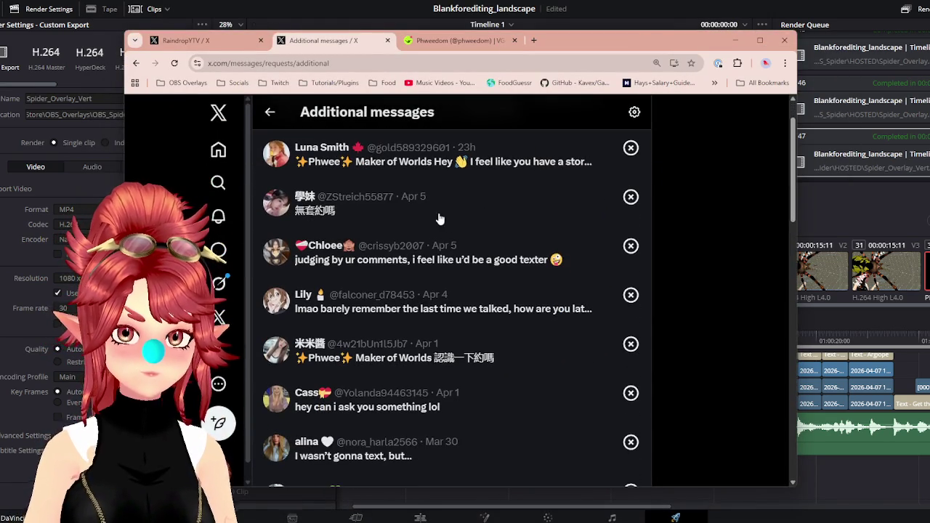
scroll(574, 167, up, 1)
scroll(550, 148, down, 1)
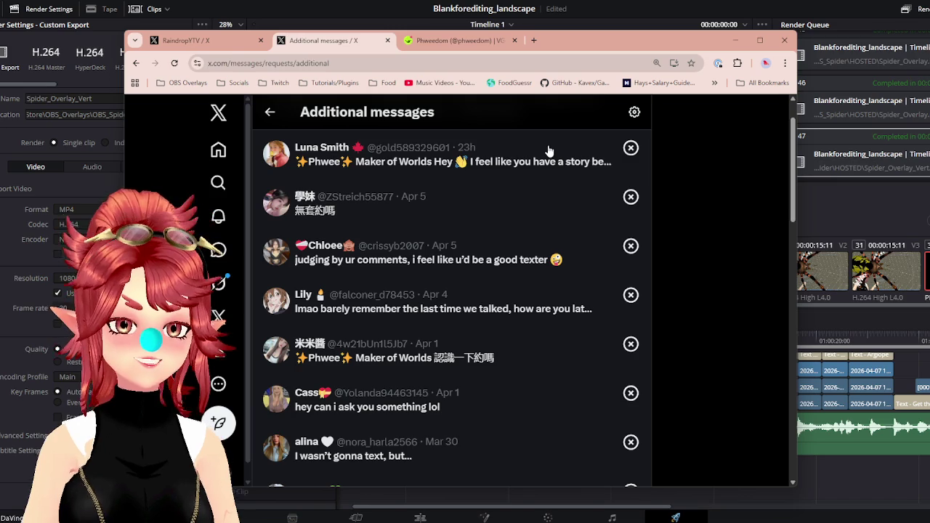
drag(583, 43, 679, 24)
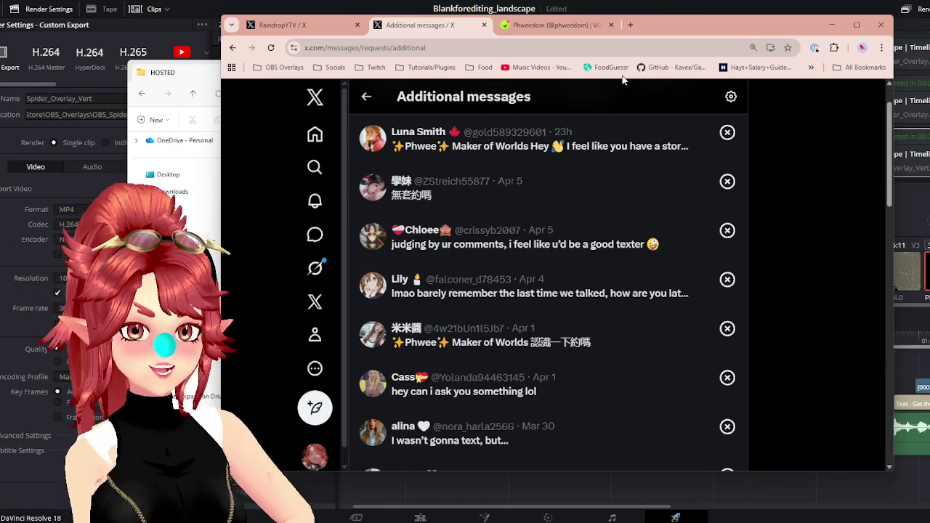
scroll(602, 202, down, 1)
scroll(608, 193, down, 1)
scroll(637, 166, down, 1)
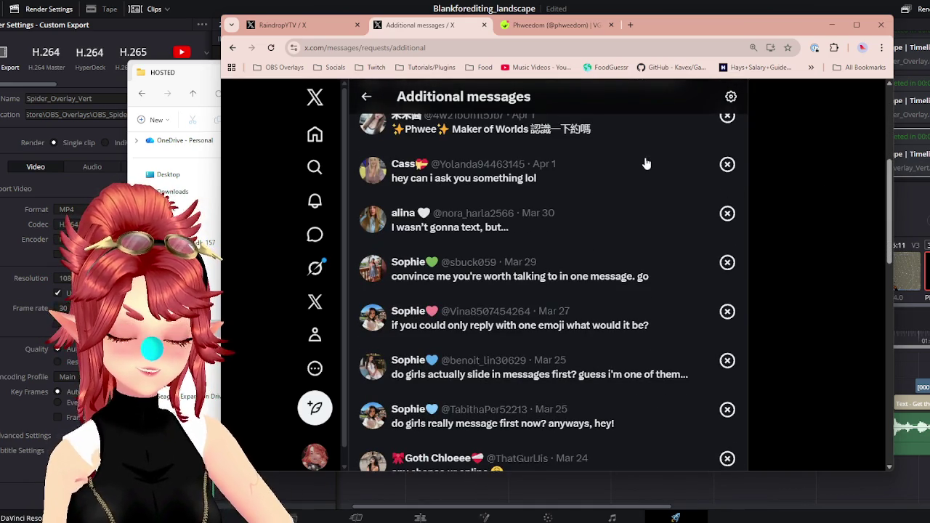
scroll(646, 163, down, 1)
scroll(646, 164, down, 1)
scroll(646, 163, down, 1)
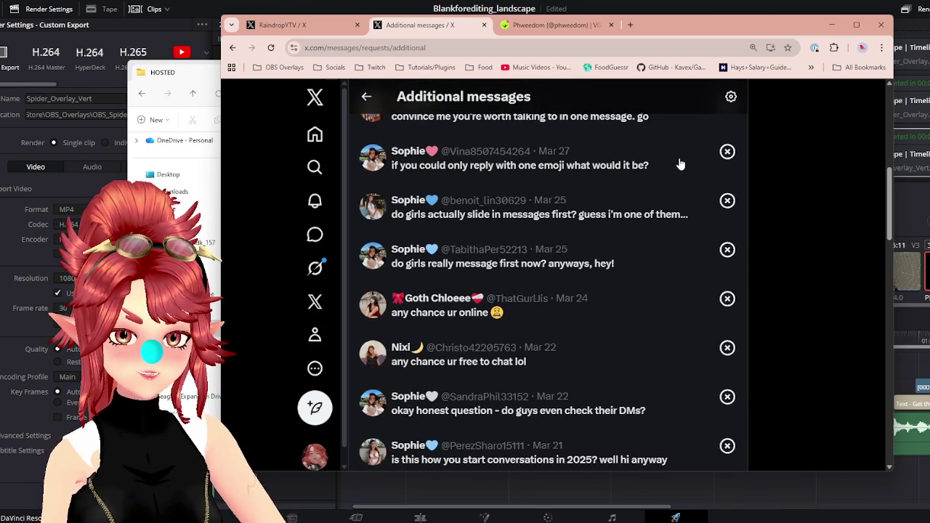
scroll(680, 164, down, 1)
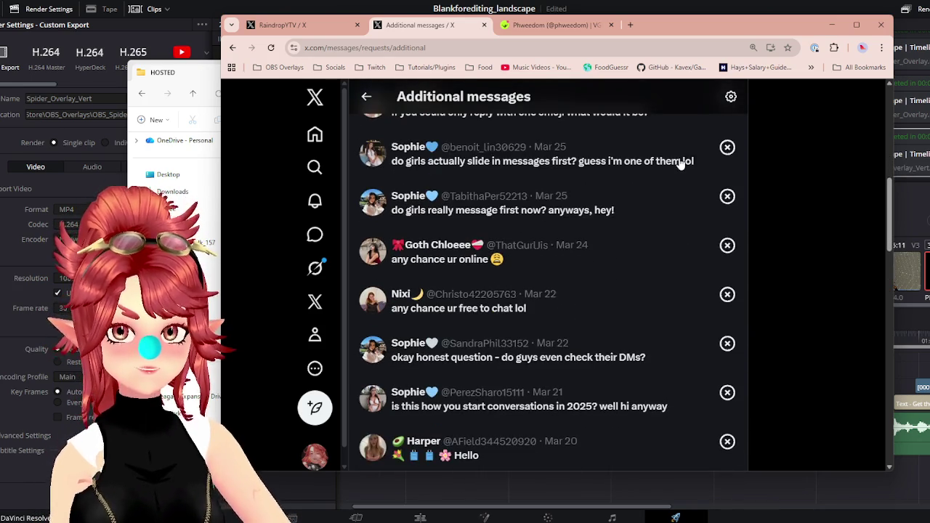
scroll(681, 165, down, 1)
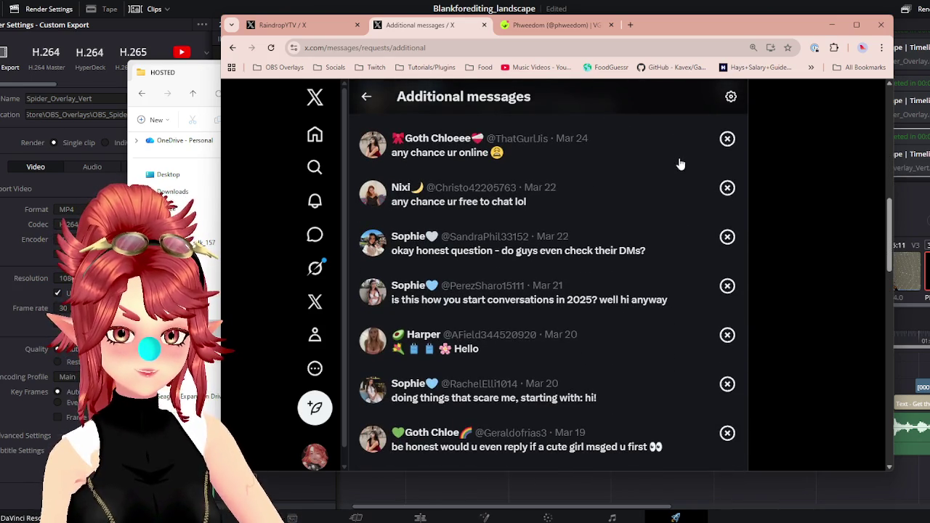
scroll(679, 164, down, 1)
scroll(680, 164, down, 1)
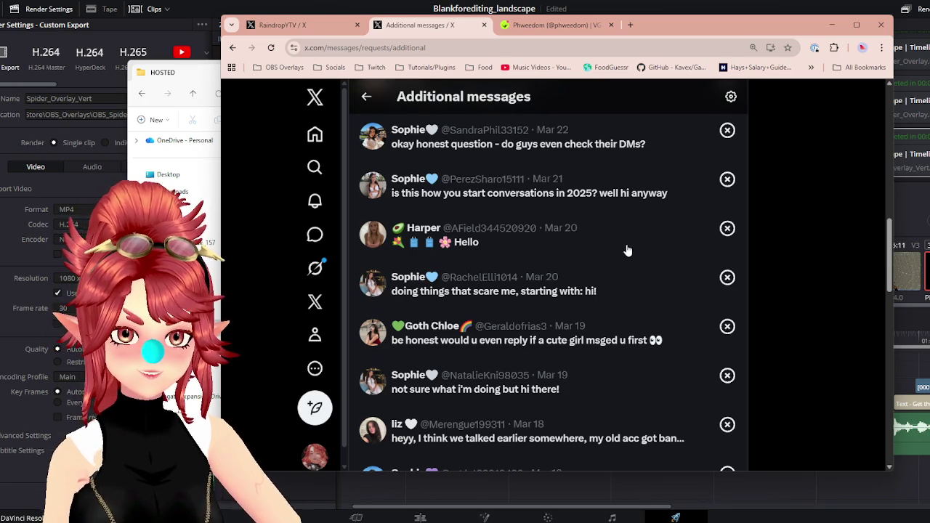
scroll(628, 251, down, 1)
scroll(628, 250, down, 1)
scroll(626, 252, down, 1)
scroll(626, 252, down, 1)
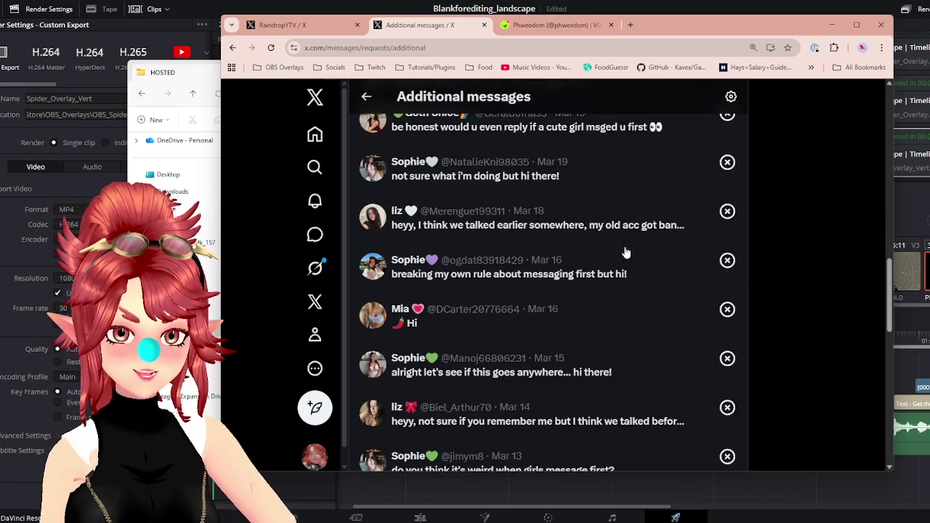
scroll(625, 252, down, 1)
scroll(625, 253, down, 1)
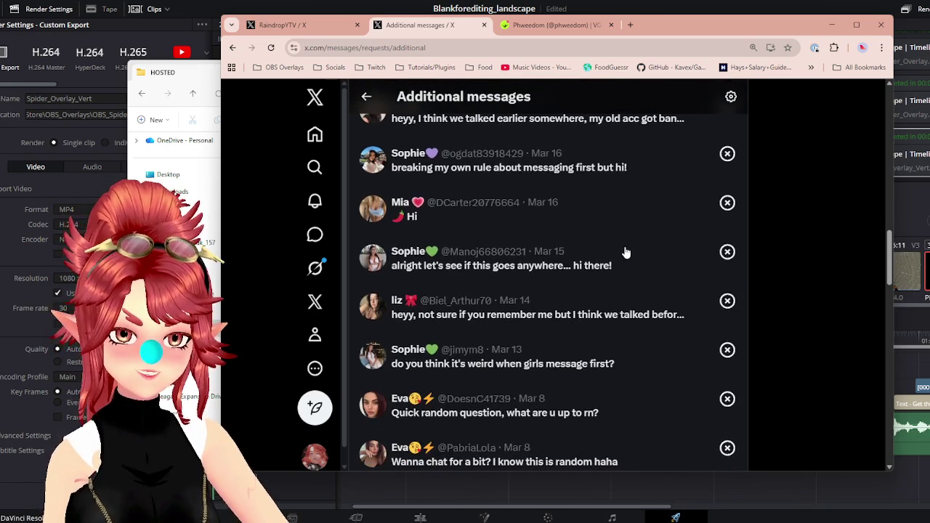
scroll(626, 252, up, 3)
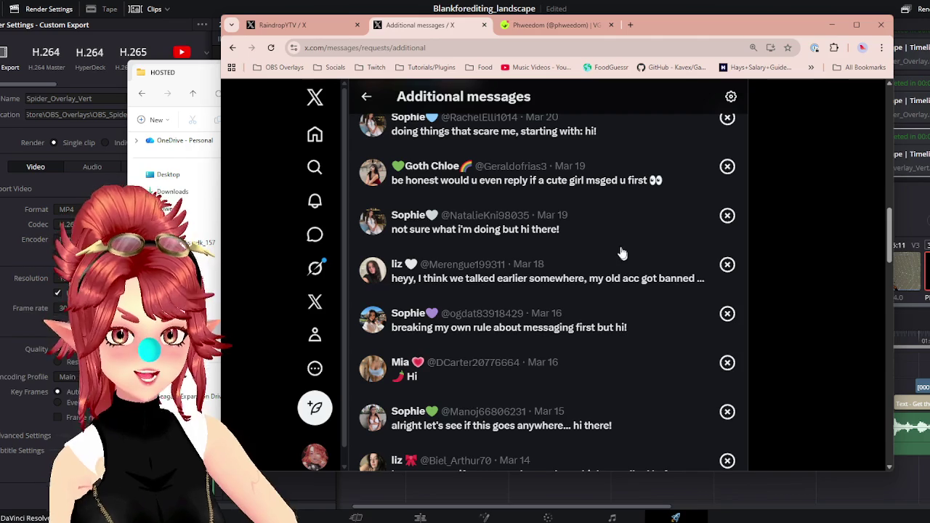
scroll(627, 240, down, 3)
scroll(627, 239, down, 3)
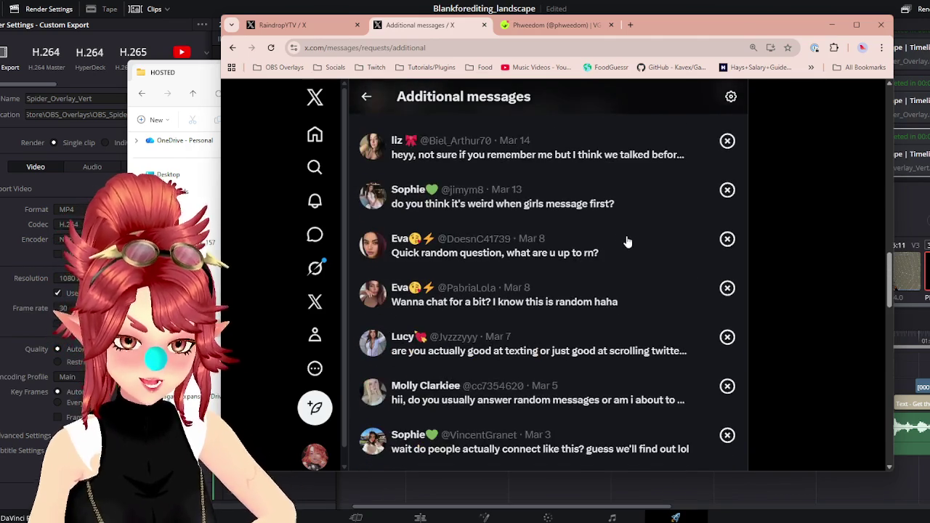
scroll(627, 242, down, 1)
scroll(627, 241, down, 1)
scroll(627, 241, down, 1)
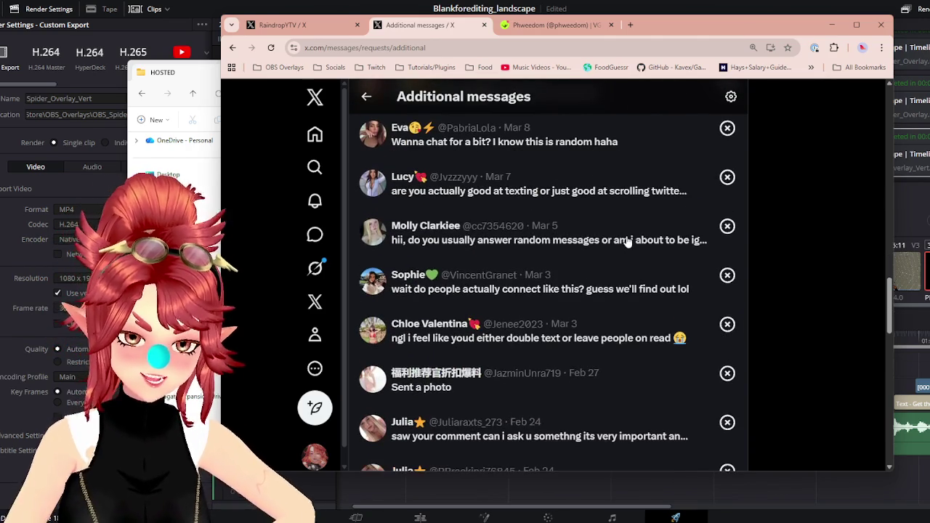
scroll(625, 241, down, 1)
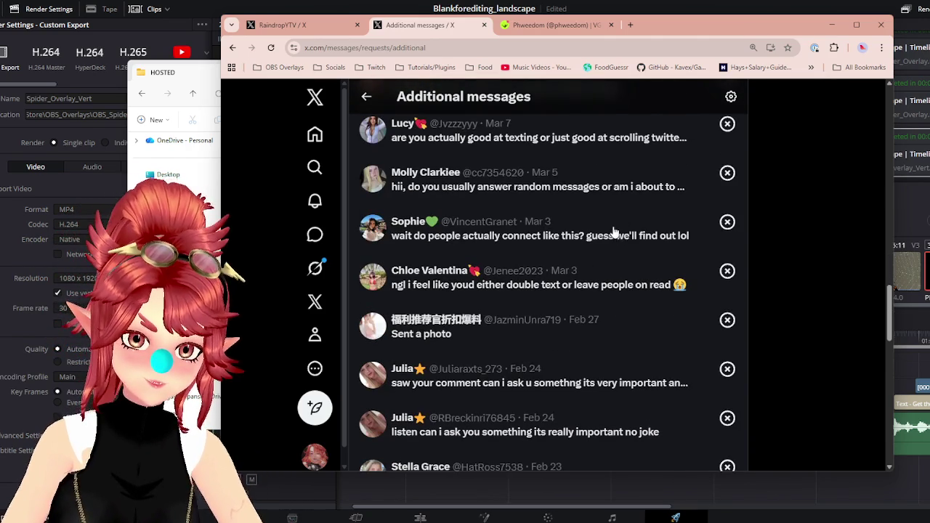
scroll(614, 231, down, 1)
scroll(614, 231, down, 1)
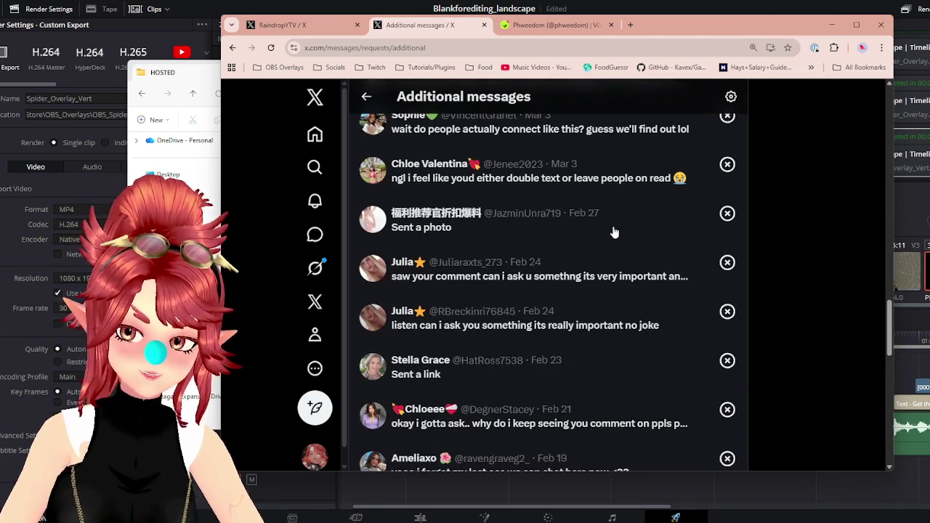
scroll(614, 231, down, 1)
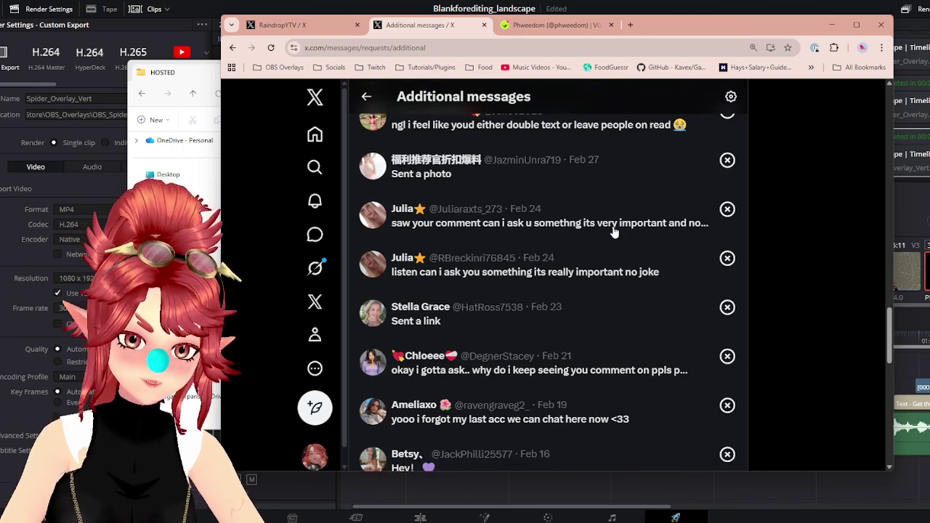
scroll(614, 231, down, 1)
scroll(614, 231, down, 1)
scroll(614, 231, down, 1)
scroll(611, 231, down, 1)
scroll(608, 231, down, 1)
scroll(609, 231, down, 1)
scroll(607, 230, down, 1)
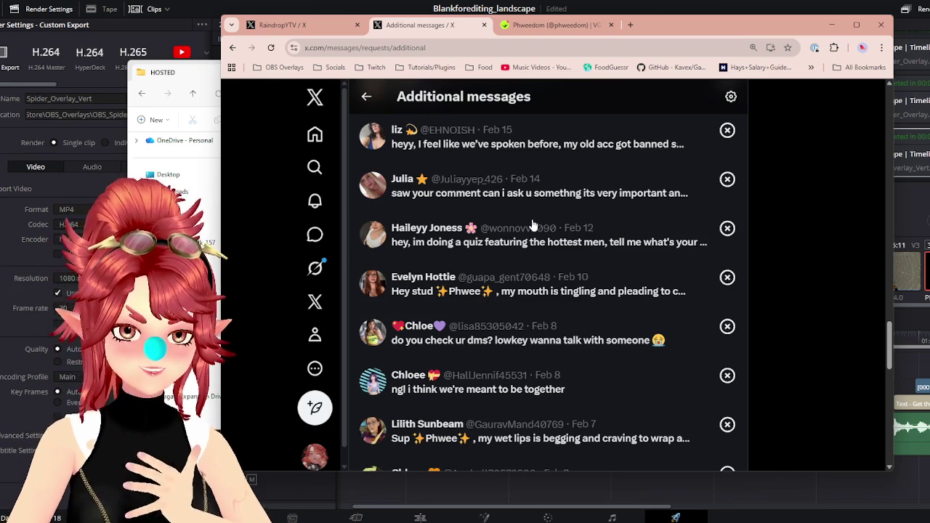
scroll(537, 229, down, 1)
scroll(535, 202, down, 1)
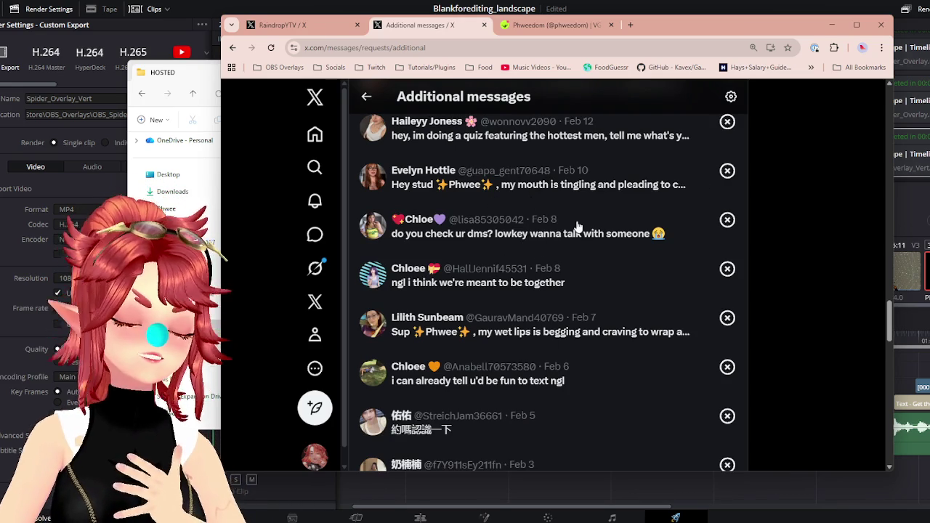
scroll(577, 227, down, 1)
scroll(580, 218, down, 1)
scroll(579, 213, down, 1)
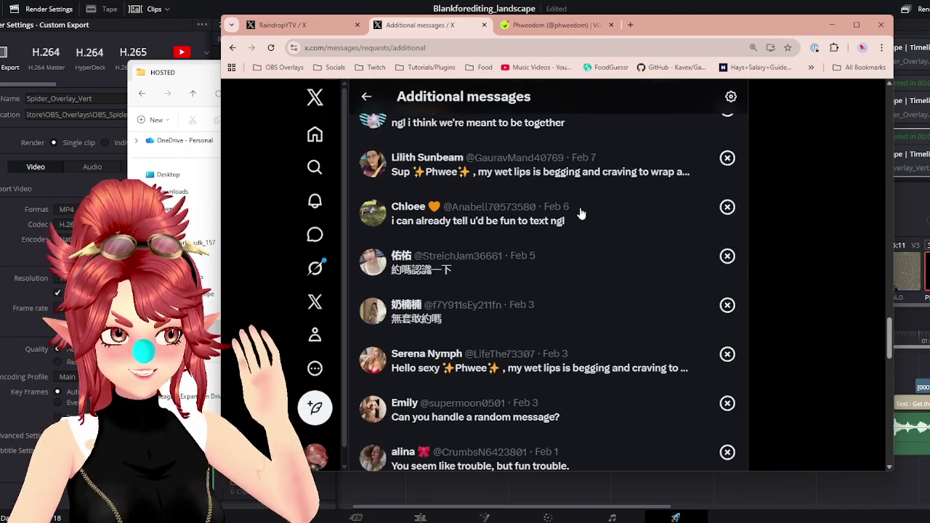
scroll(552, 199, down, 1)
scroll(545, 195, down, 1)
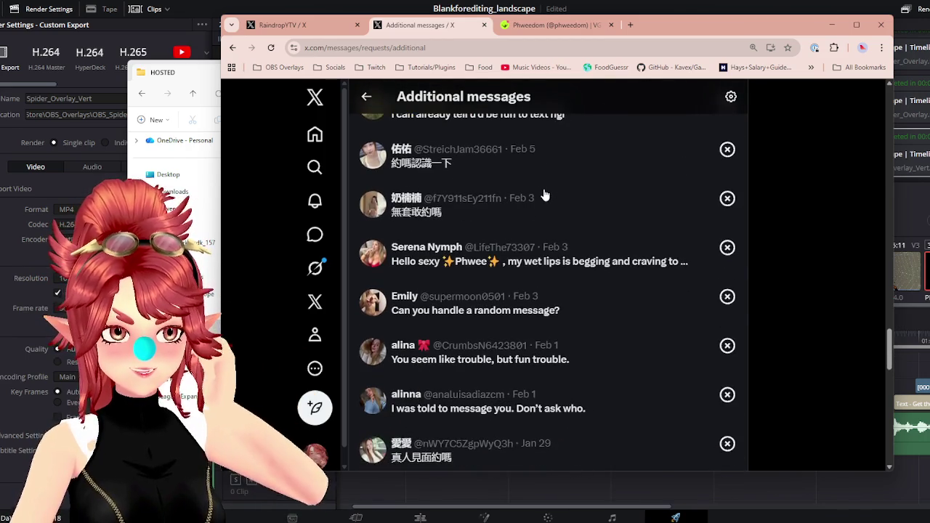
scroll(545, 195, down, 1)
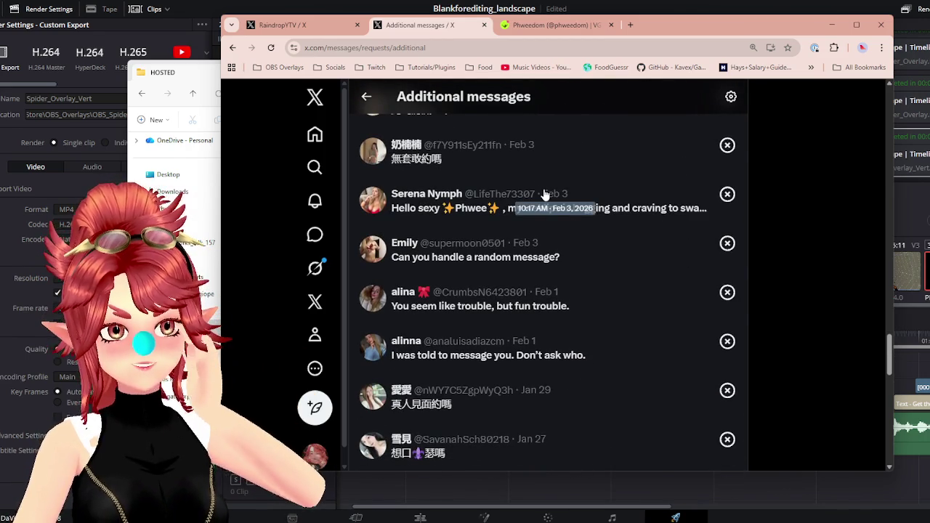
scroll(545, 194, down, 1)
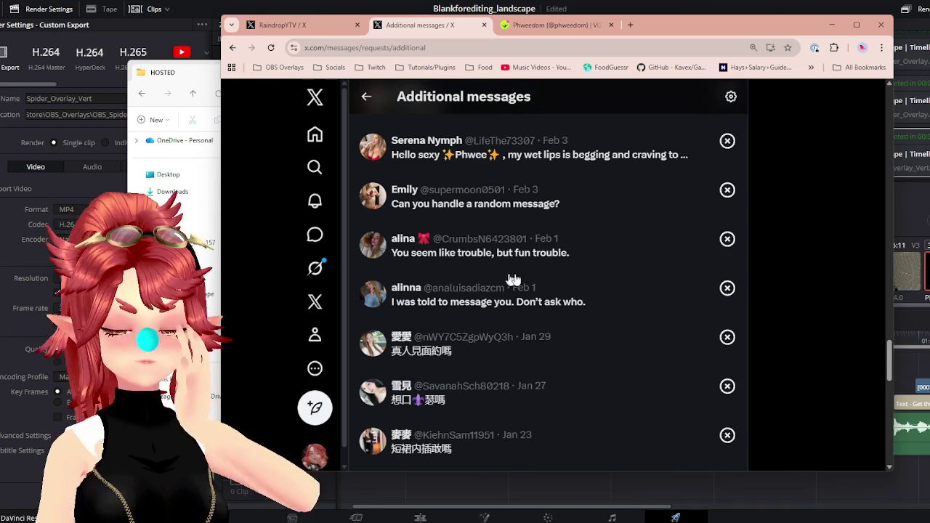
scroll(577, 209, down, 1)
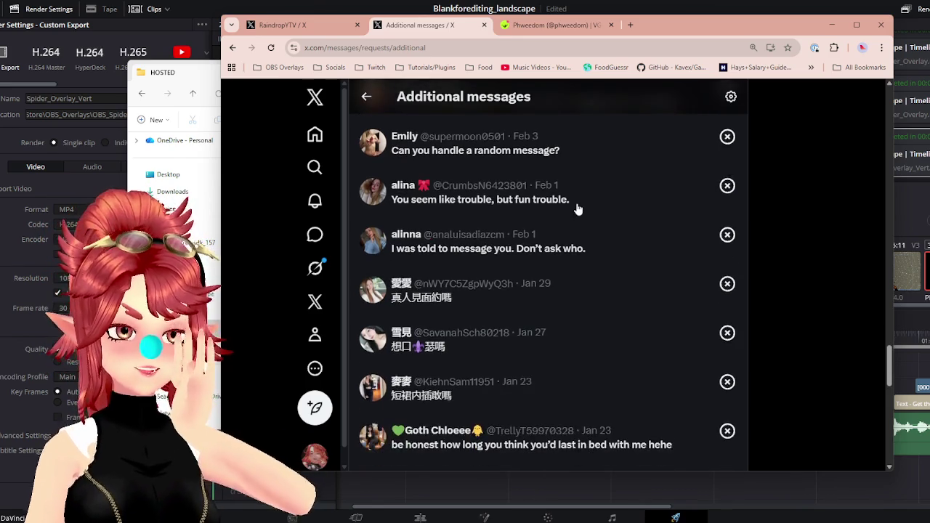
scroll(577, 210, down, 1)
scroll(578, 209, down, 1)
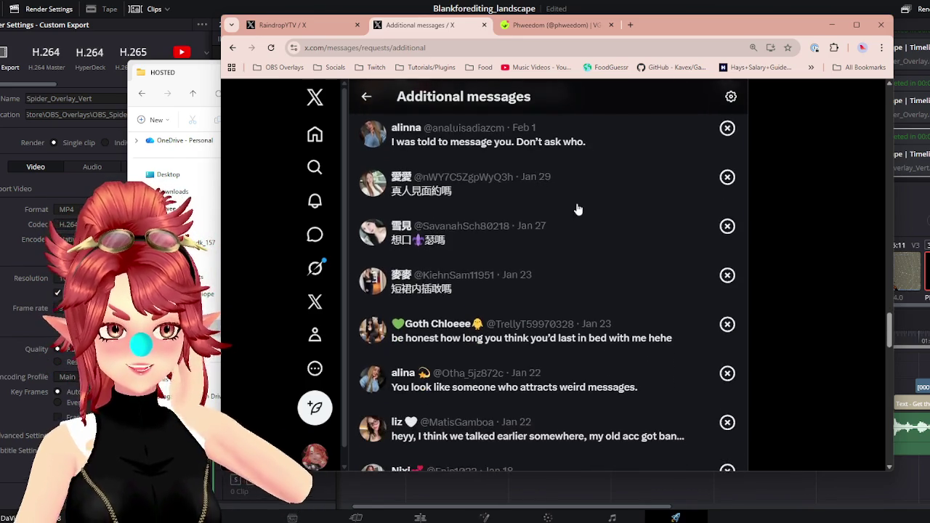
scroll(578, 210, down, 1)
scroll(571, 186, down, 1)
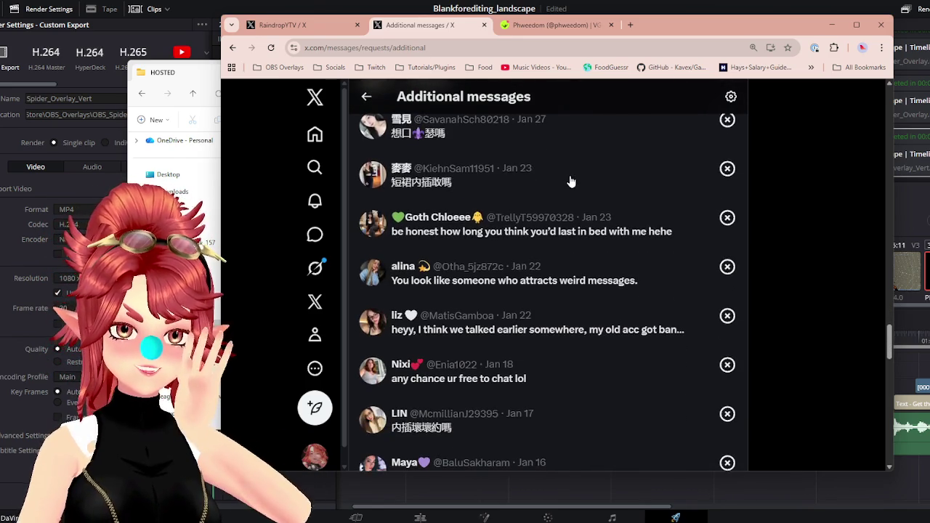
scroll(571, 182, down, 1)
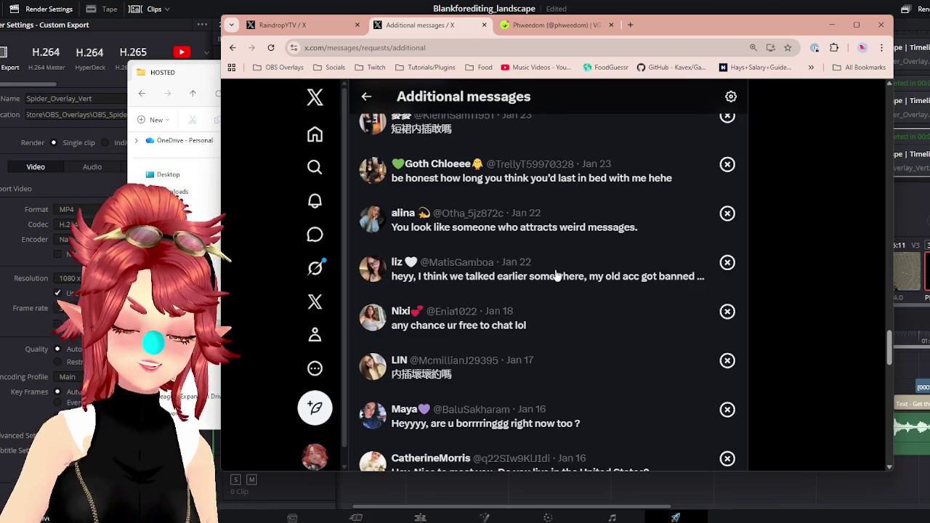
scroll(568, 208, down, 1)
scroll(569, 207, down, 1)
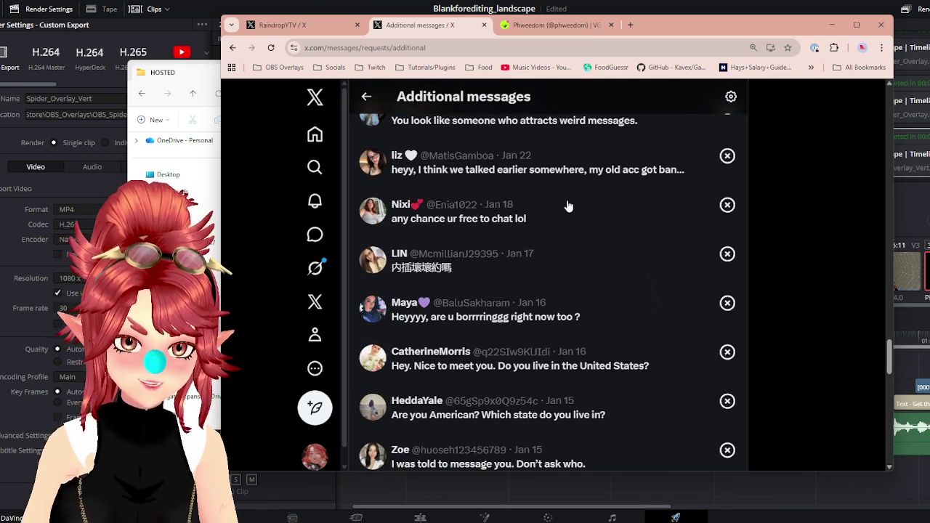
scroll(623, 198, down, 1)
scroll(622, 198, down, 1)
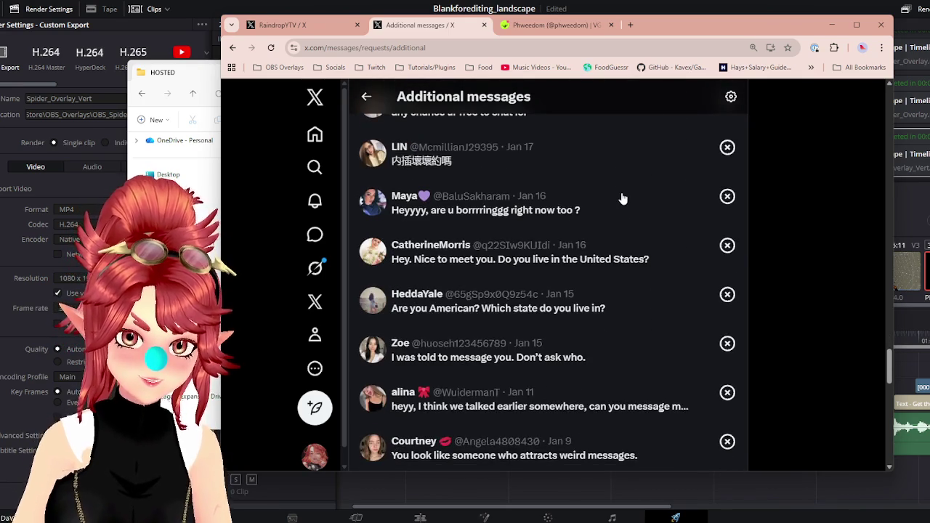
scroll(623, 199, down, 1)
scroll(621, 199, down, 1)
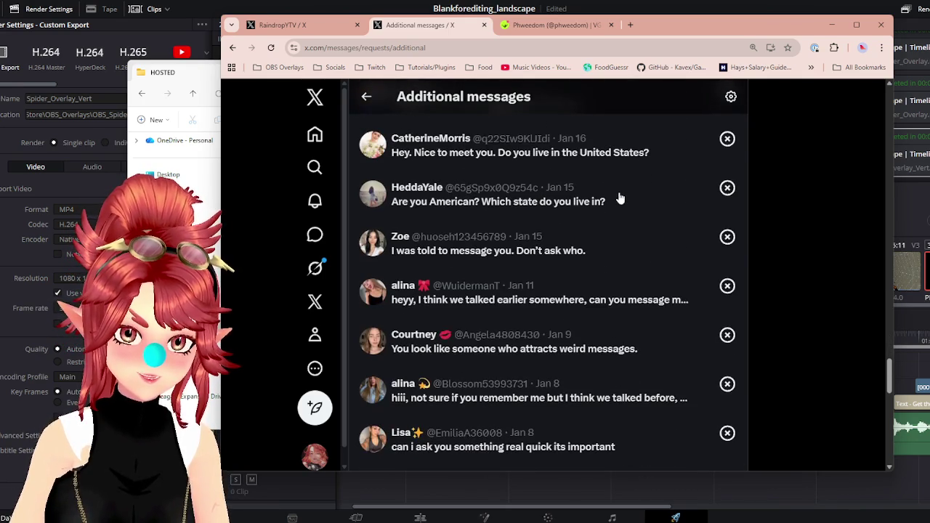
scroll(650, 203, down, 1)
scroll(651, 205, down, 1)
scroll(651, 205, down, 1)
scroll(651, 205, down, 1)
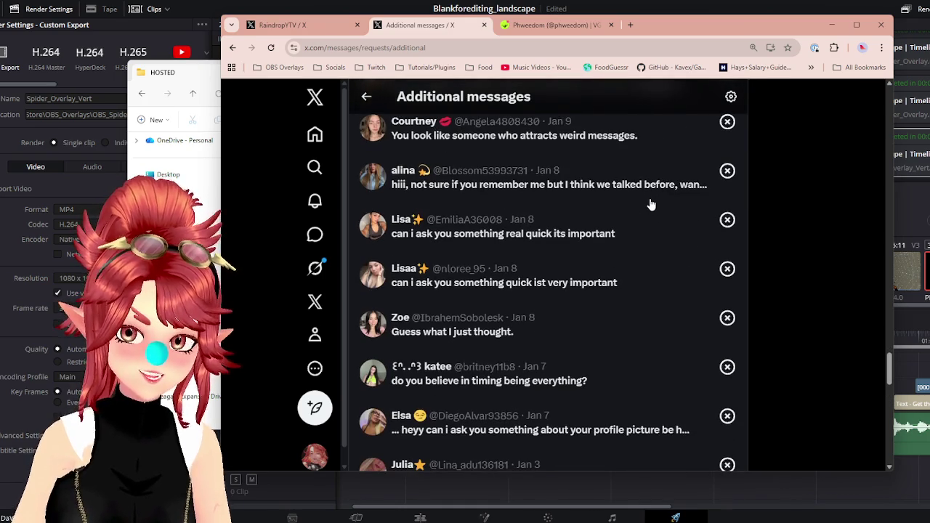
scroll(651, 205, down, 1)
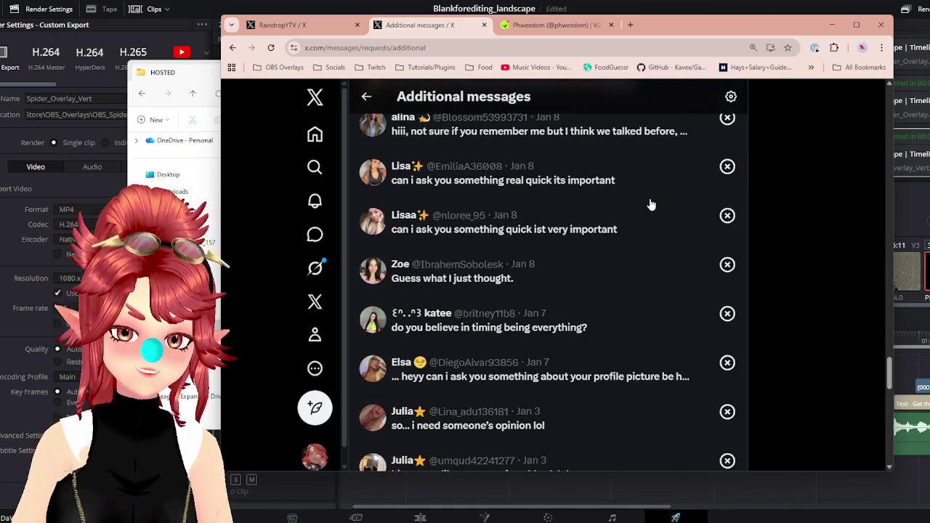
scroll(650, 204, down, 1)
scroll(650, 205, down, 1)
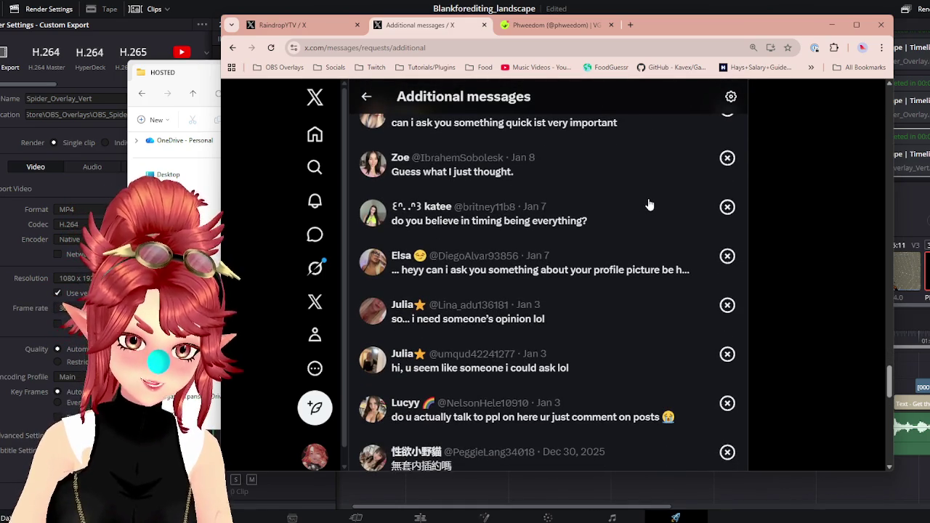
scroll(649, 205, down, 1)
scroll(649, 205, down, 1)
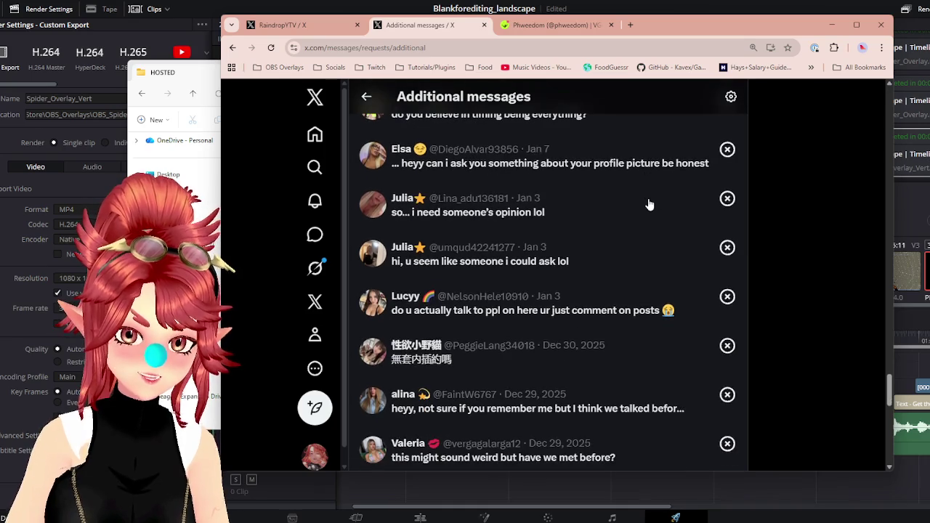
scroll(647, 205, down, 1)
scroll(645, 205, down, 1)
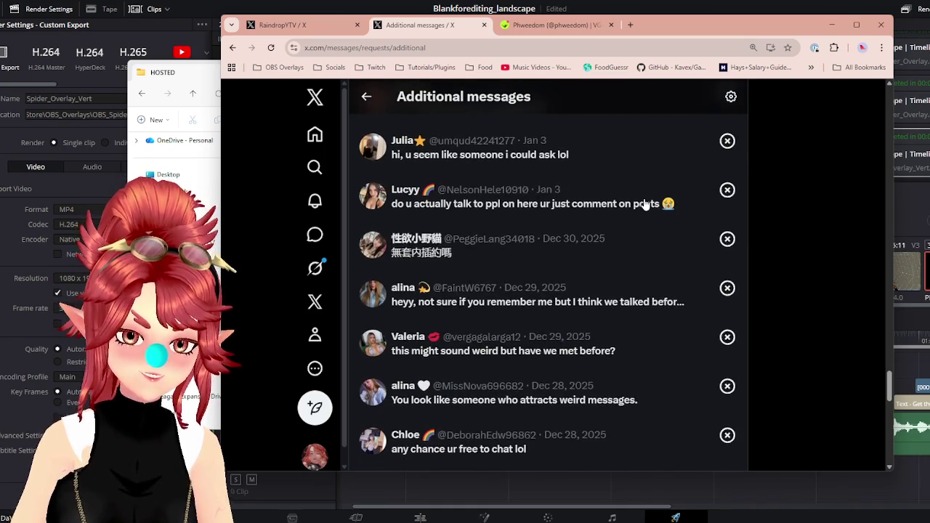
scroll(645, 205, down, 1)
scroll(639, 202, down, 2)
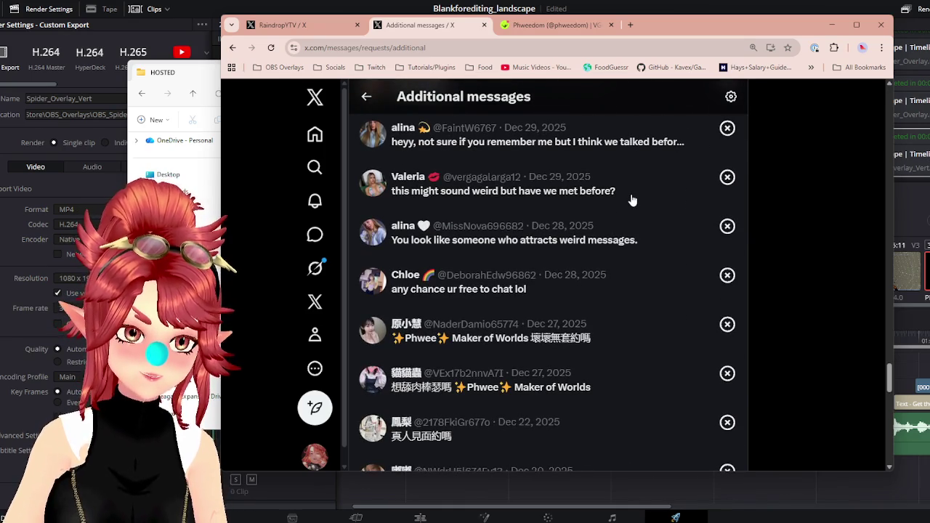
scroll(631, 200, down, 1)
scroll(631, 200, down, 1)
scroll(631, 200, down, 1)
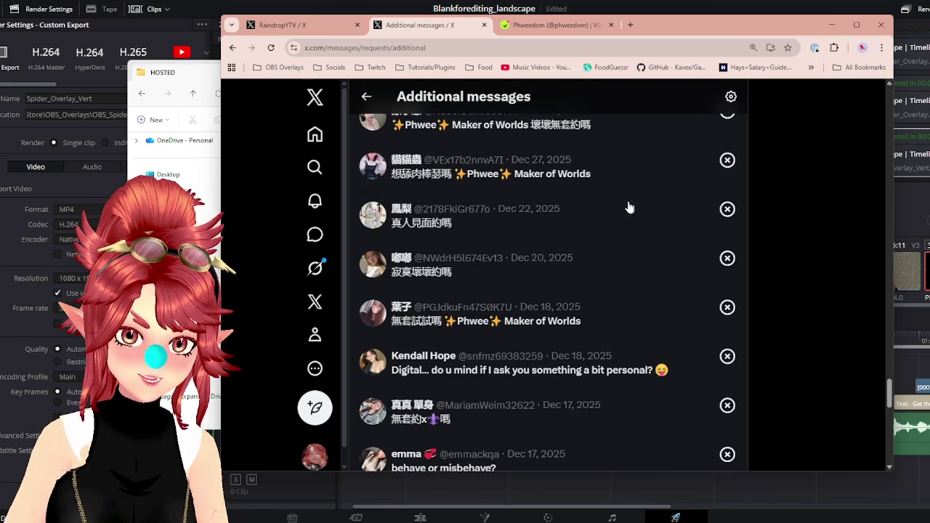
scroll(627, 207, down, 1)
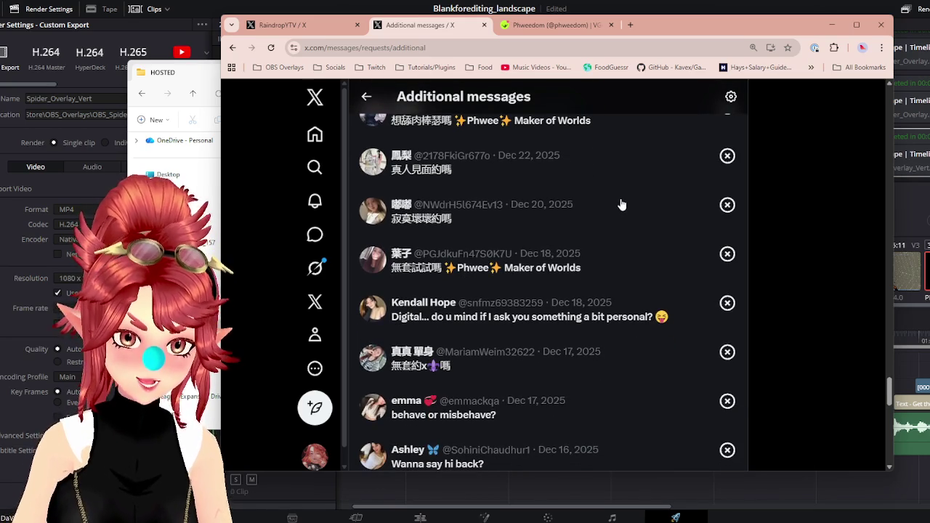
scroll(620, 204, down, 1)
scroll(617, 203, down, 1)
scroll(616, 203, down, 1)
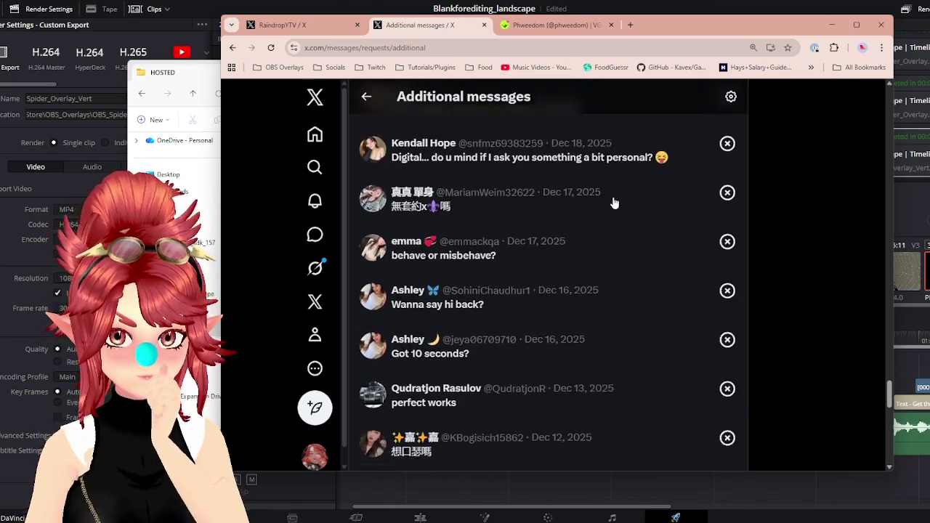
scroll(613, 202, down, 2)
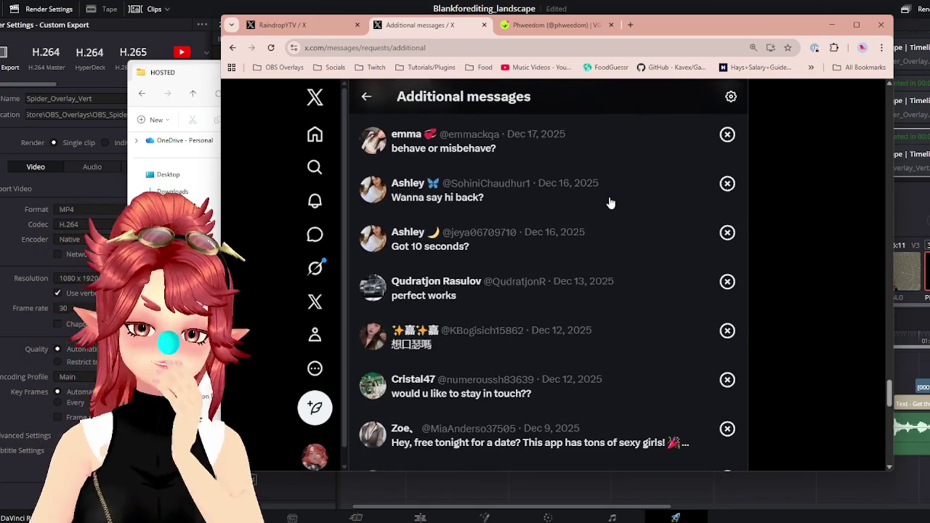
scroll(610, 203, down, 1)
scroll(611, 202, down, 2)
scroll(609, 202, down, 1)
scroll(607, 203, down, 1)
scroll(606, 203, down, 1)
scroll(606, 203, down, 1)
scroll(602, 202, up, 2)
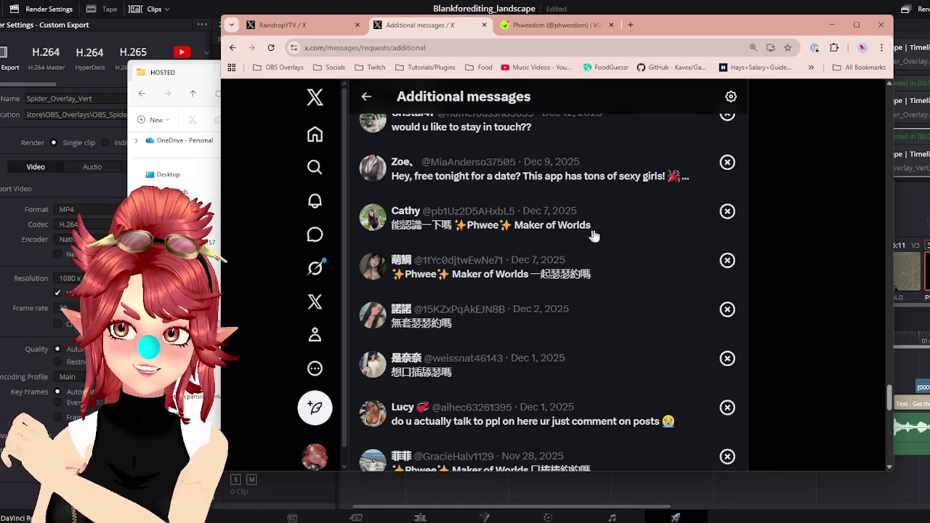
scroll(538, 247, down, 2)
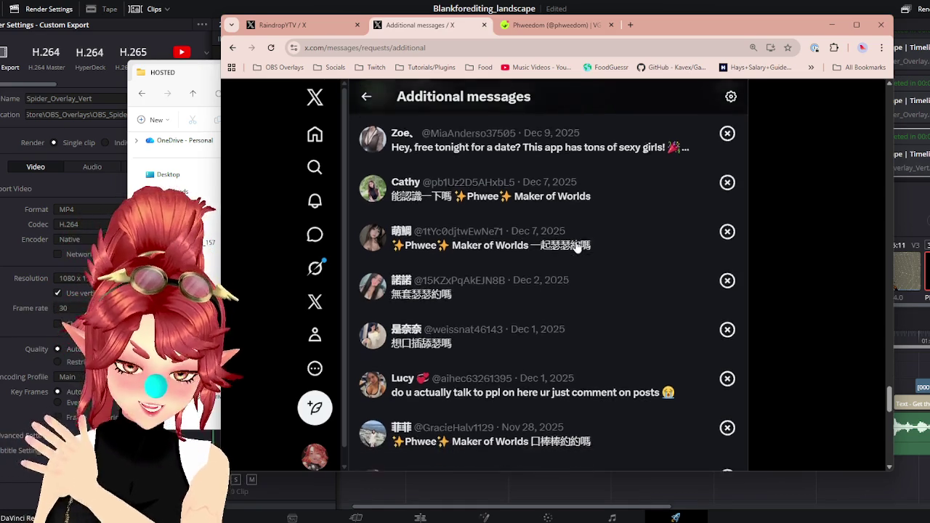
scroll(556, 202, down, 1)
scroll(555, 203, down, 1)
scroll(555, 204, down, 1)
scroll(554, 203, down, 1)
scroll(549, 200, down, 2)
scroll(545, 198, down, 1)
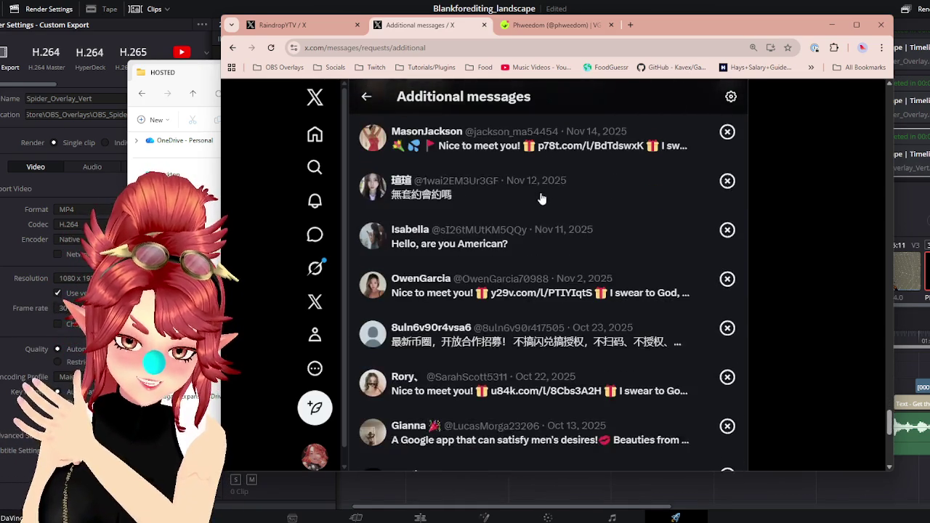
scroll(541, 197, down, 2)
scroll(536, 198, down, 1)
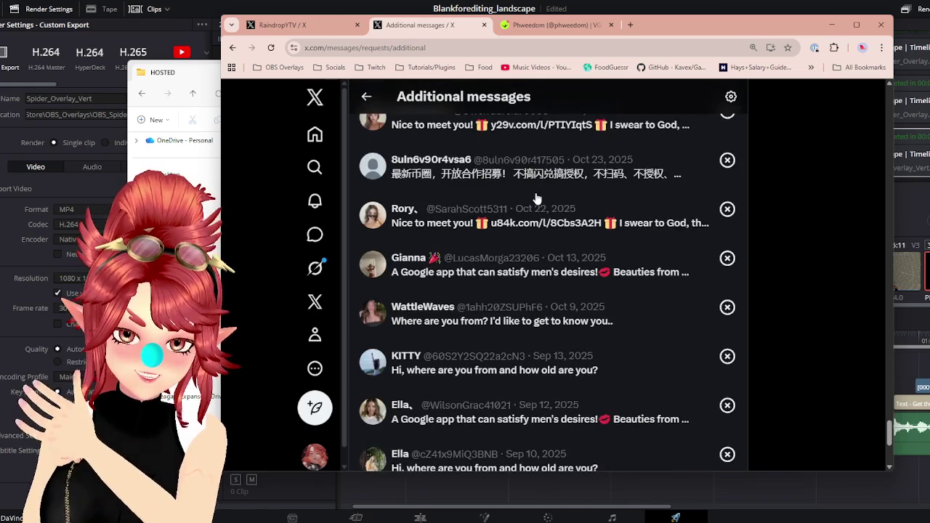
scroll(535, 199, down, 1)
scroll(533, 198, down, 1)
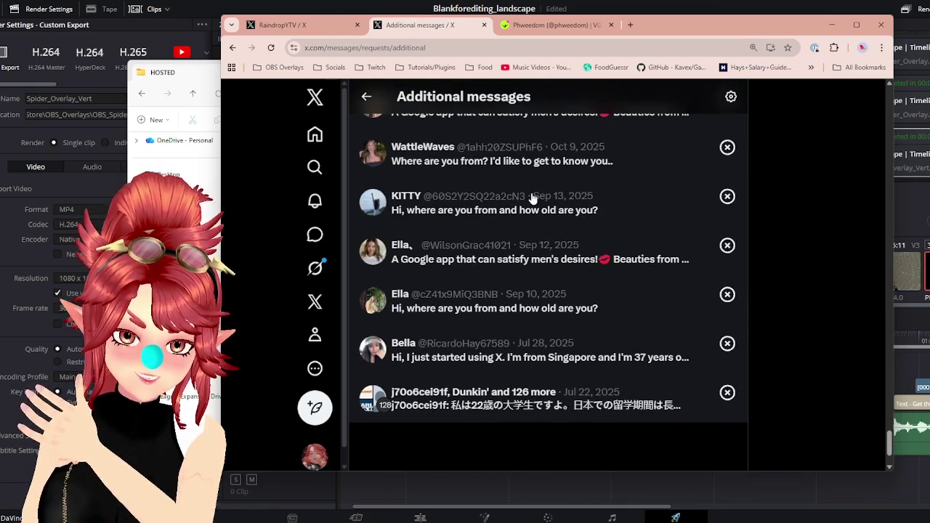
scroll(532, 199, down, 1)
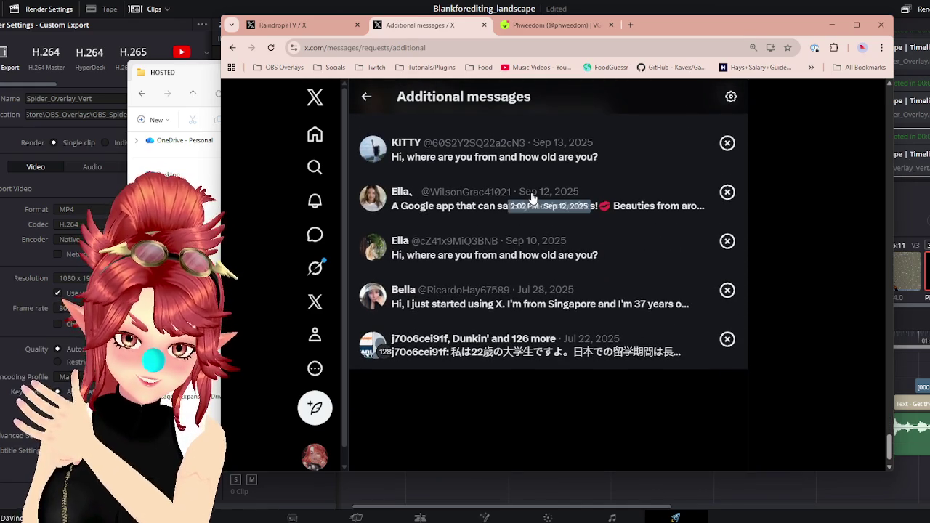
scroll(530, 197, up, 1)
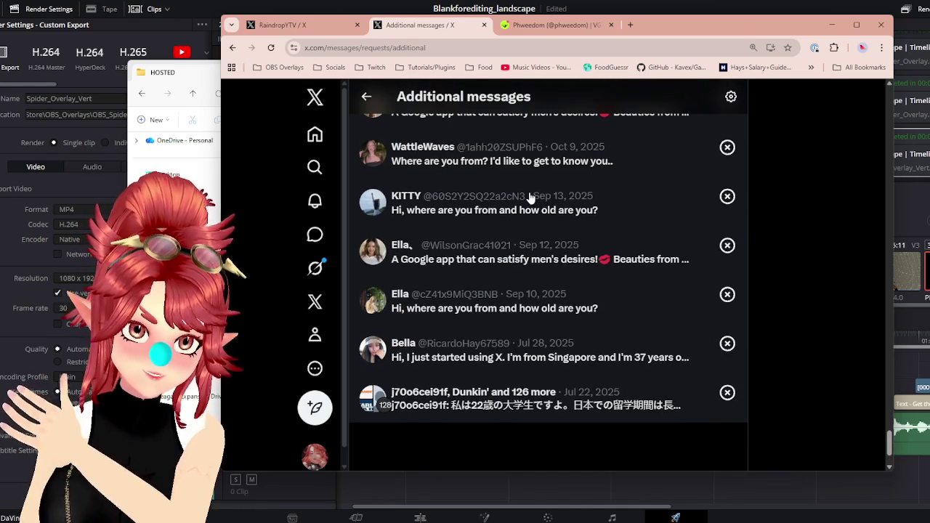
mouse_move(888, 442)
mouse_down()
mouse_move(853, 161)
mouse_move(718, 29)
mouse_up()
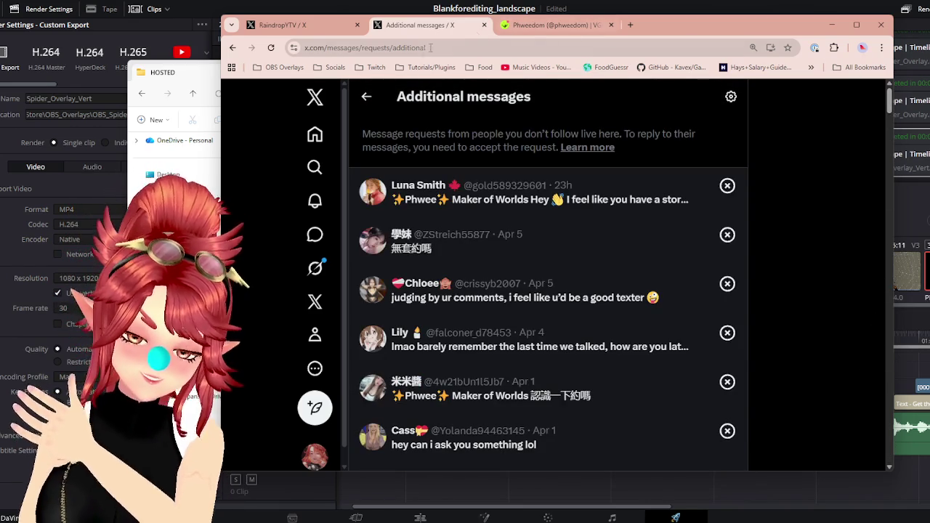
Minimize the browser to reveal the HOSTED folder with both MP4 exports.
click(834, 24)
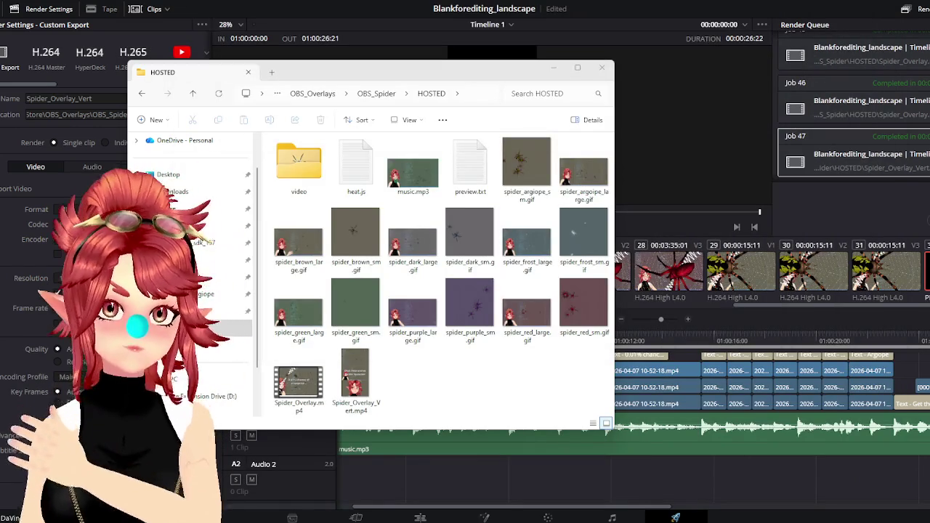
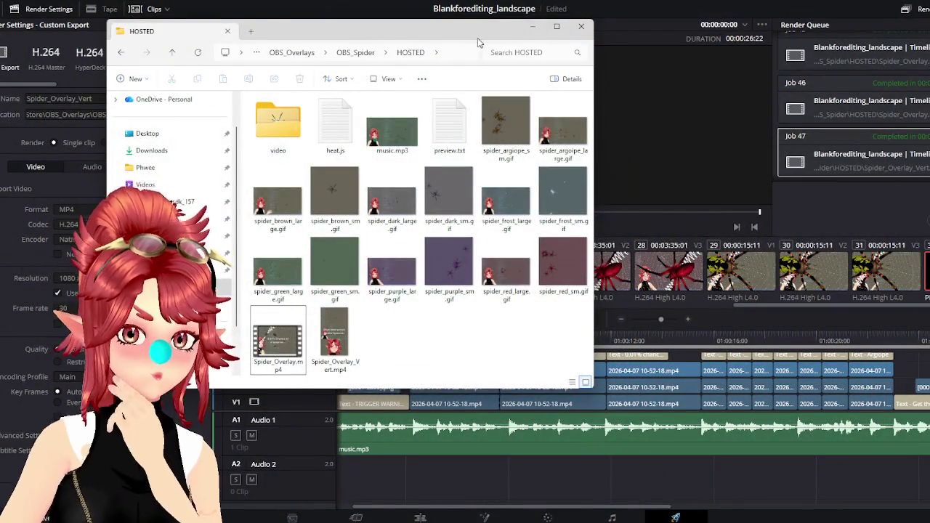
Drag the HOSTED folder window into a new position on the desktop.
drag(477, 37, 590, 64)
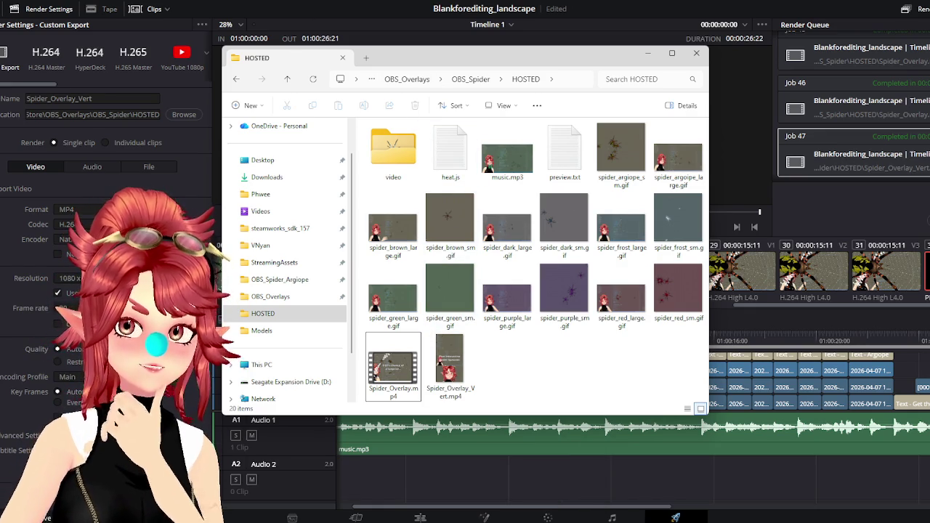
drag(505, 57, 518, 71)
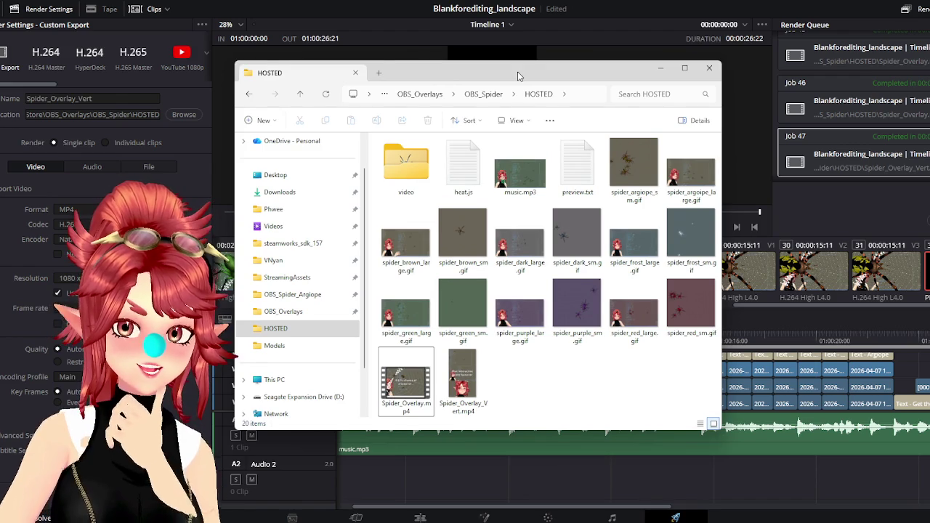
drag(517, 71, 501, 67)
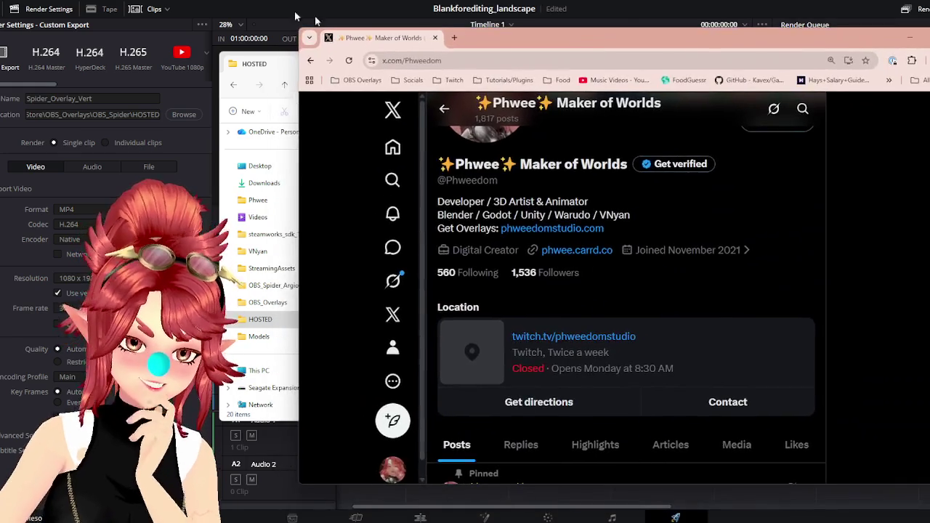
Move the HOSTED folder window aside and bring the X profile browser to the front.
click(247, 64)
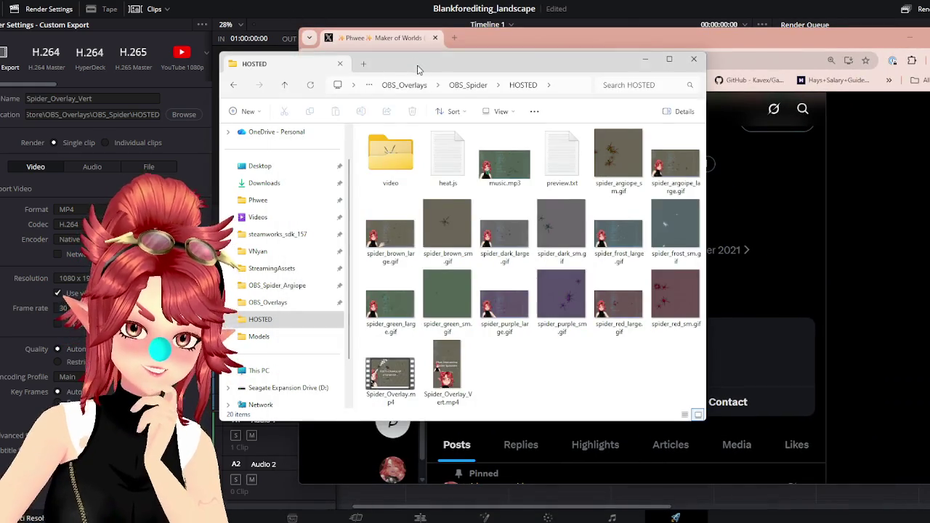
drag(247, 64, 245, 84)
click(643, 41)
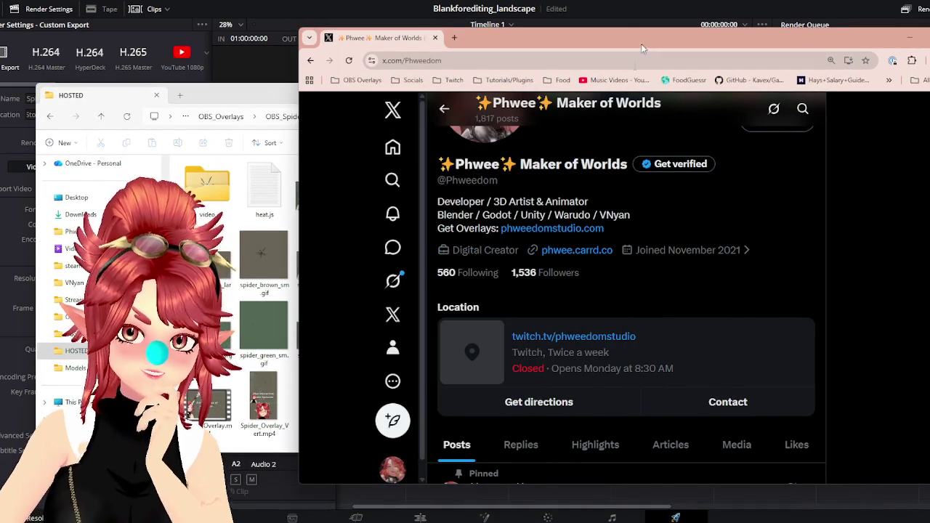
Scroll down and back up through the creator's X profile.
scroll(611, 332, down, 2)
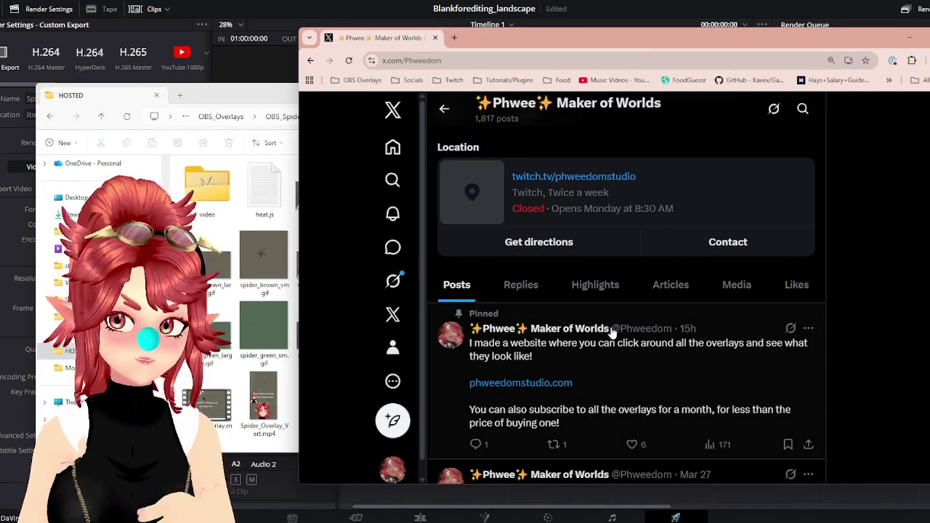
scroll(654, 349, down, 1)
scroll(639, 349, down, 2)
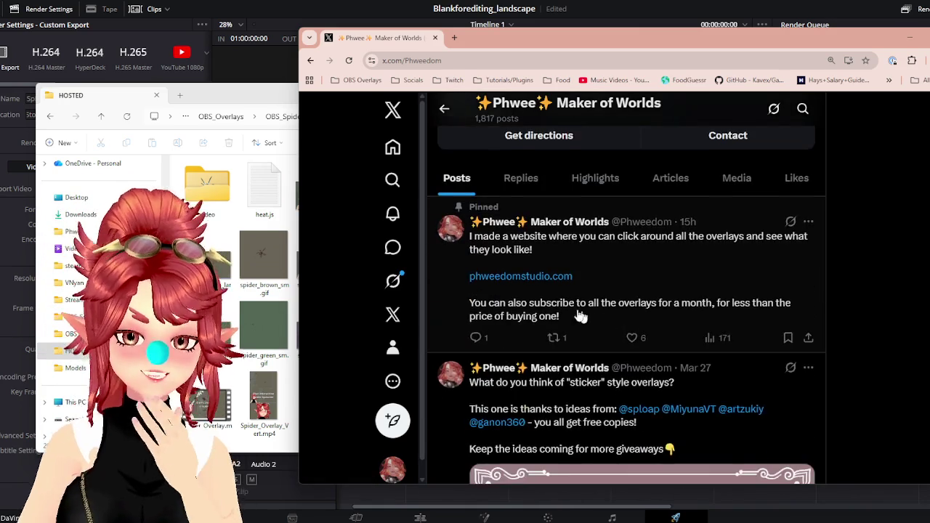
scroll(546, 350, up, 1)
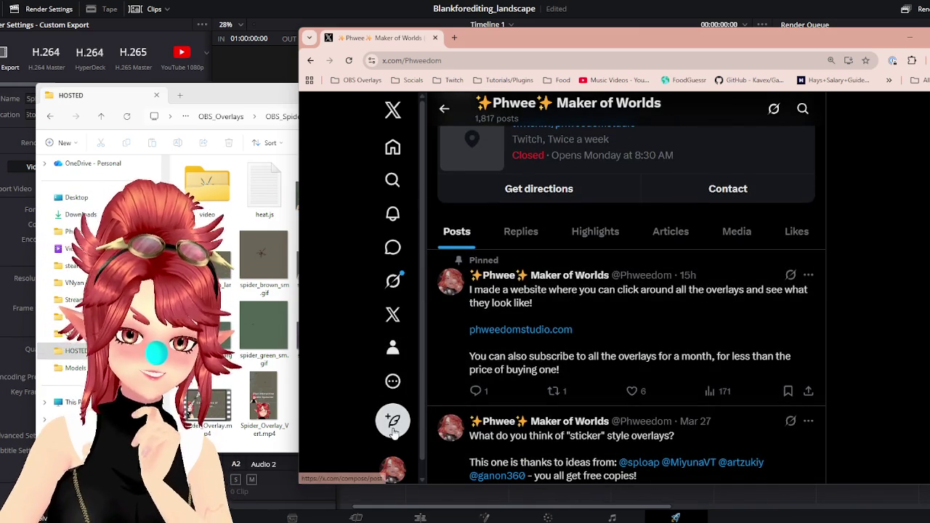
scroll(465, 318, up, 3)
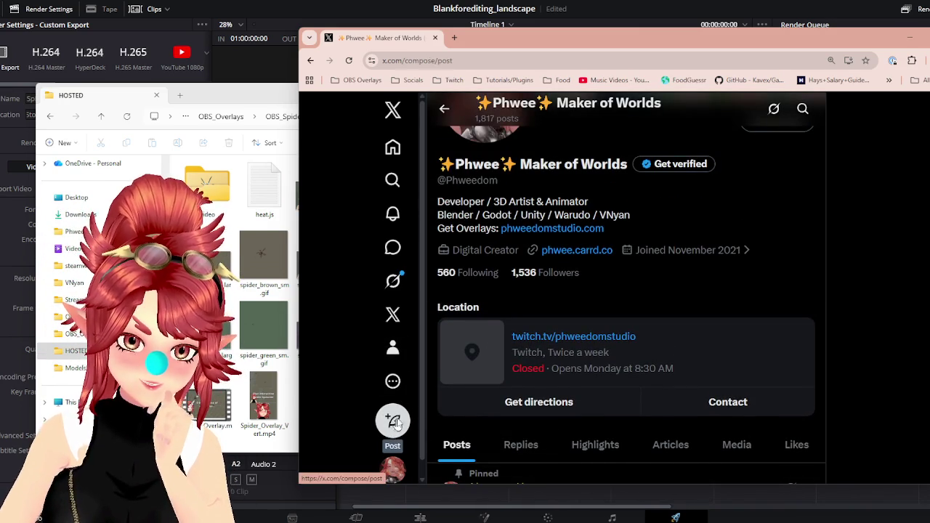
Start a new X post, attach the 0:26 overlay video, and begin the opening text.
click(394, 422)
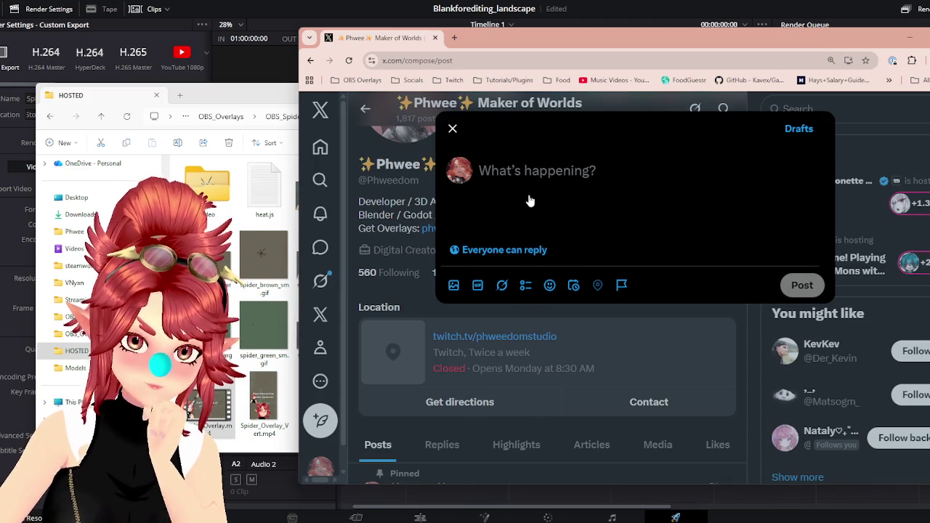
key(ctrl+v)
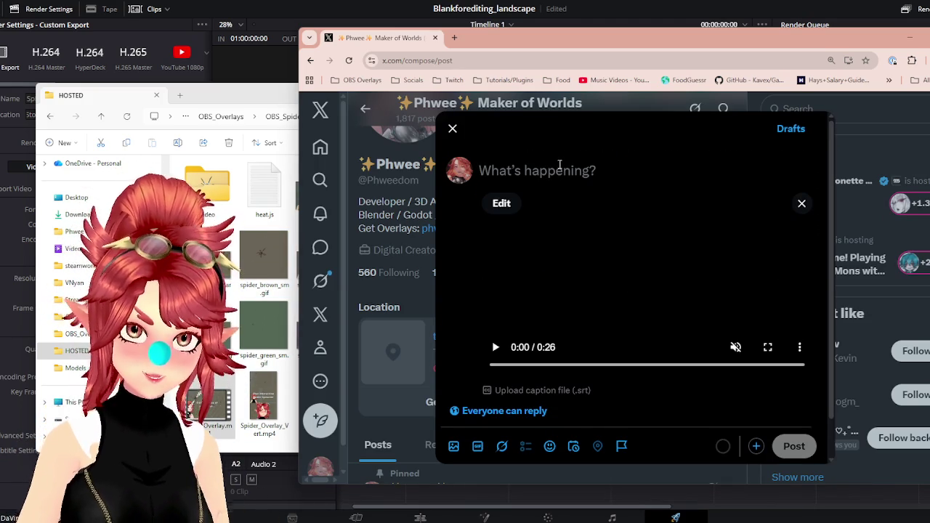
text(My new)
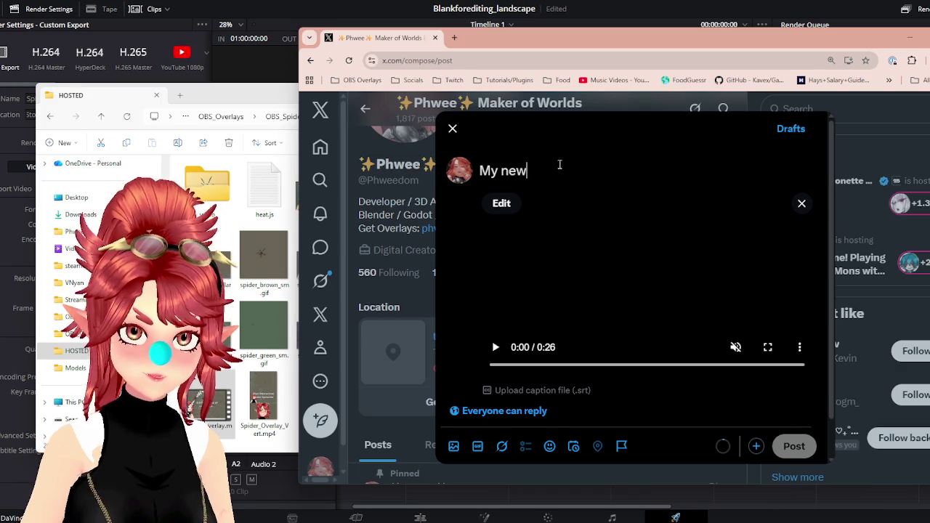
text(est overlay )
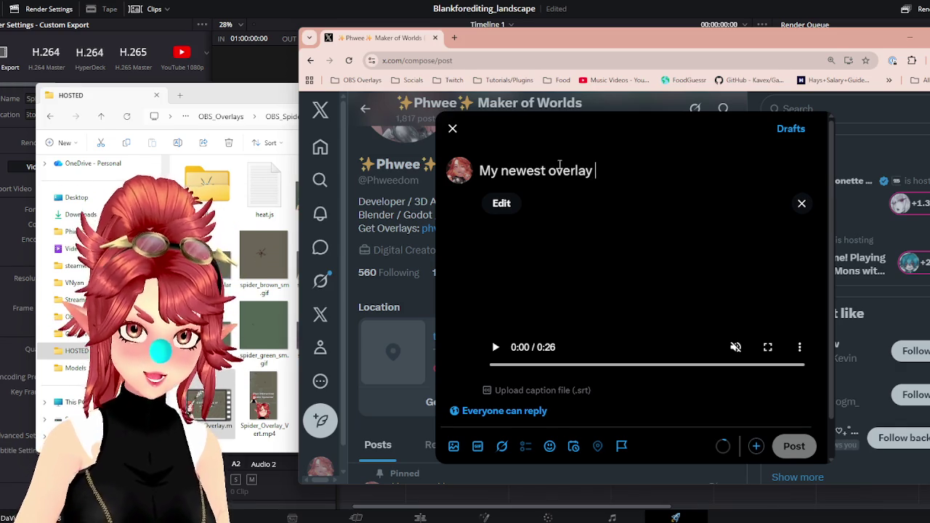
text(ssioned by)
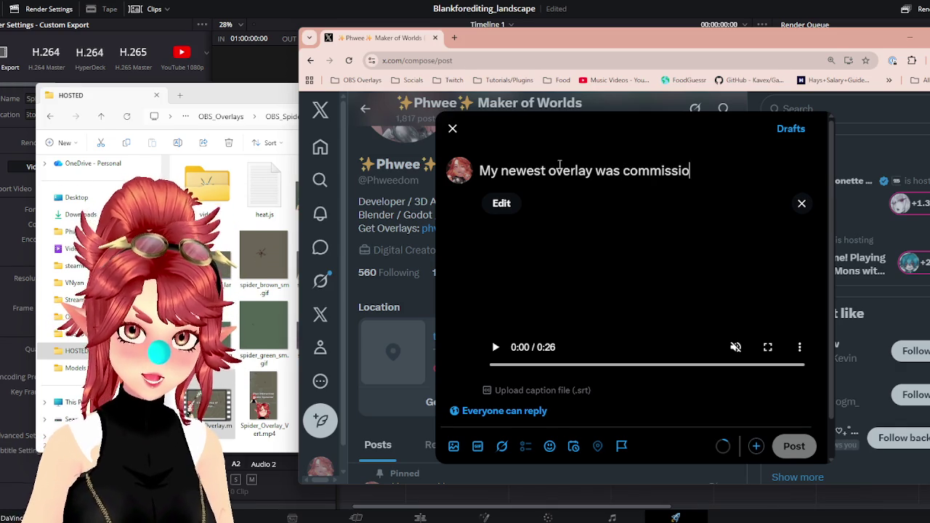
Load X home in a new tab from the Socials bookmarks and maximize the browser.
click(454, 38)
click(408, 80)
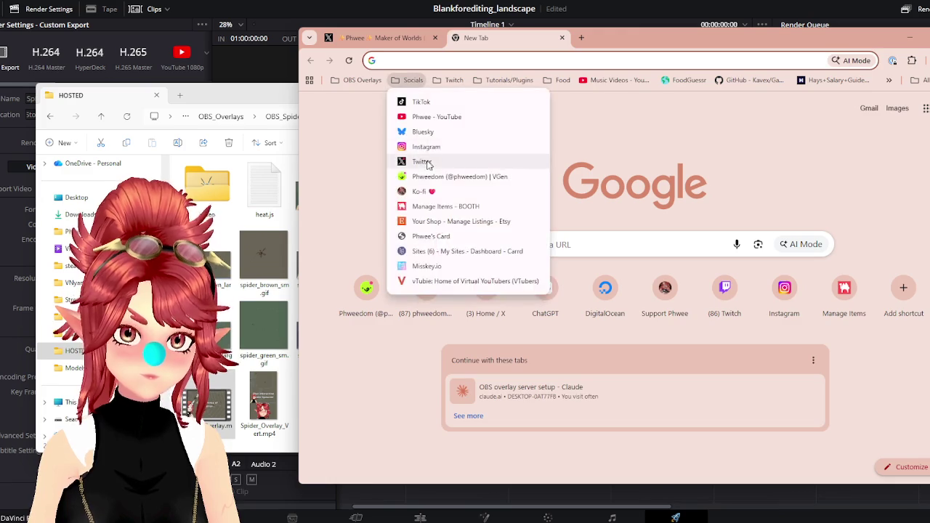
click(426, 158)
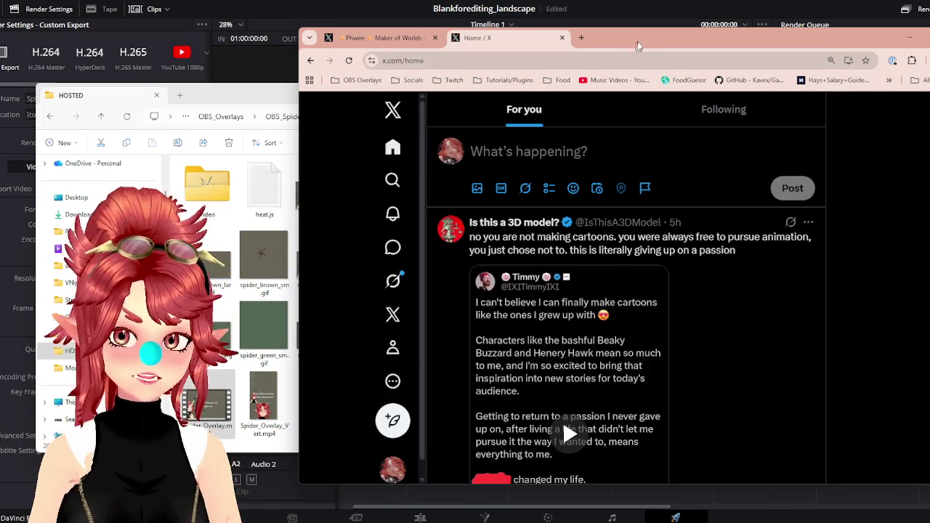
drag(632, 45, 539, 37)
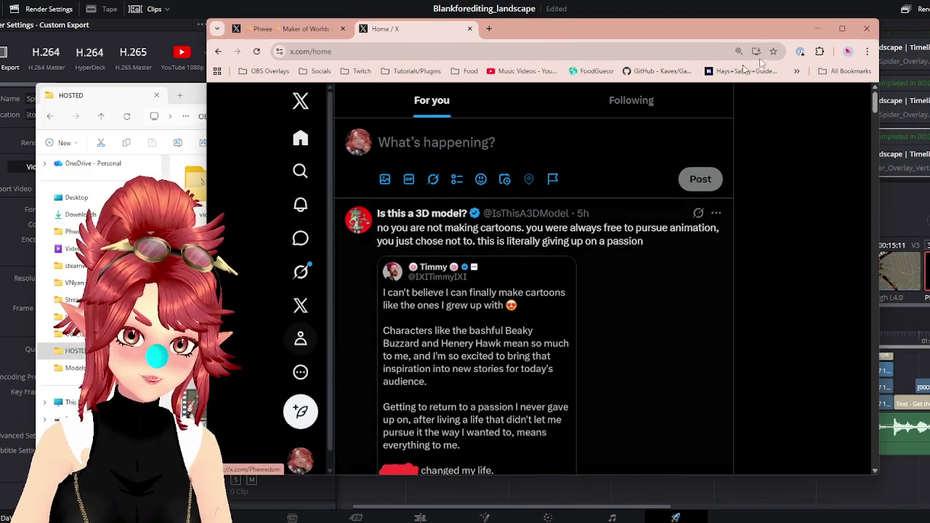
double_click(687, 29)
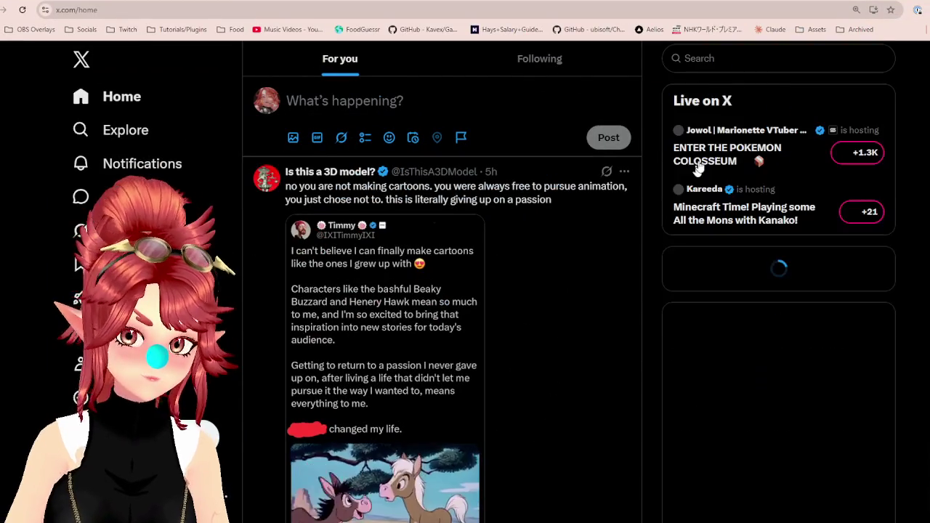
Search the commissioning artist, copy their handle from their profile, and return to the draft.
click(723, 58)
text(itsybitsya)
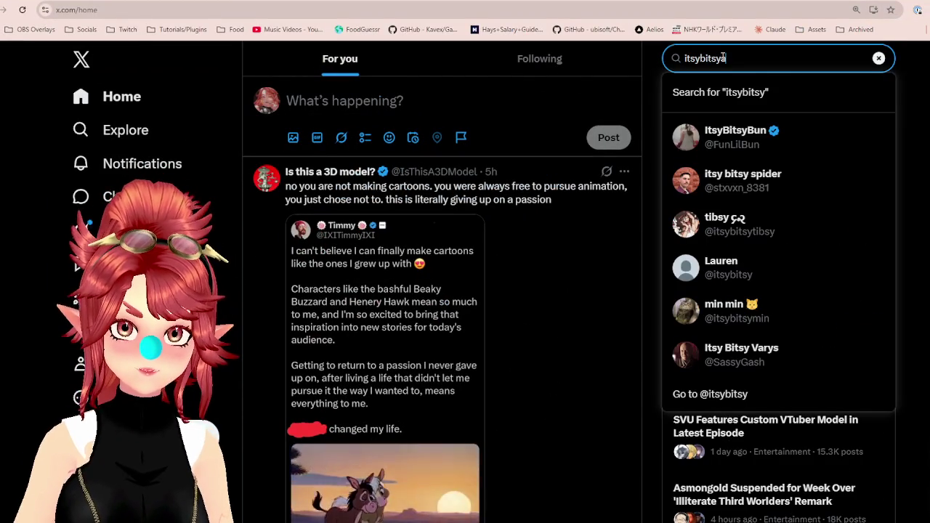
text(ra)
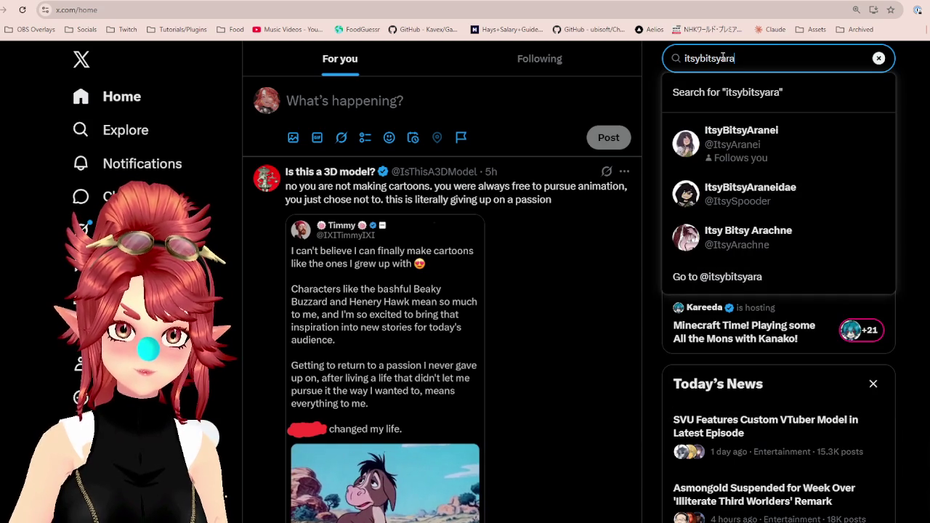
click(746, 142)
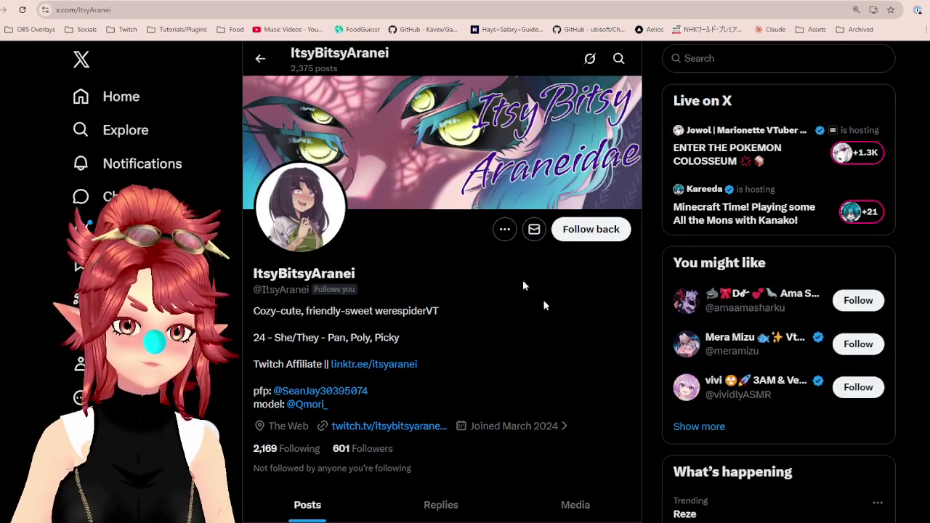
scroll(478, 272, down, 1)
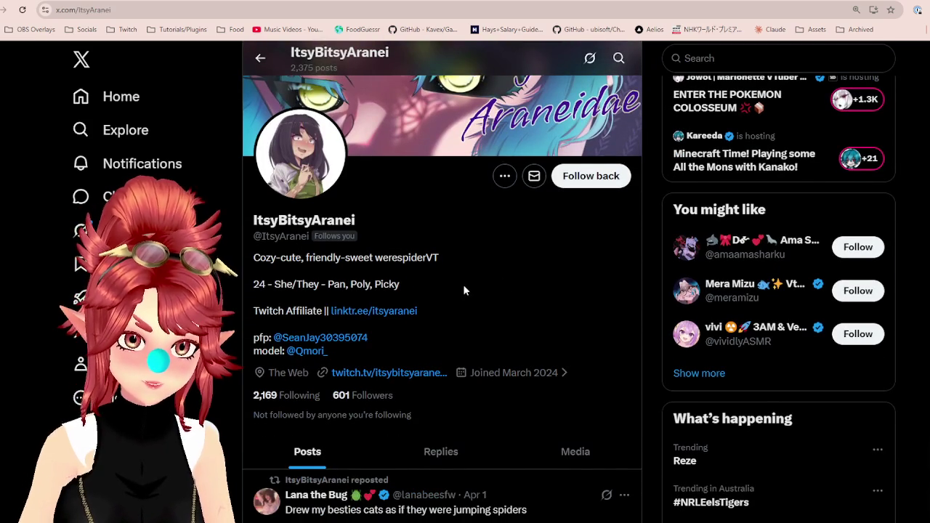
click(504, 176)
click(550, 263)
drag(255, 237, 307, 242)
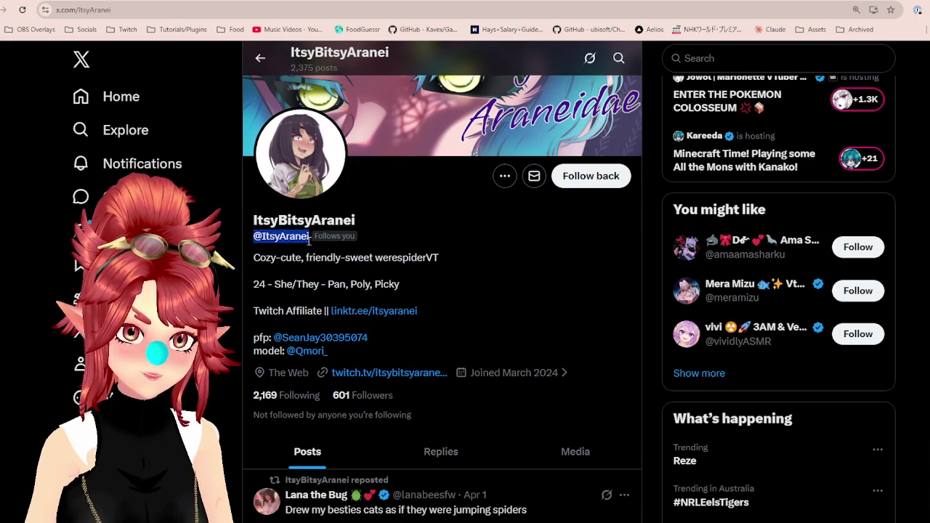
key(ctrl+Tab)
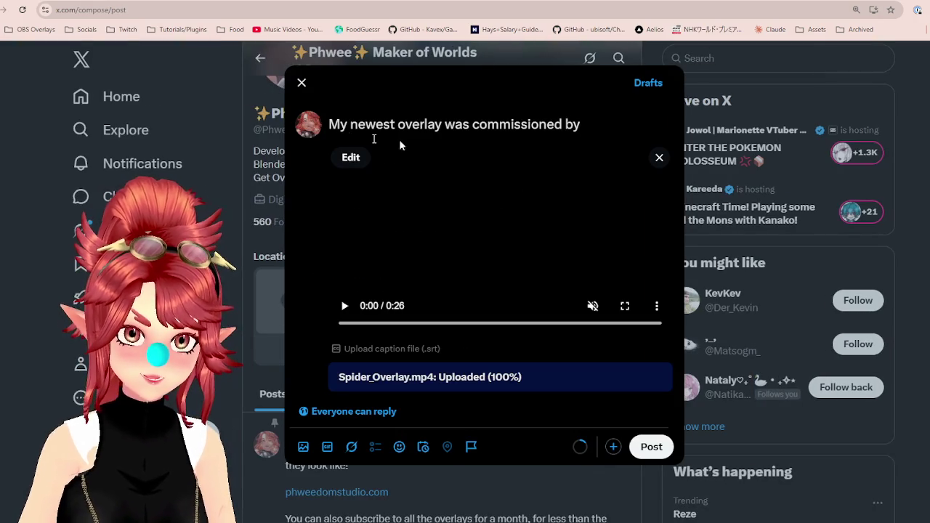
text(@ItsyAranei)
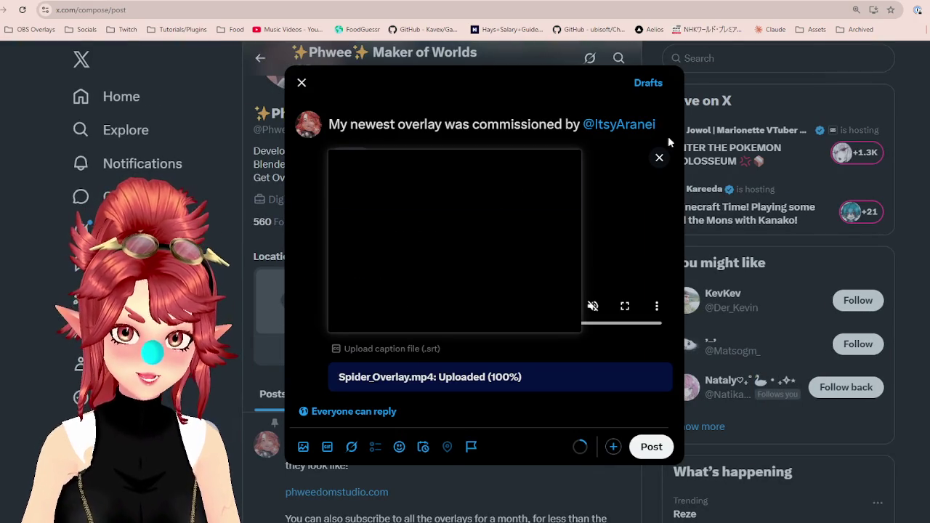
key(Return)
key(Return)
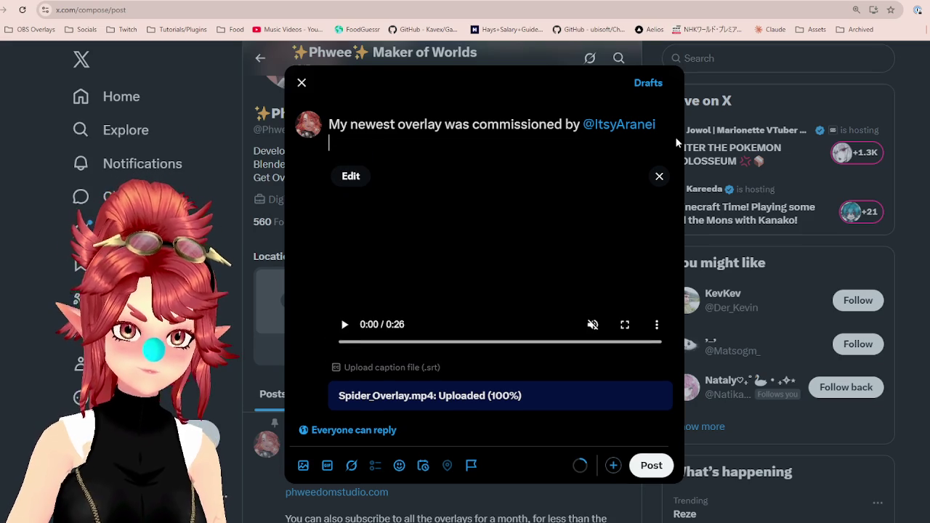
text(soyou al)
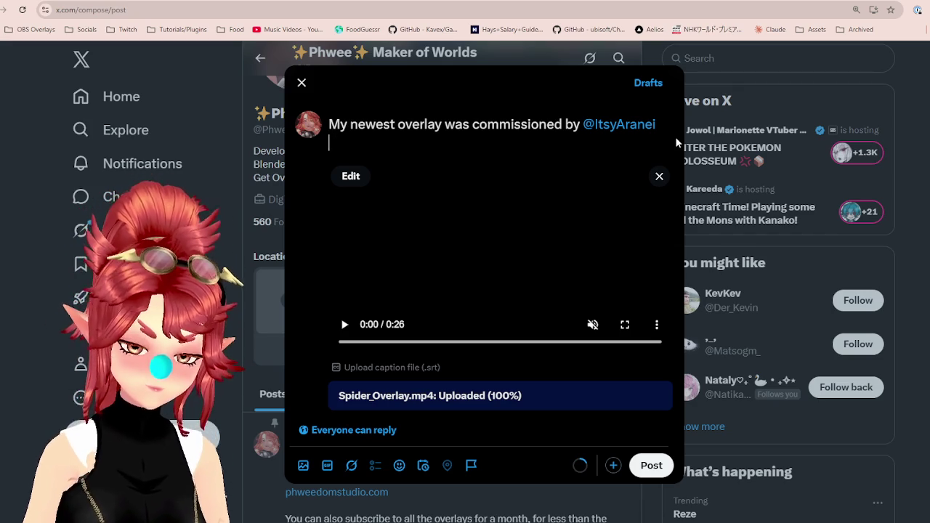
text(you )
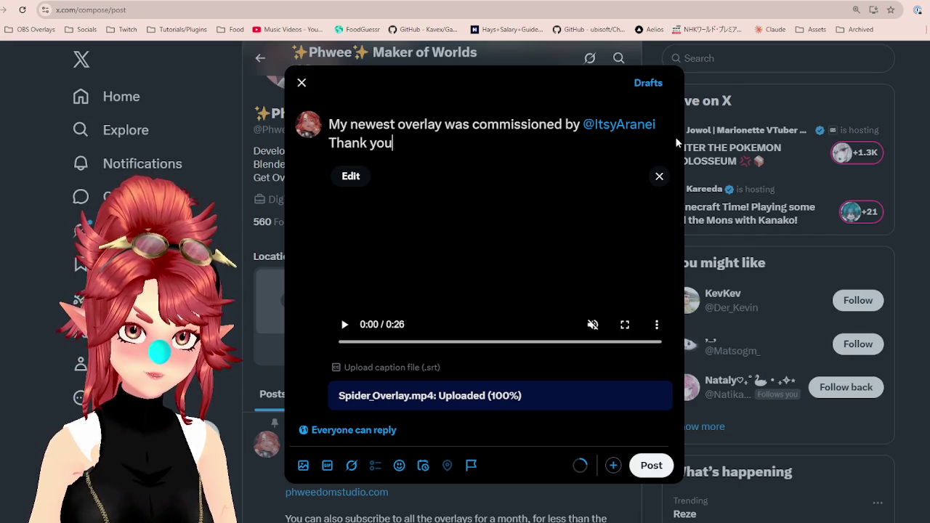
text(Itsy!)
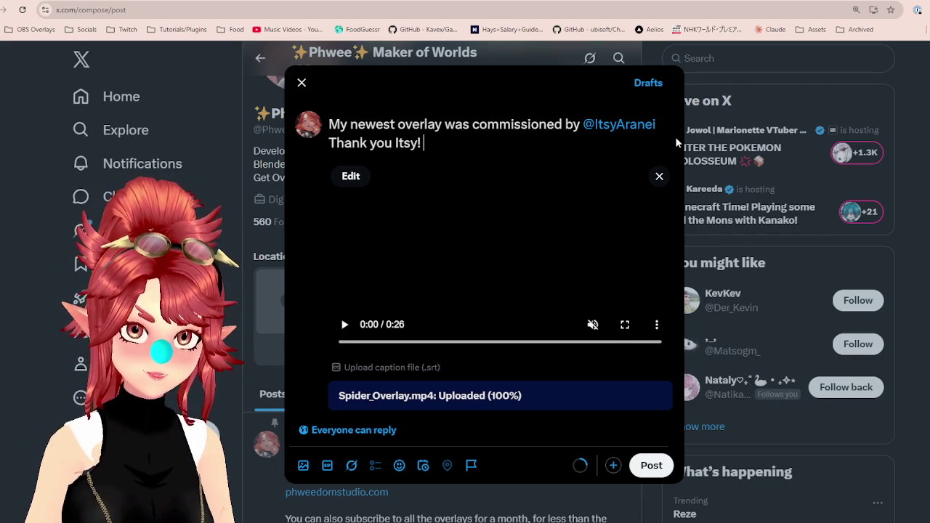
key(Return)
key(Return)
text(Sp)
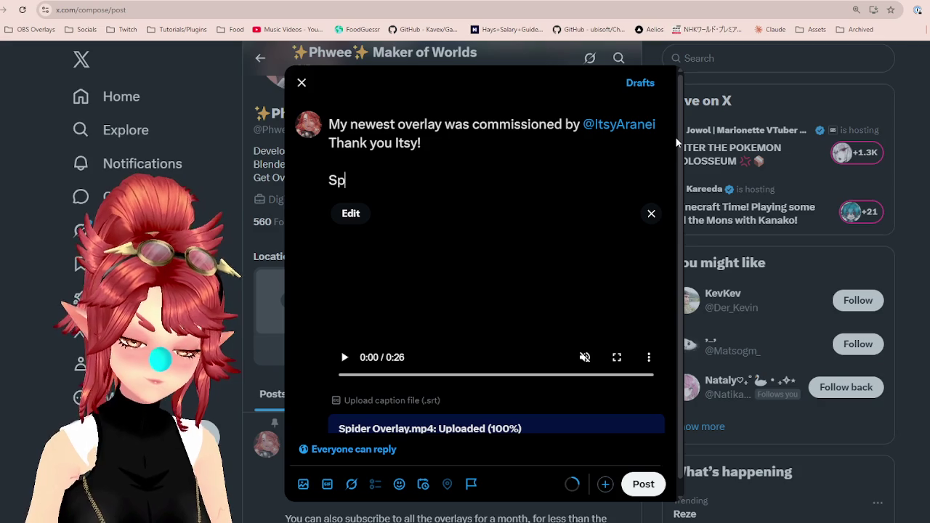
key(BackSpace)
key(BackSpace)
key(BackSpace)
key(BackSpace)
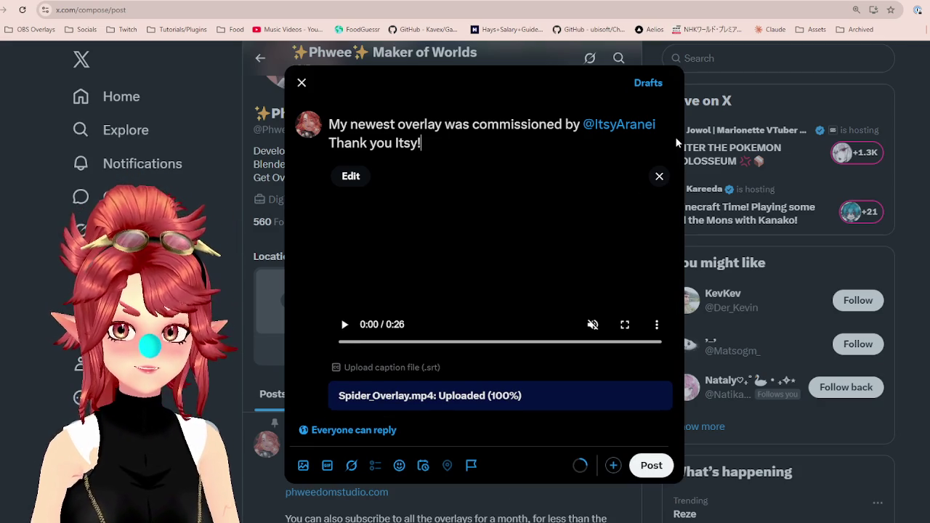
key(Up)
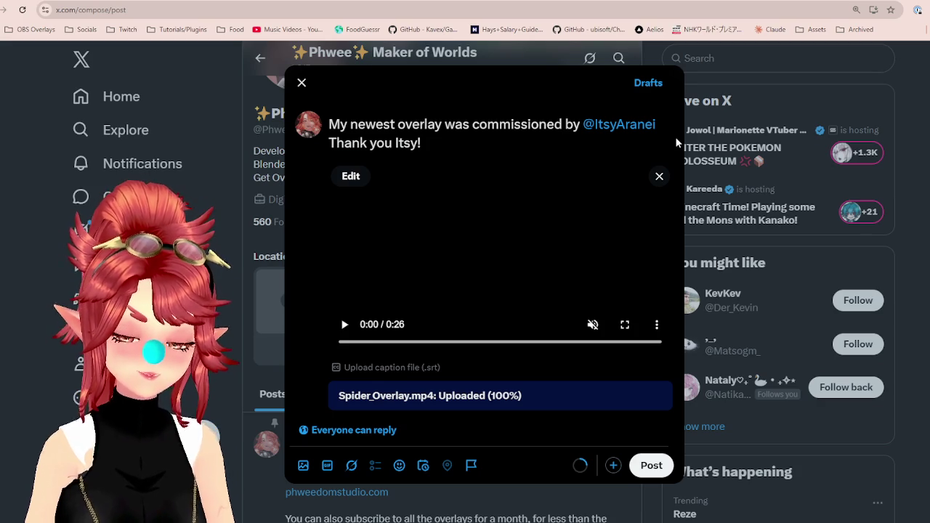
key(Return)
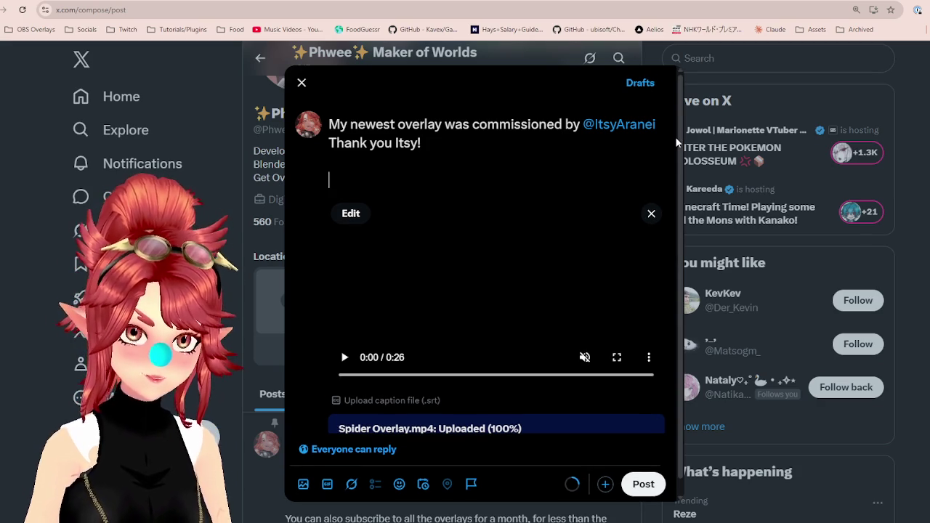
text(I'm hoping to )
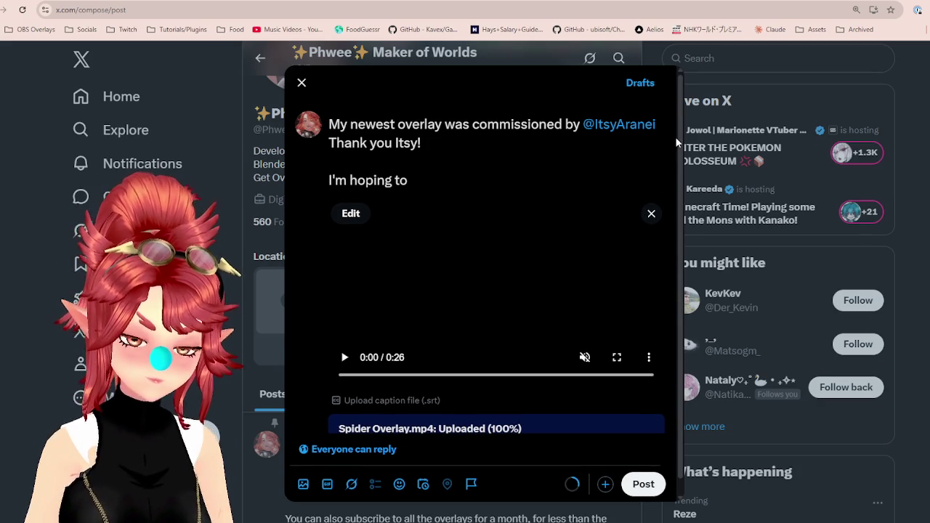
text(sell my overla)
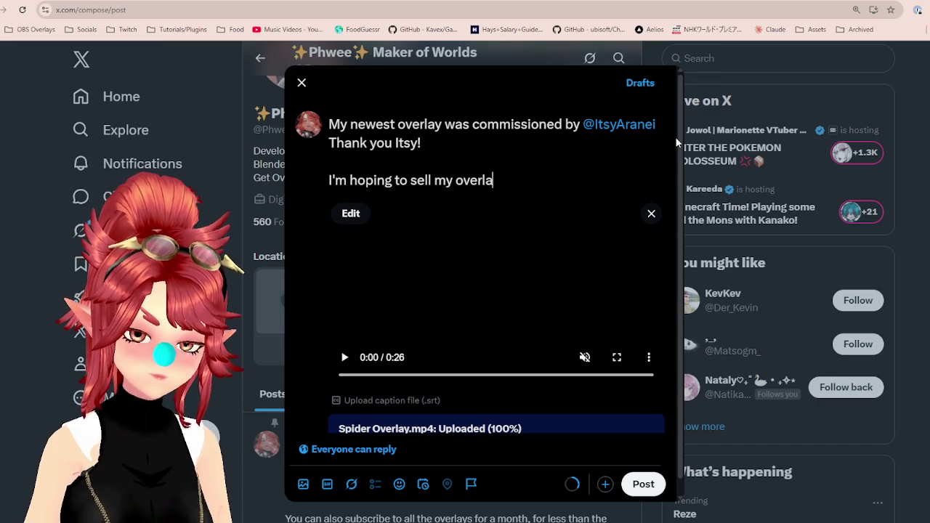
text(ys on my own website going forward i)
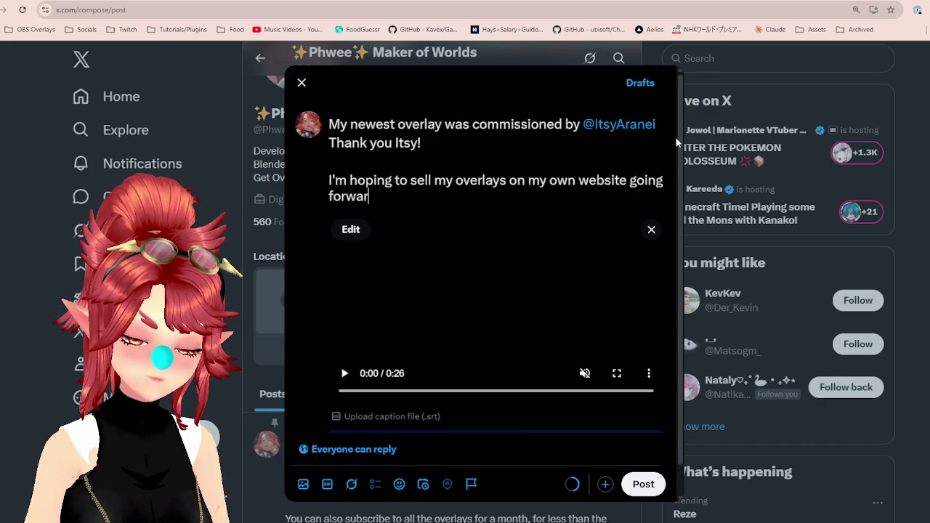
text(nstead of)
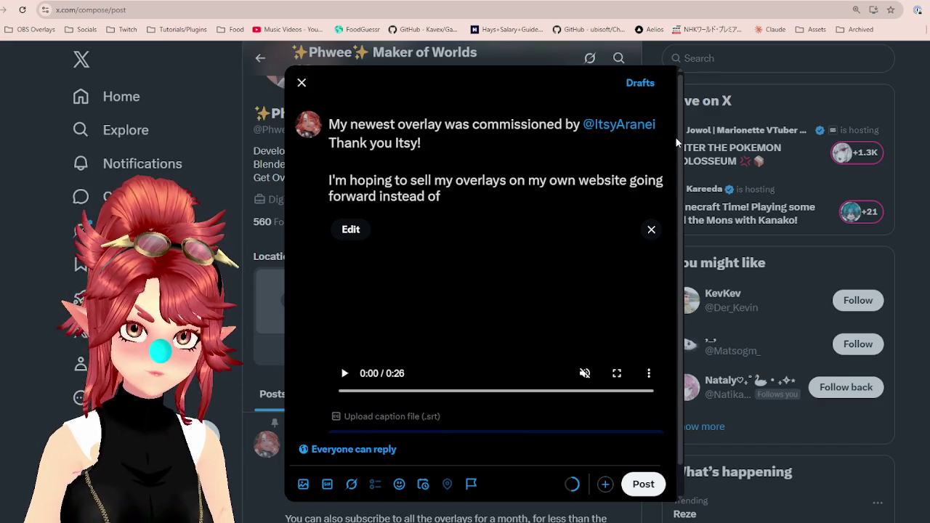
key(BackSpace)
key(BackSpace)
key(BackSpace)
key(BackSpace)
key(BackSpace)
key(BackSpace)
key(BackSpace)
key(BackSpace)
key(BackSpace)
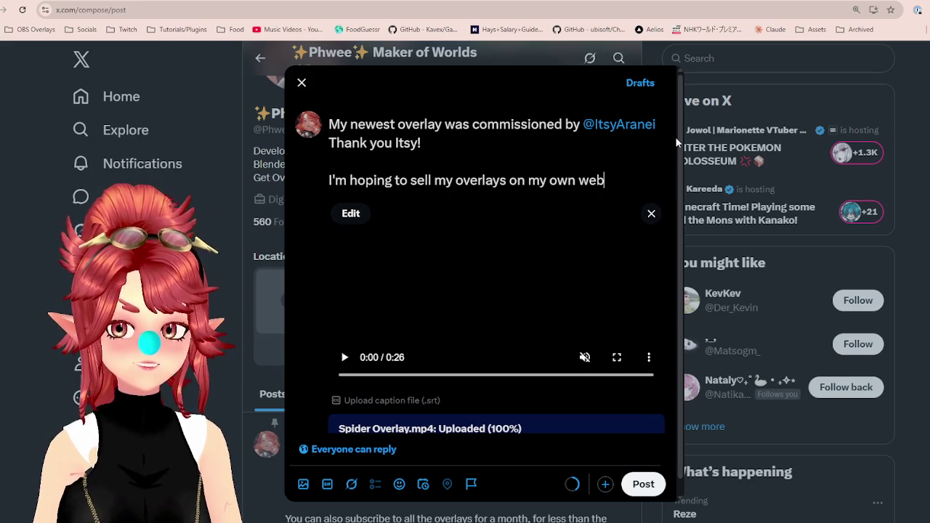
key(BackSpace)
key(BackSpace)
key(BackSpace)
key(BackSpace)
key(BackSpace)
key(BackSpace)
key(BackSpace)
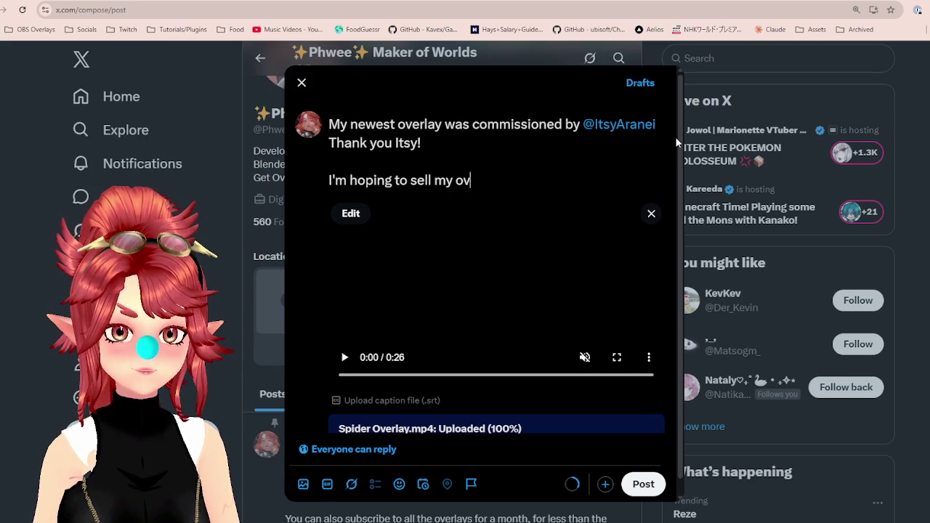
key(BackSpace)
key(BackSpace)
key(BackSpace)
key(BackSpace)
key(BackSpace)
key(BackSpace)
key(BackSpace)
key(BackSpace)
key(BackSpace)
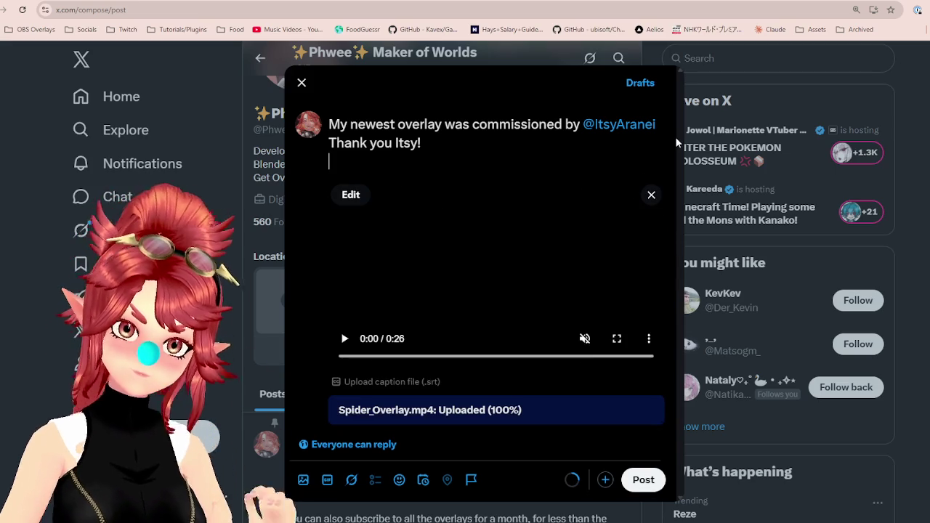
key(BackSpace)
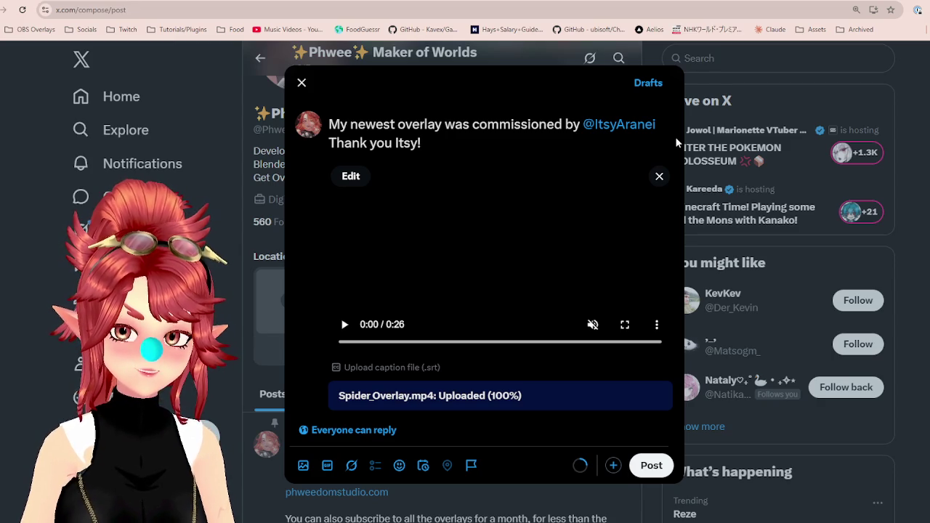
key(BackSpace)
key(BackSpace)
key(BackSpace)
key(BackSpace)
key(BackSpace)
key(BackSpace)
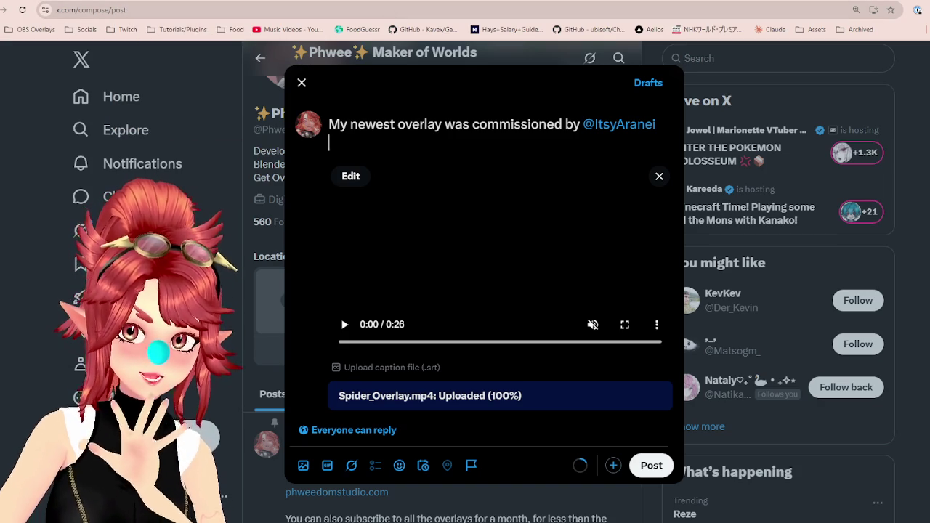
Add a paragraph announcing giveaways will now use a raffle system, correcting its typos.
key(Return)
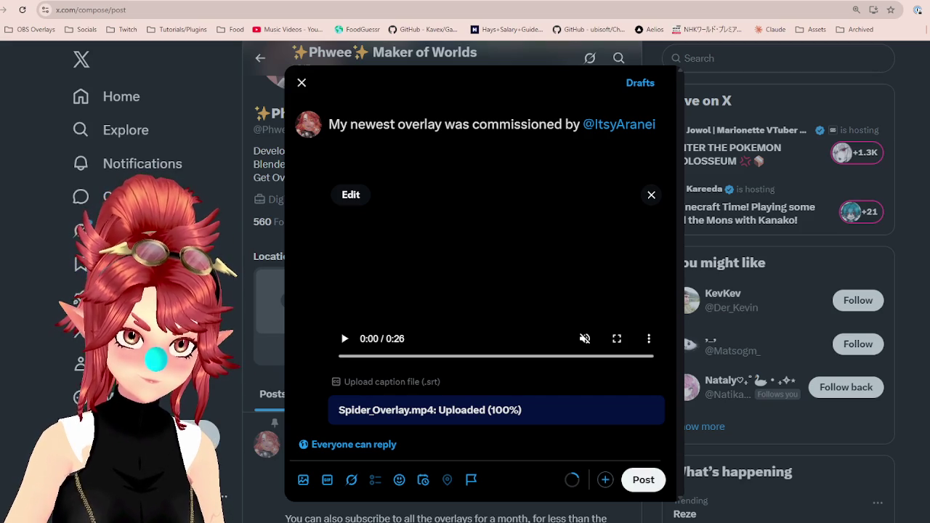
text(/G)
key(BackSpace)
key(BackSpace)
text(G)
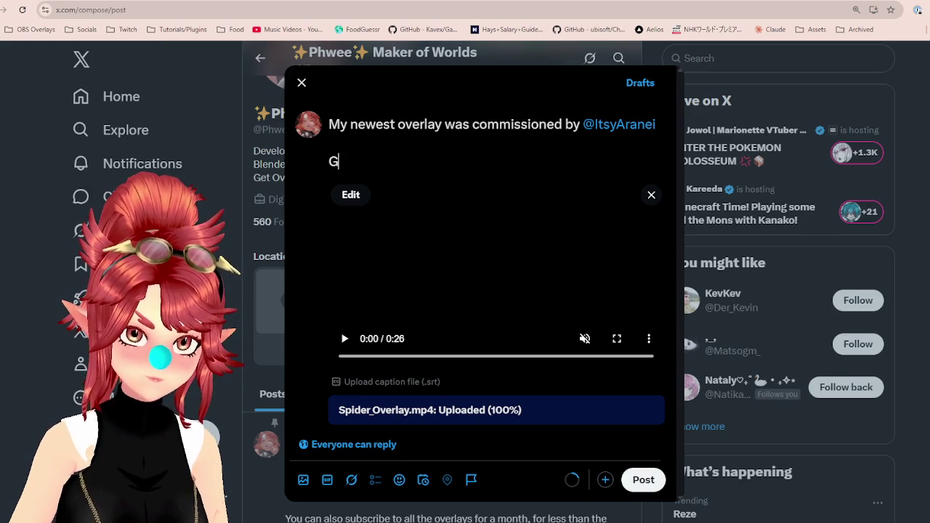
text(poing forwar)
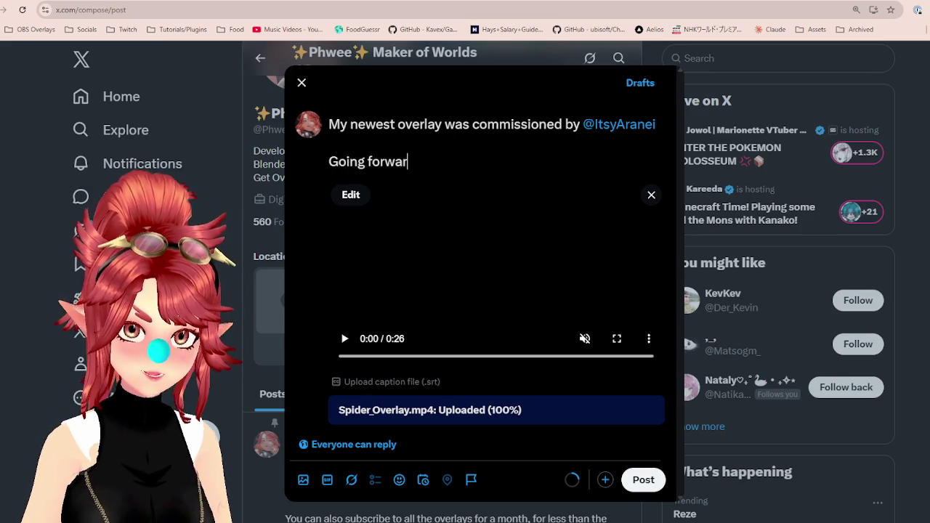
text(doing the giveawa)
text(ys based on a)
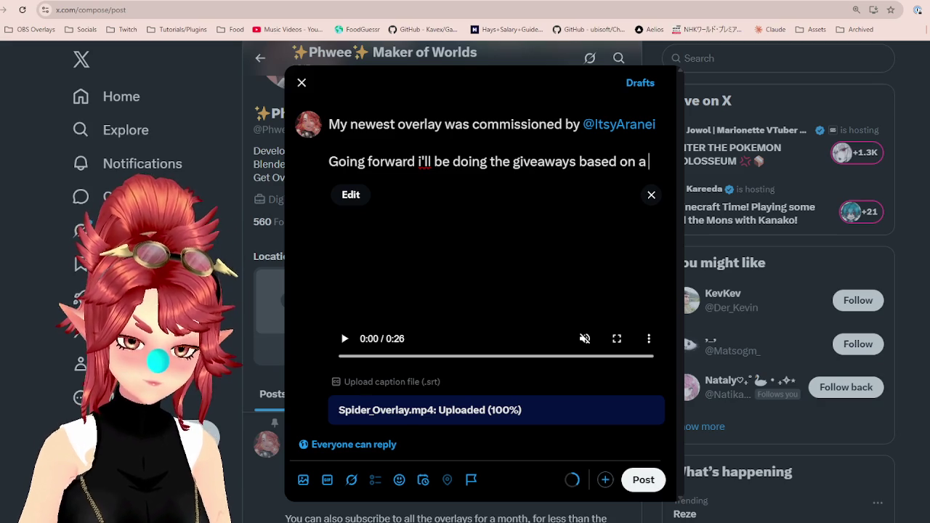
text(rtaffle system)
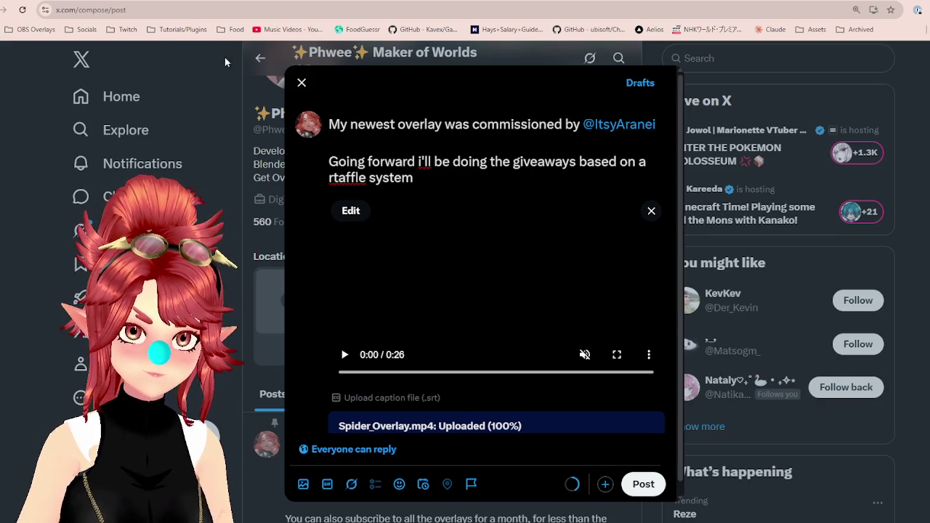
click(337, 178)
key(Delete)
text(a)
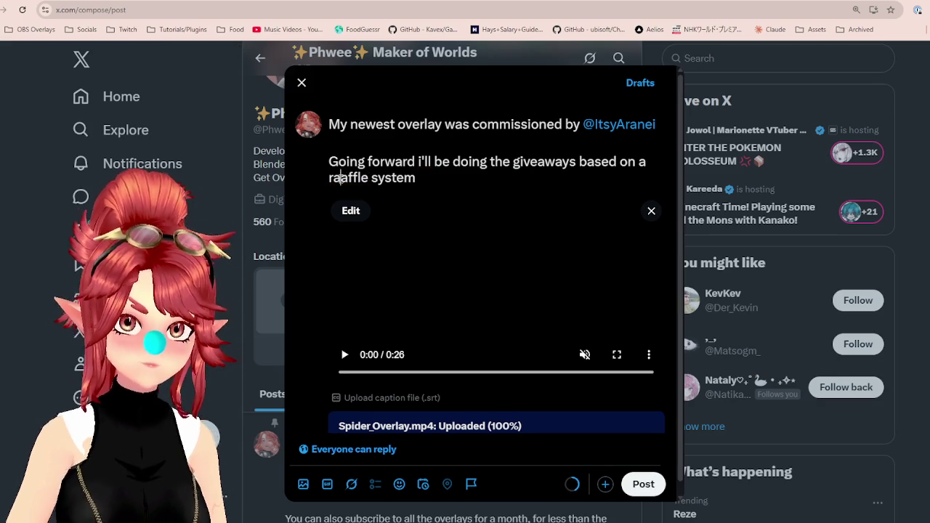
click(420, 161)
key(BackSpace)
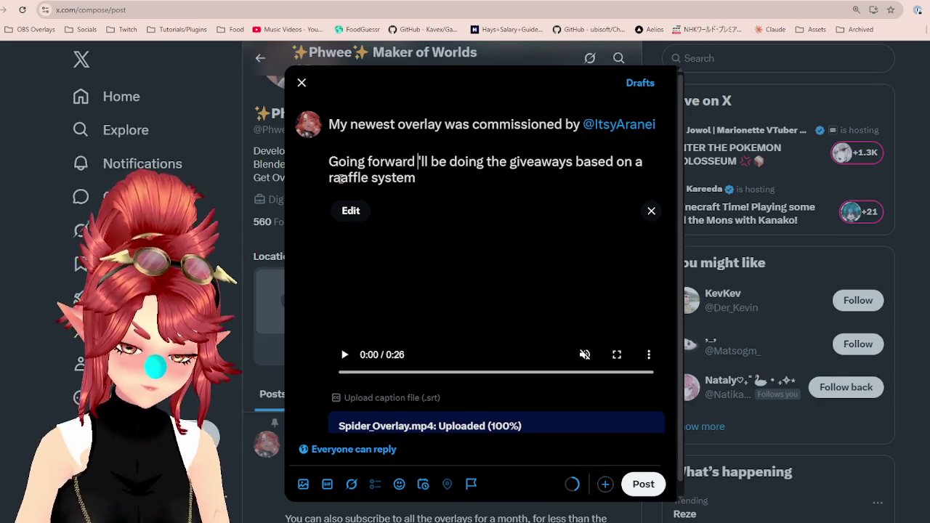
text(I)
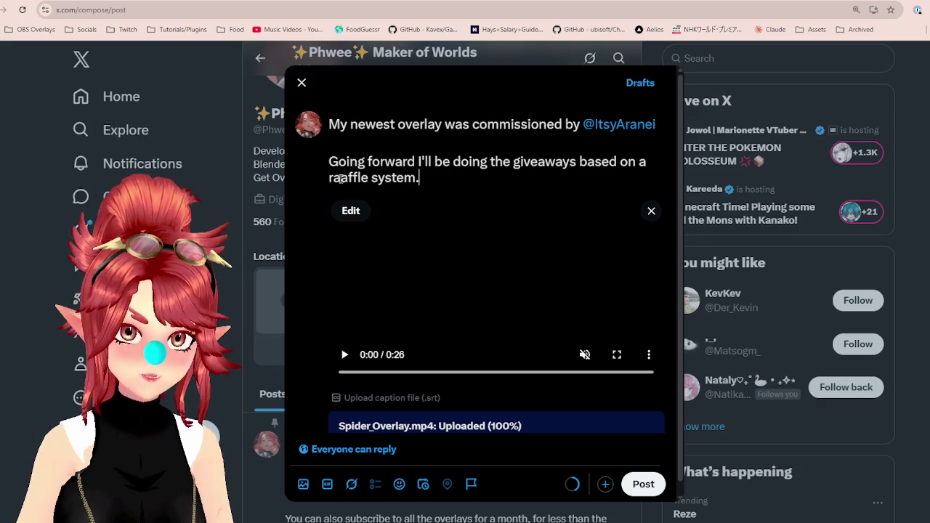
key(BackSpace)
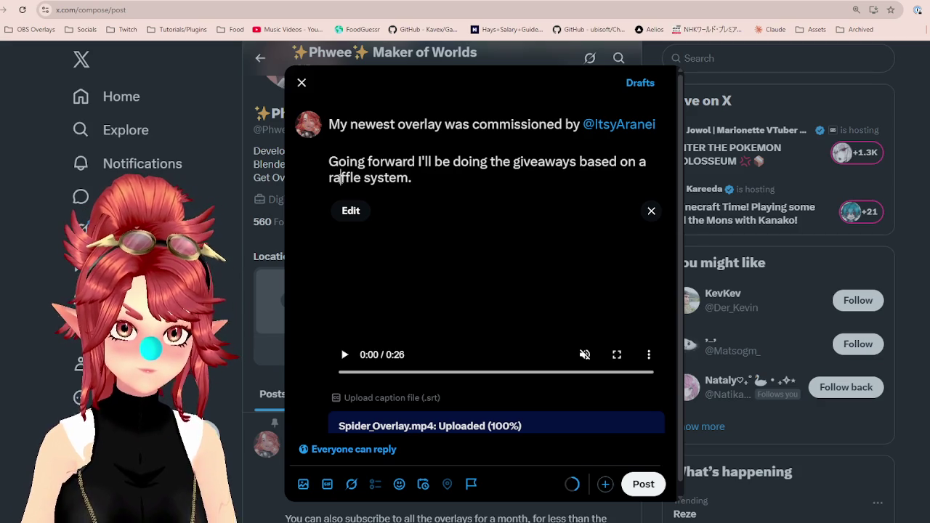
Add the line saying retweets enter and "I'll randomly draw the winner in a week!".
key(Return)
key(Return)
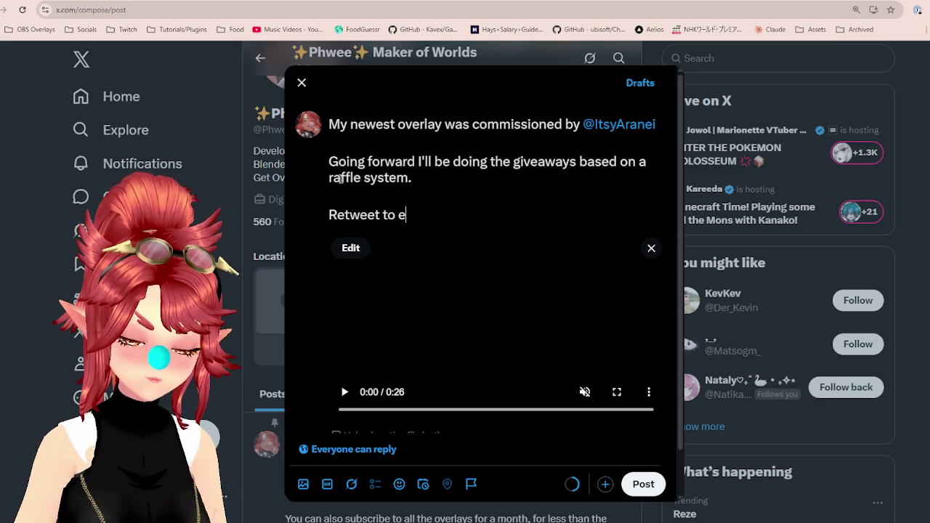
text(nter, and the winner)
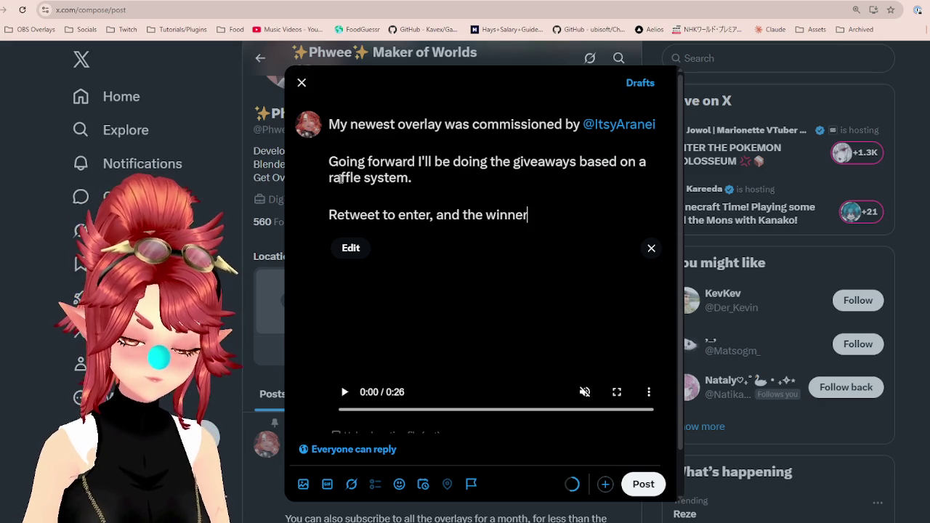
key(BackSpace)
key(BackSpace)
key(BackSpace)
key(BackSpace)
key(BackSpace)
key(BackSpace)
key(BackSpace)
text(winn)
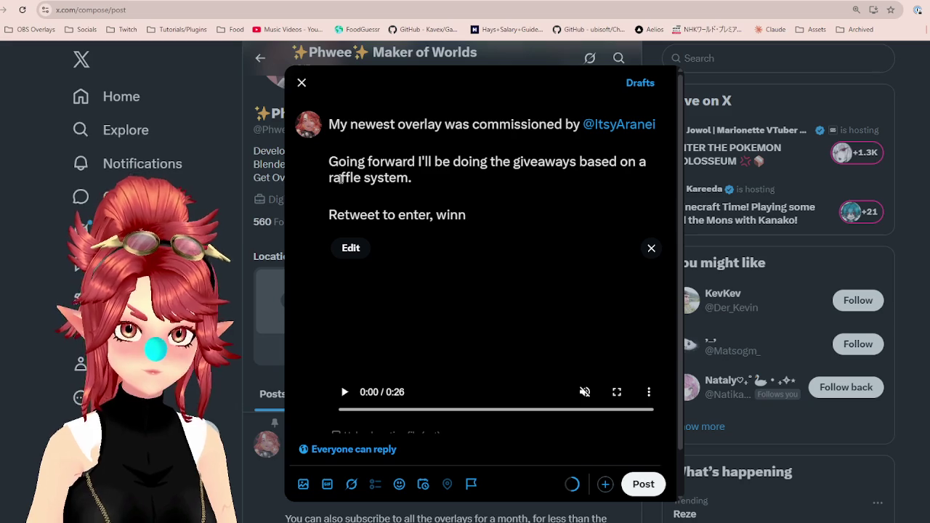
text(er)
key(BackSpace)
key(BackSpace)
key(BackSpace)
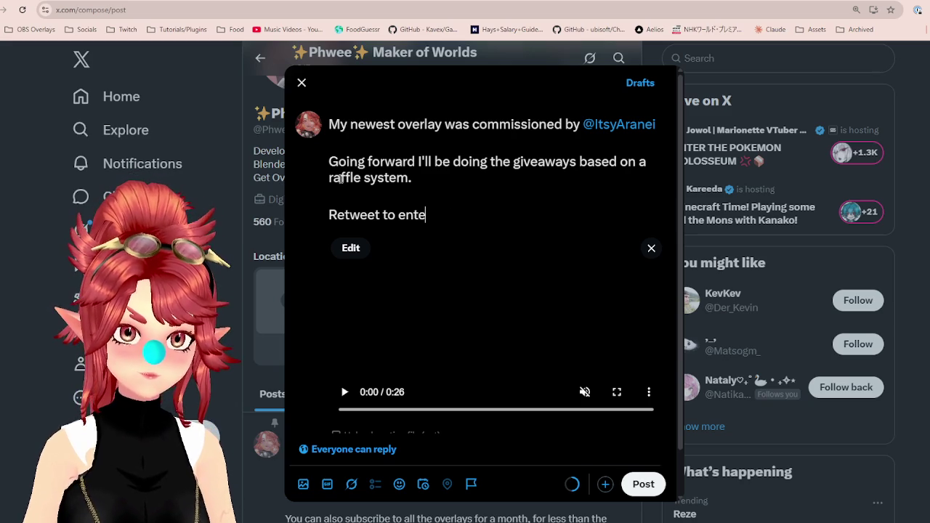
text(r, I'll draw it in a week!)
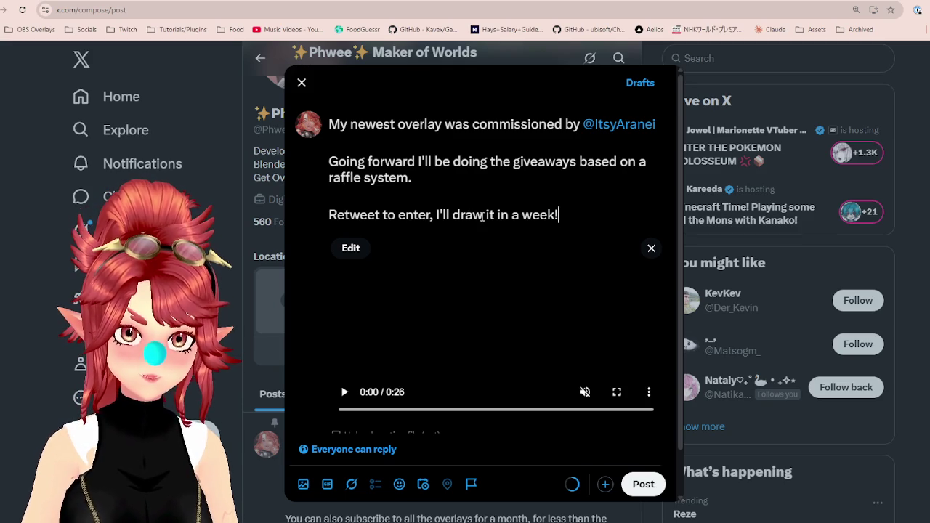
drag(452, 215, 485, 220)
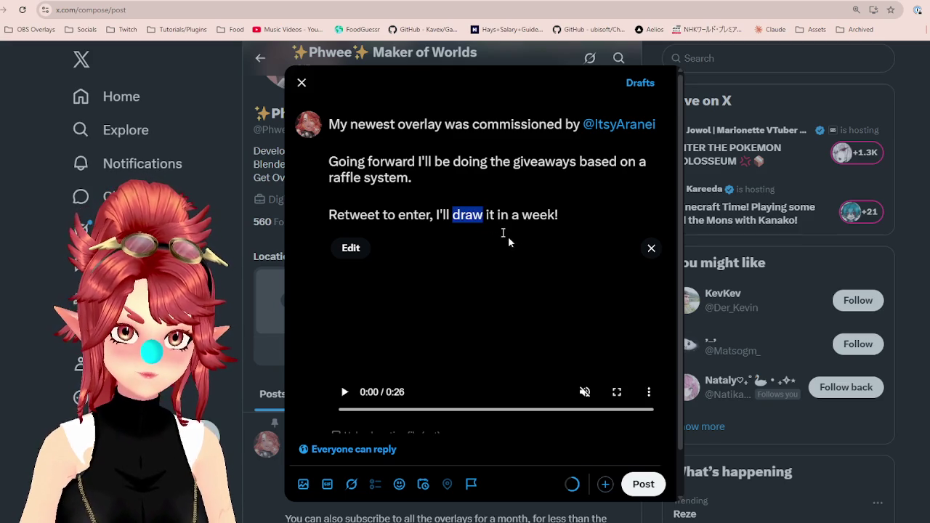
text(randomly draw t)
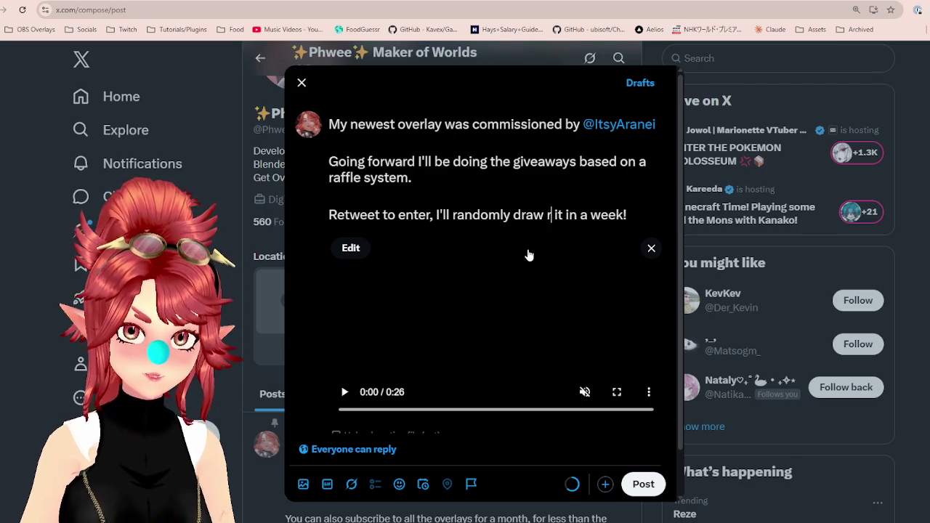
text(he winner)
key(Delete)
key(Delete)
key(ctrl+End)
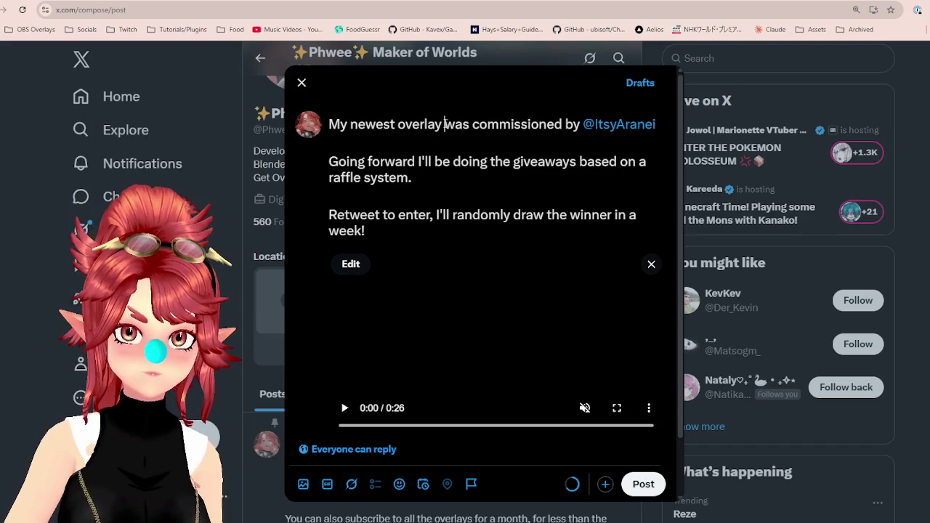
Drop the unfinished "It's available in my website" line and publish the giveaway post with its video.
click(447, 146)
key(Return)
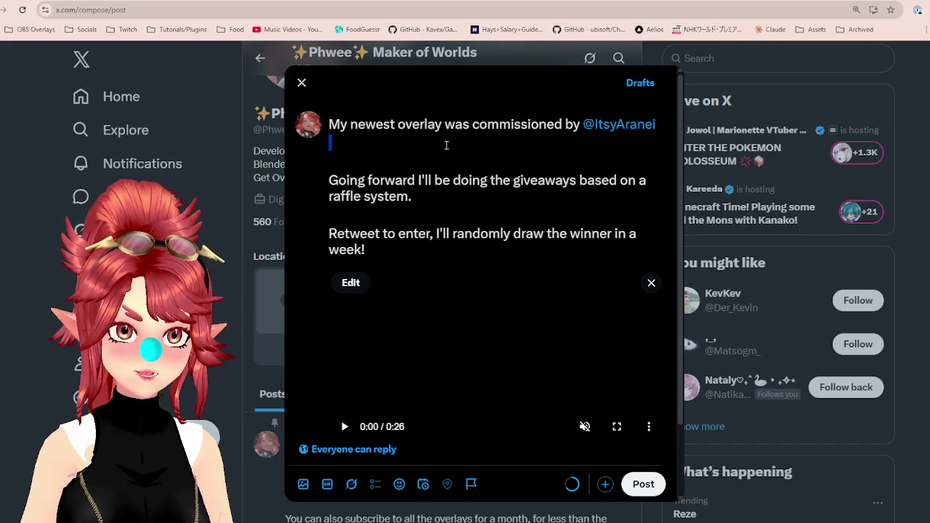
text(It's available in my )
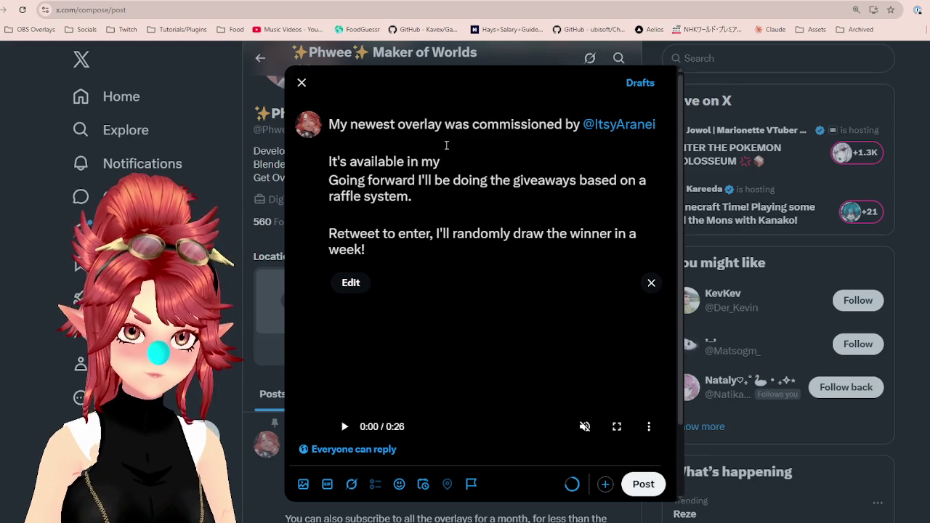
text(website)
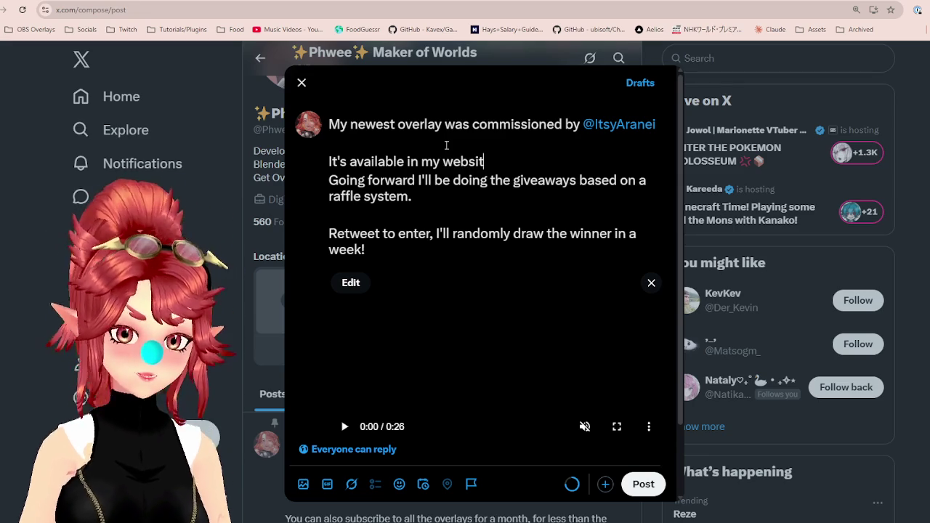
key(BackSpace)
key(BackSpace)
key(BackSpace)
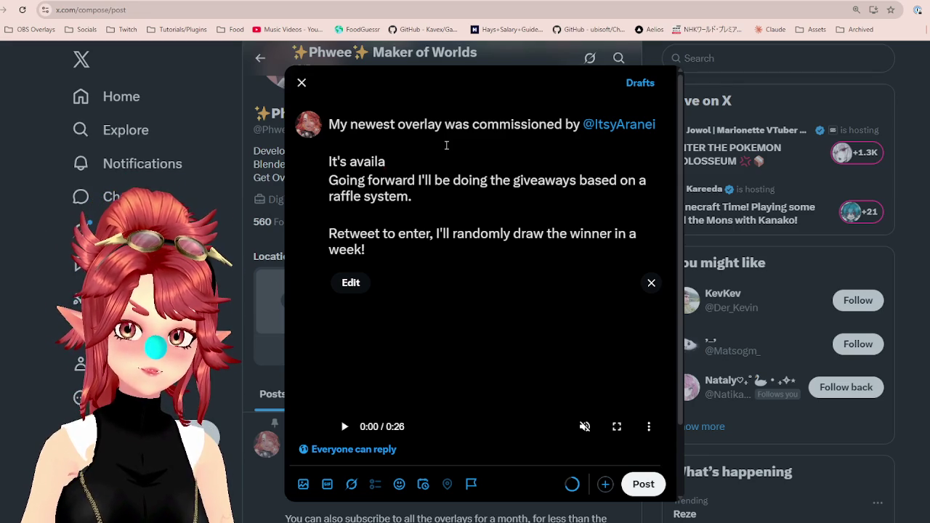
key(BackSpace)
key(BackSpace)
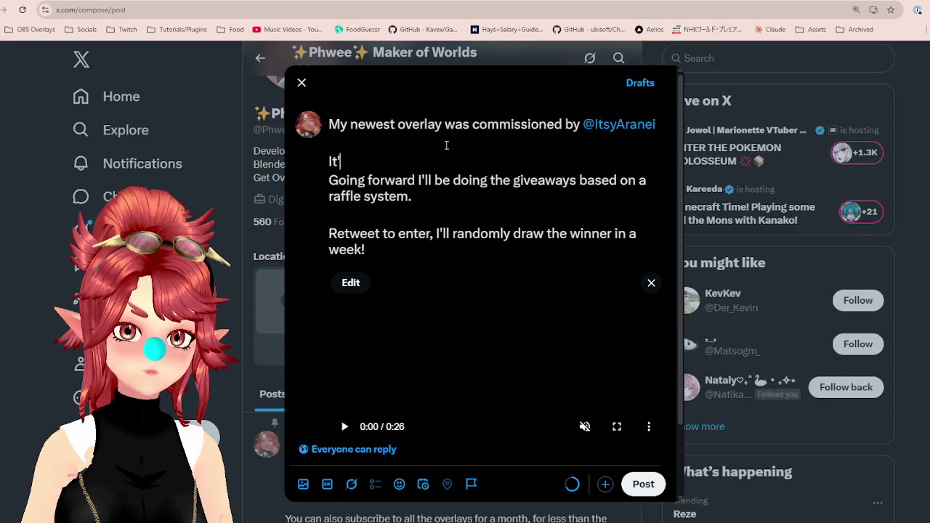
key(BackSpace)
key(BackSpace)
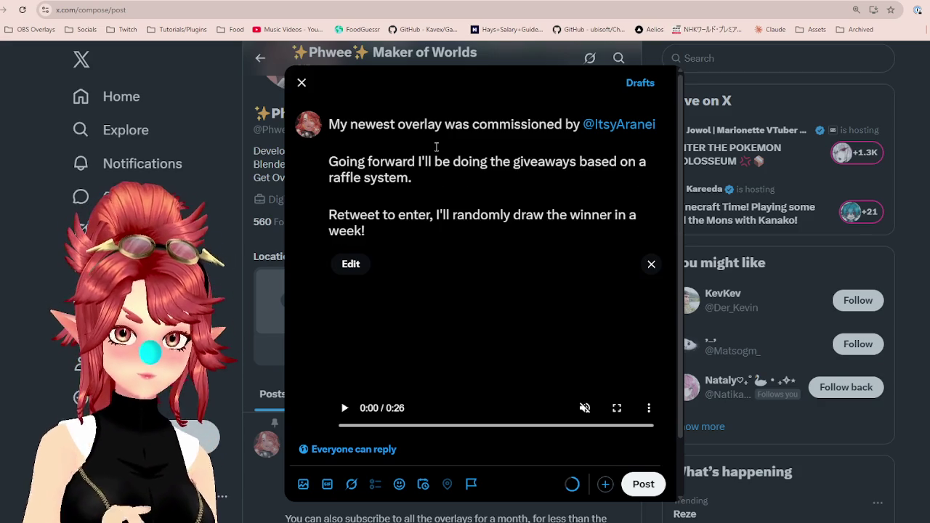
scroll(454, 188, down, 1)
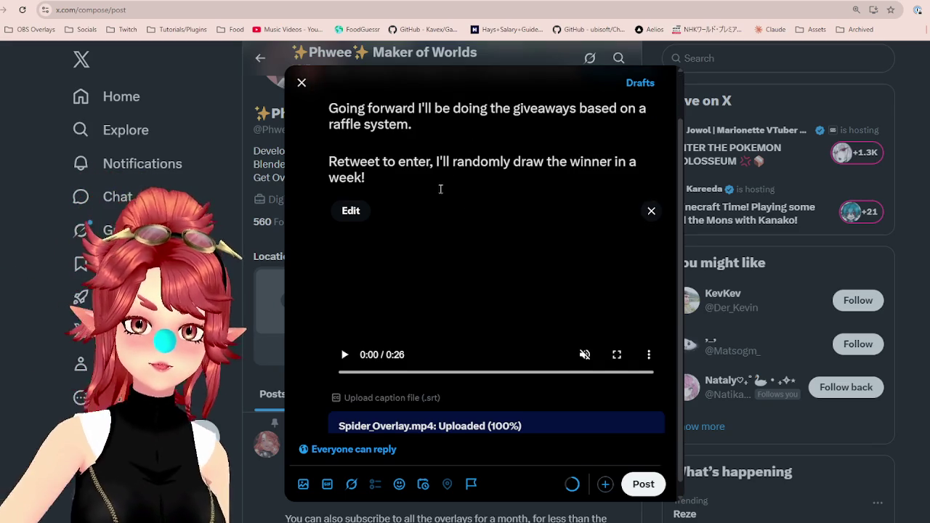
click(643, 484)
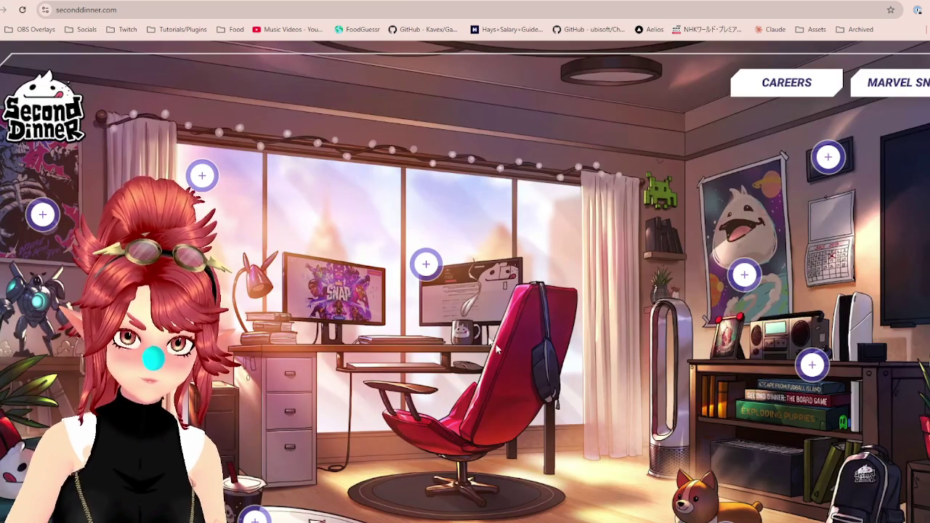
Watch the Second Dinner intro video from the monitor, close it, and return to the X tab.
click(431, 266)
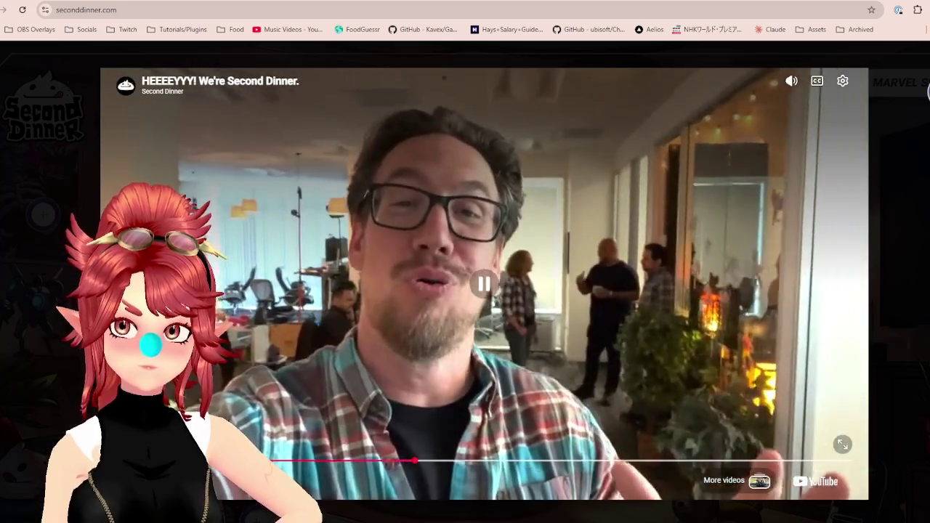
key(Escape)
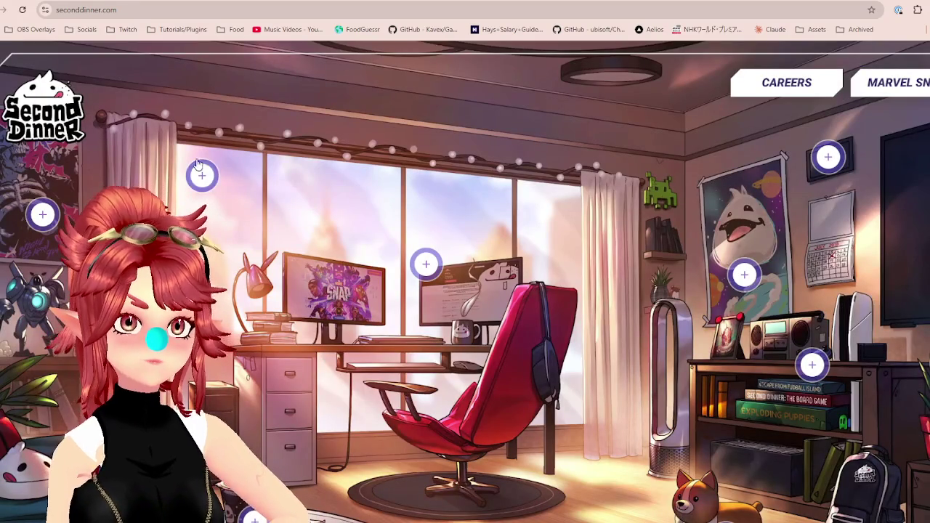
scroll(206, 250, down, 3)
scroll(206, 251, up, 2)
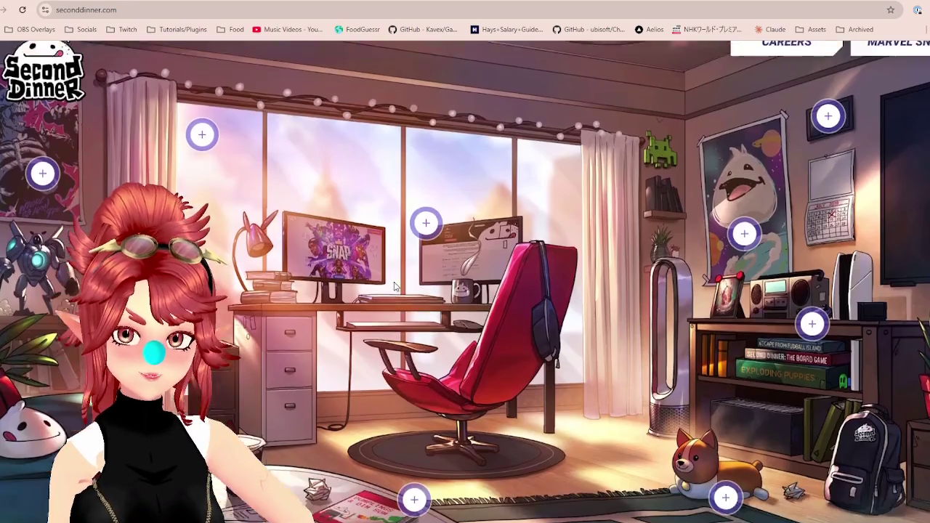
scroll(393, 286, up, 1)
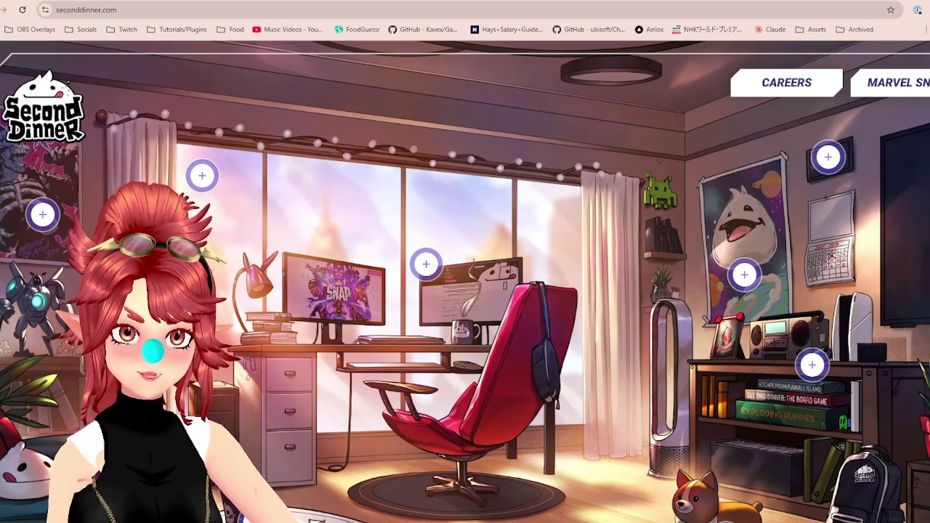
key(ctrl+Tab)
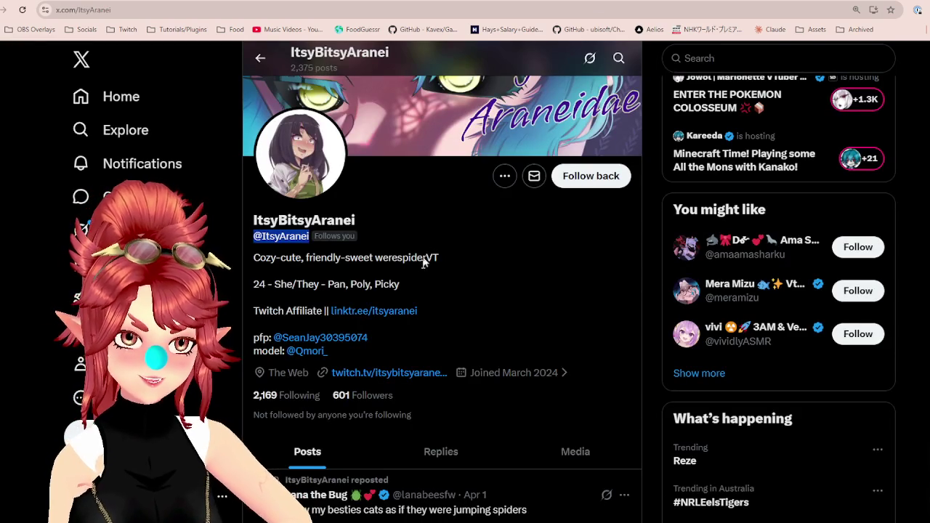
Reach the yellow-stars-overlay contact's profile through X chat and open their Linktree bio link.
click(426, 251)
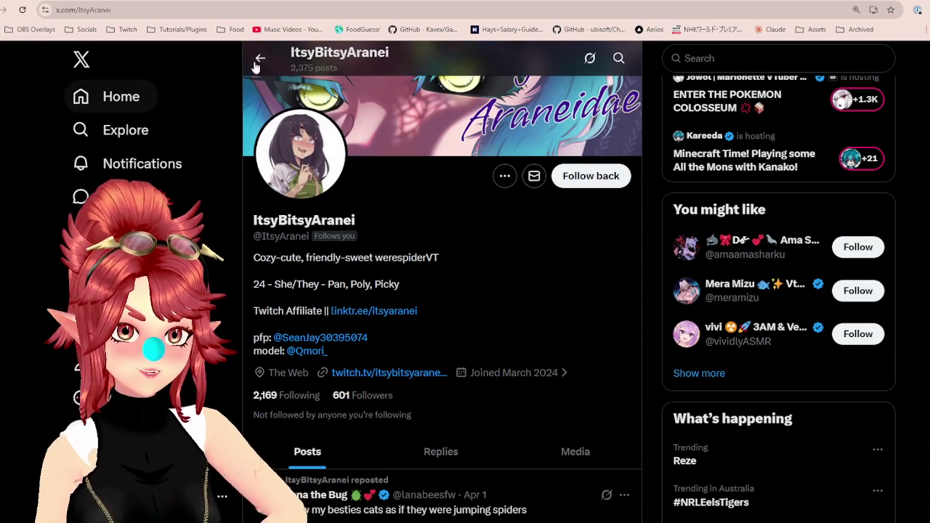
click(80, 363)
scroll(407, 219, down, 3)
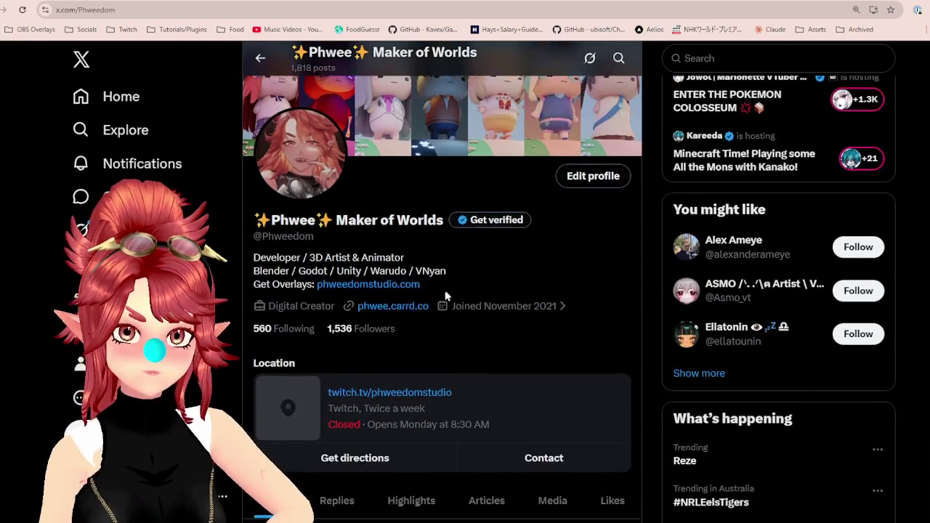
click(81, 197)
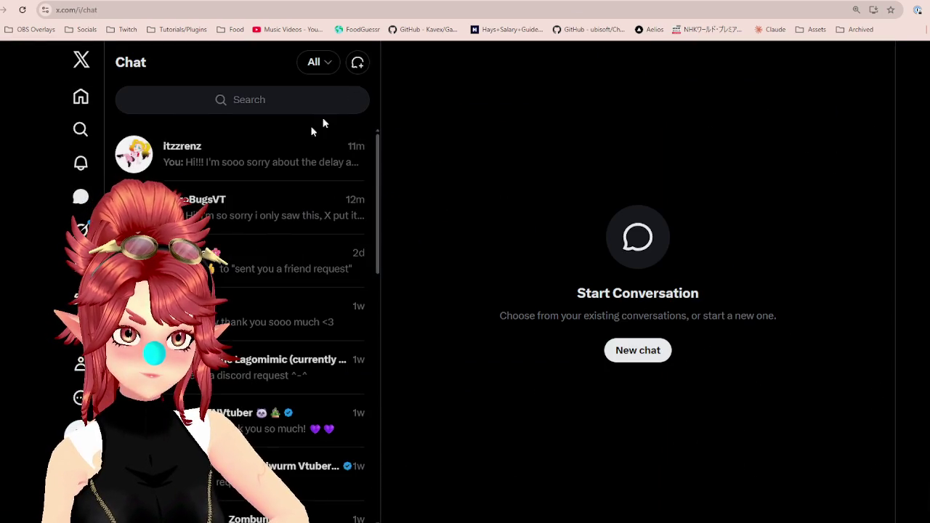
click(202, 161)
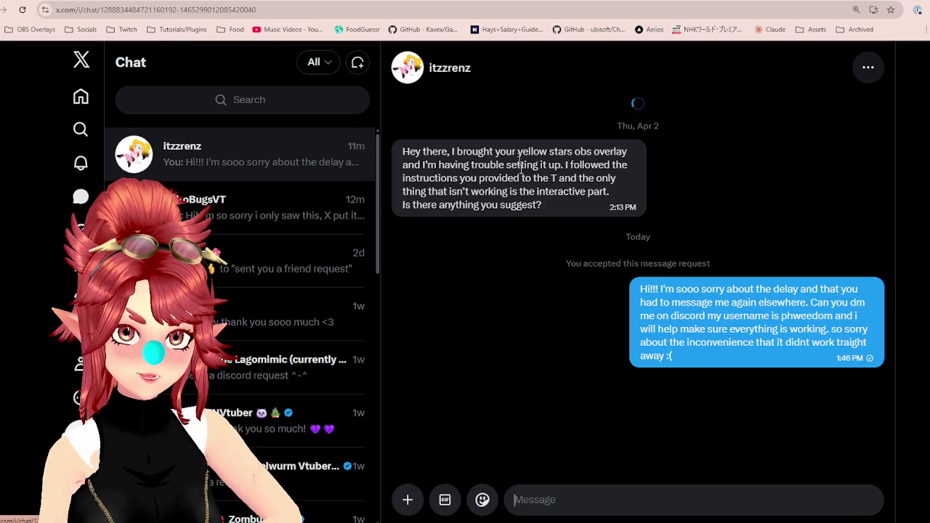
click(450, 67)
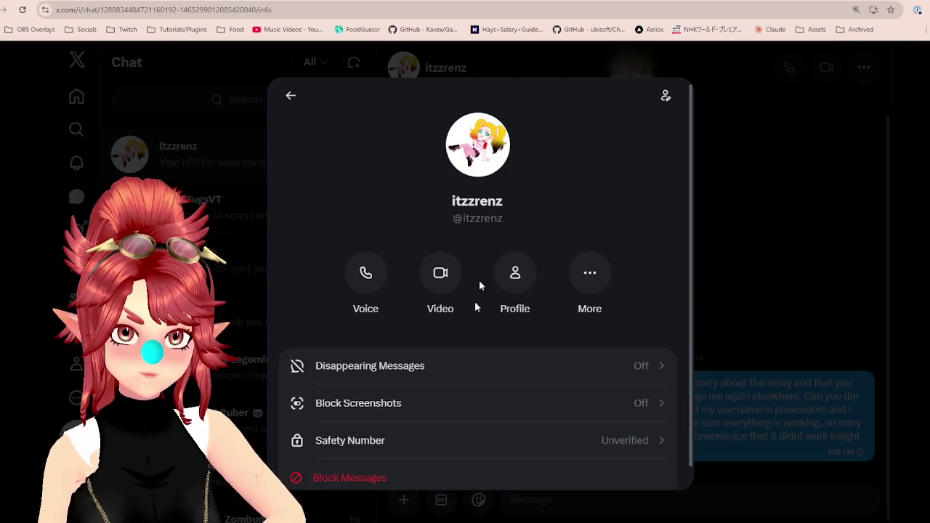
click(531, 281)
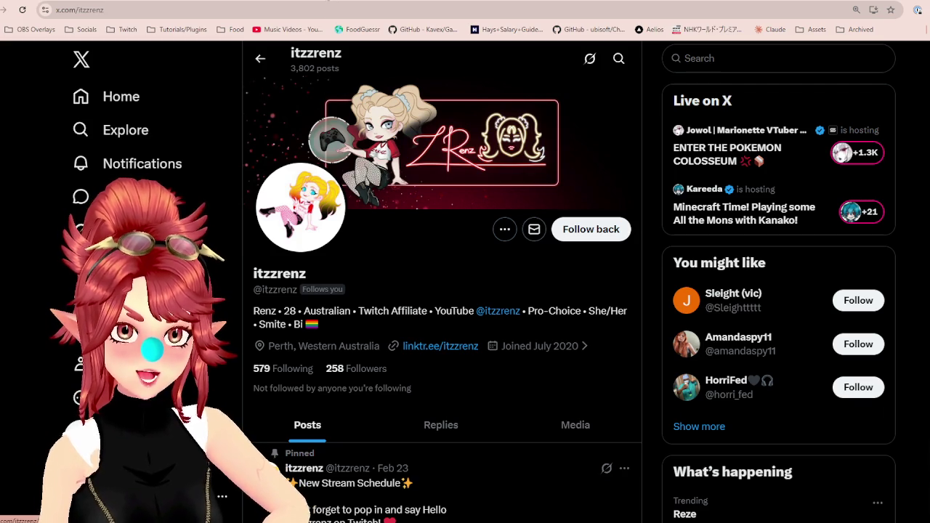
click(441, 346)
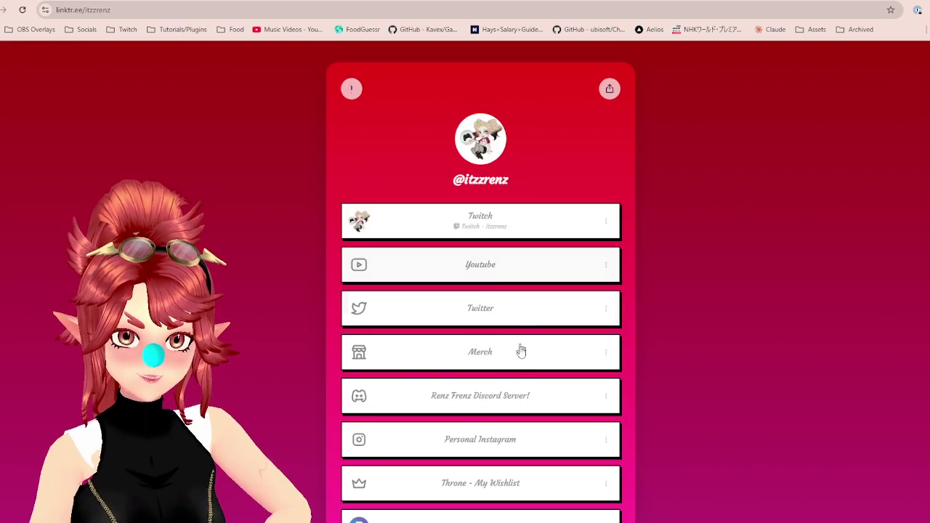
Try the Linktree Discord server link, which is invalid, then go back to Linktree and X.
scroll(520, 349, down, 2)
click(471, 295)
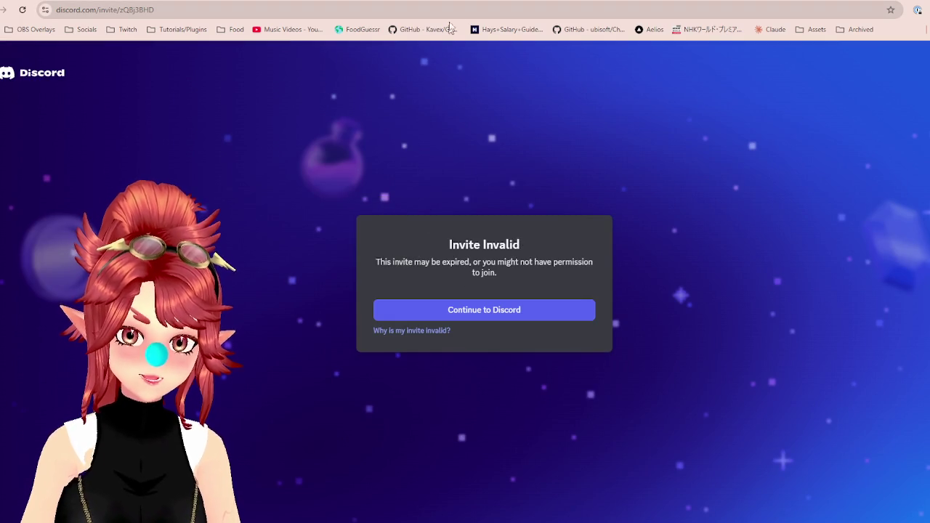
key(alt+Left)
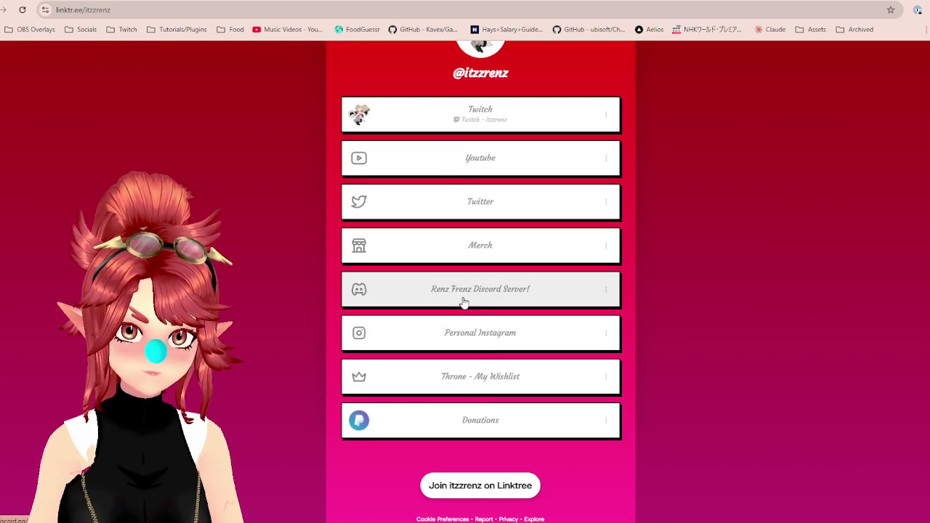
scroll(484, 118, up, 2)
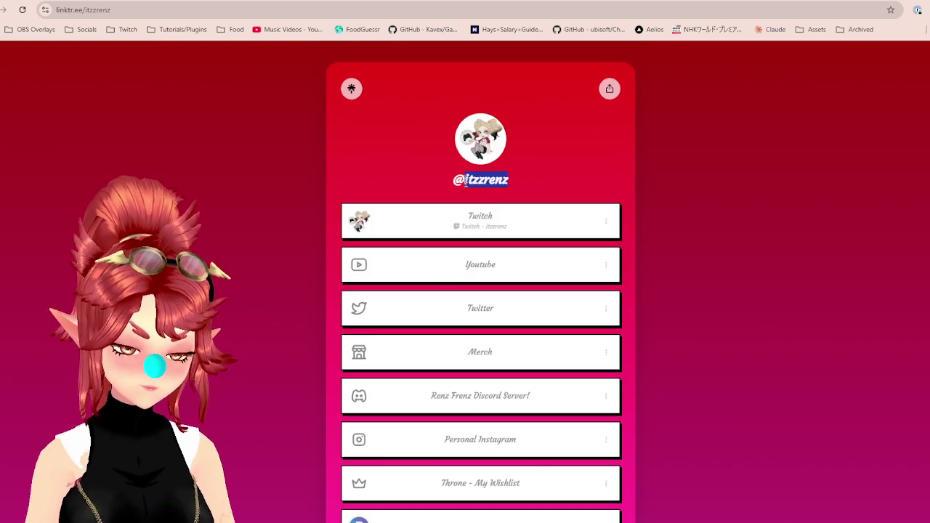
key(alt+Tab)
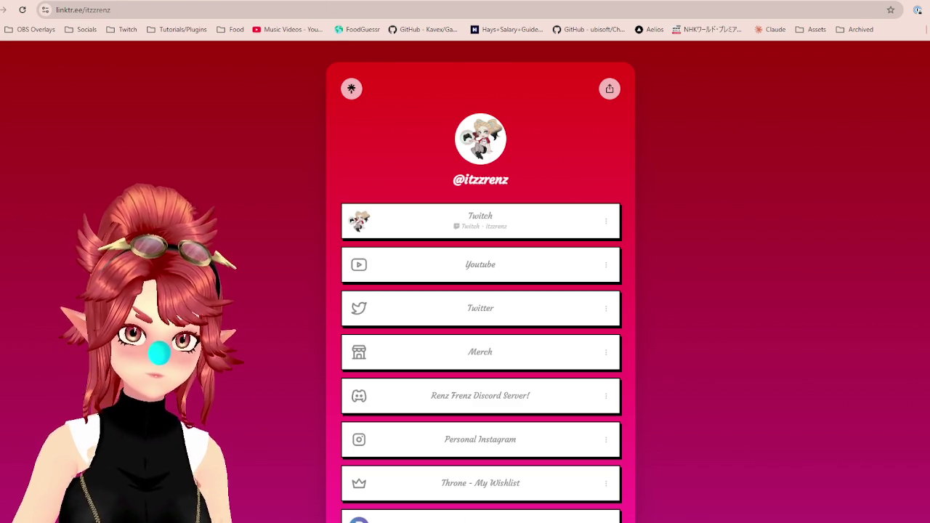
key(alt+Left)
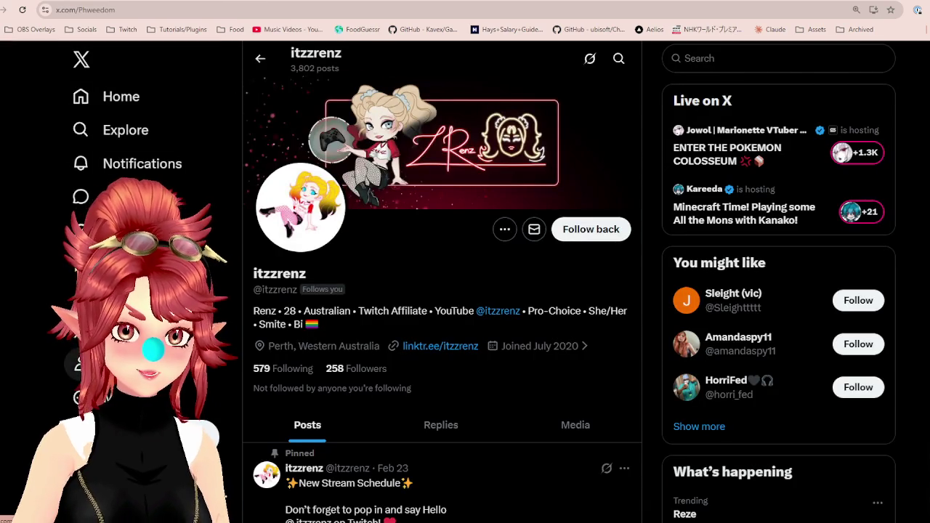
Check the new giveaway post on your own X profile, then move to the Bluesky profile tab.
key(alt+Left)
scroll(432, 345, down, 2)
scroll(452, 380, down, 4)
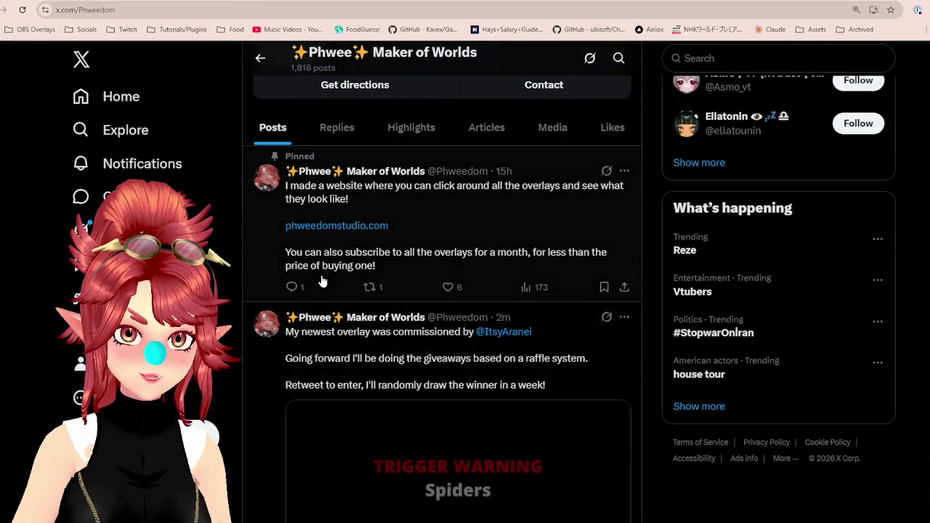
scroll(473, 386, down, 2)
scroll(430, 229, up, 1)
scroll(430, 229, up, 2)
scroll(515, 164, down, 1)
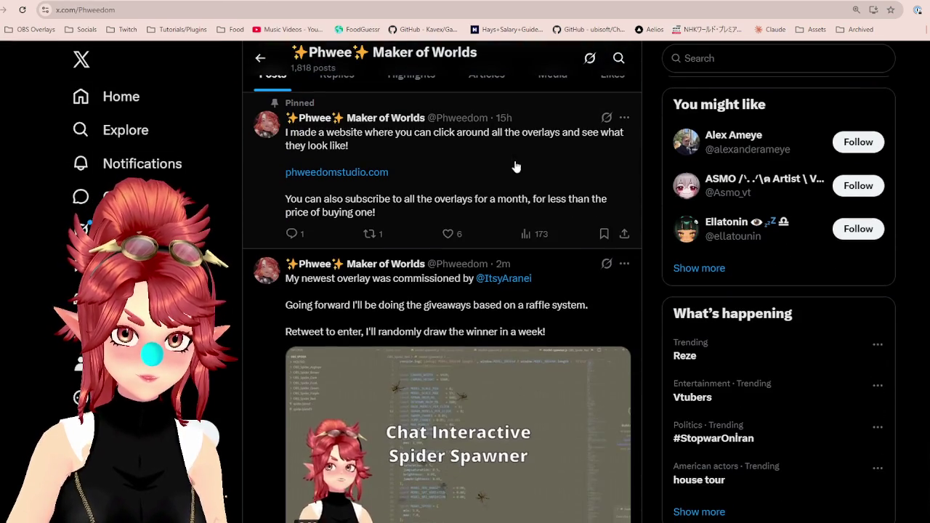
scroll(515, 167, down, 1)
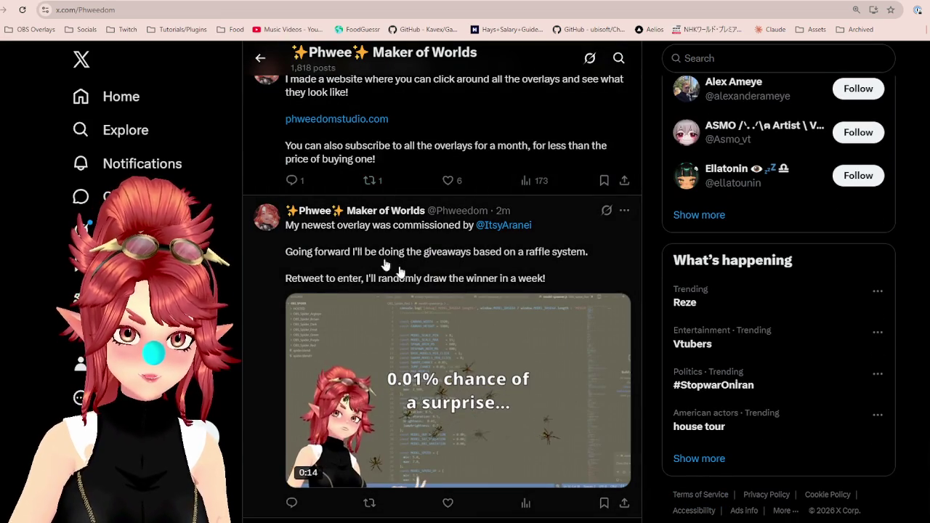
key(ctrl+Tab)
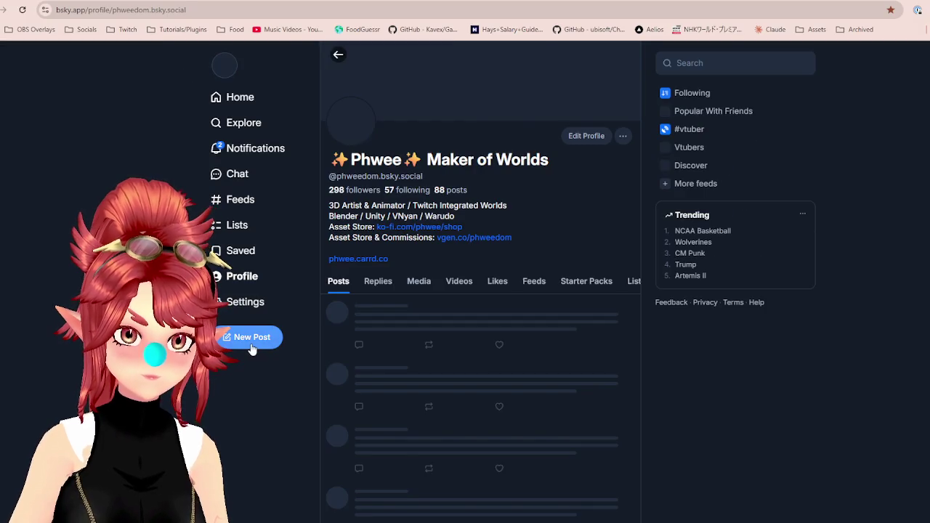
Start a new Bluesky post and attach the spider overlay video to it.
click(243, 150)
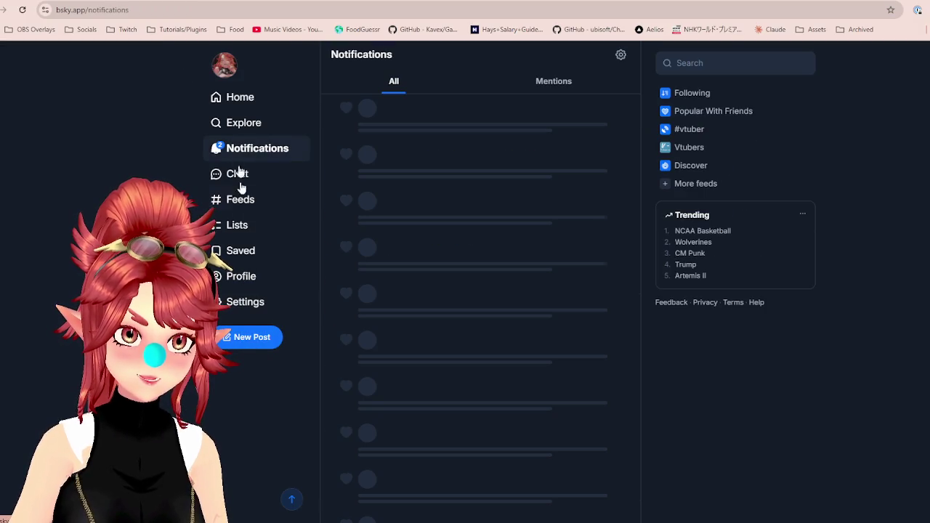
click(247, 338)
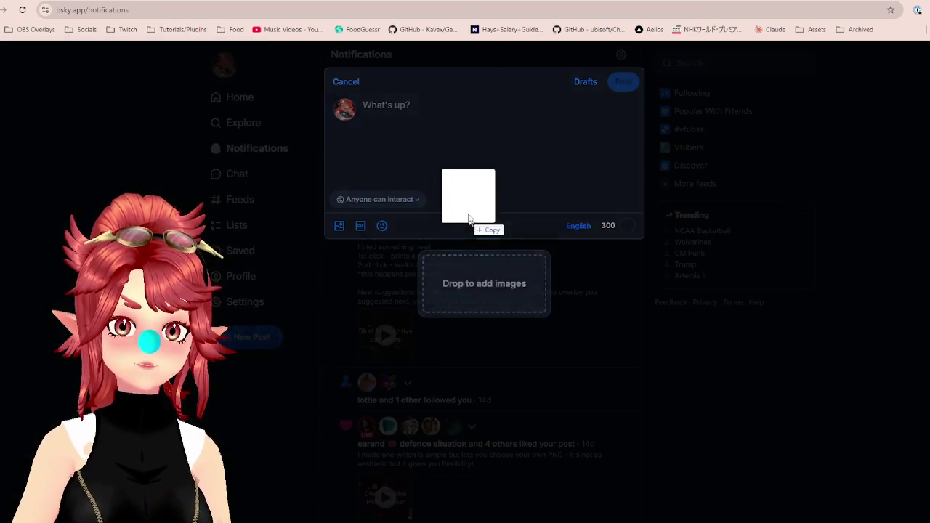
drag(473, 224, 461, 182)
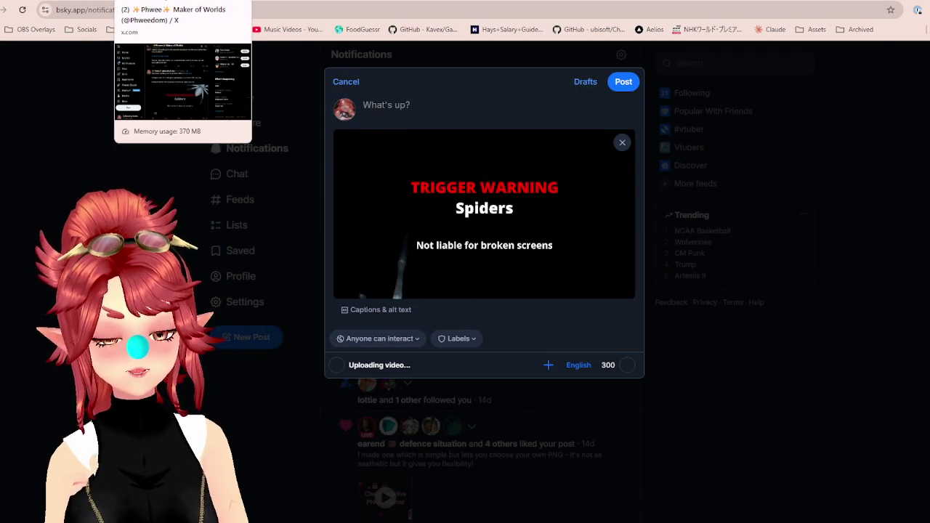
click(171, 2)
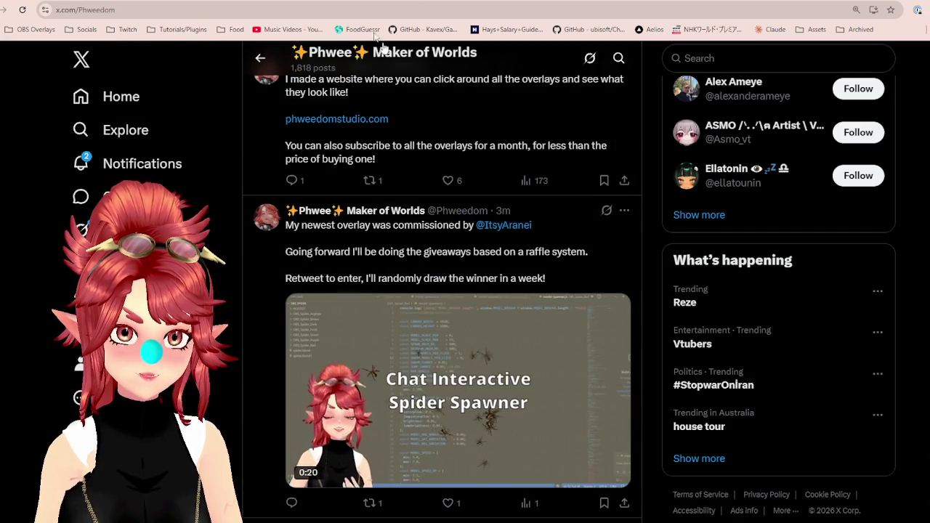
click(399, 2)
Trim the post text to just 'New Overlay!' and publish it with the video.
click(423, 105)
text(Ne)
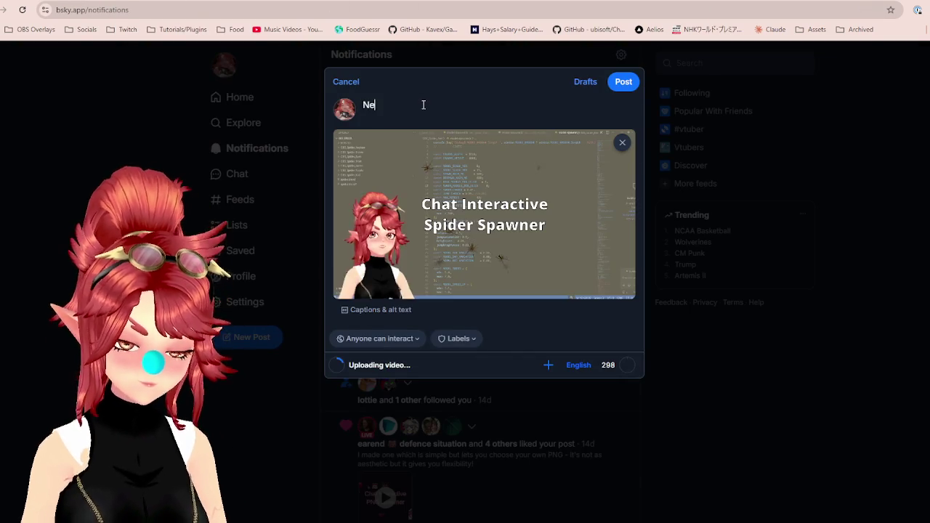
text(w Overlay!)
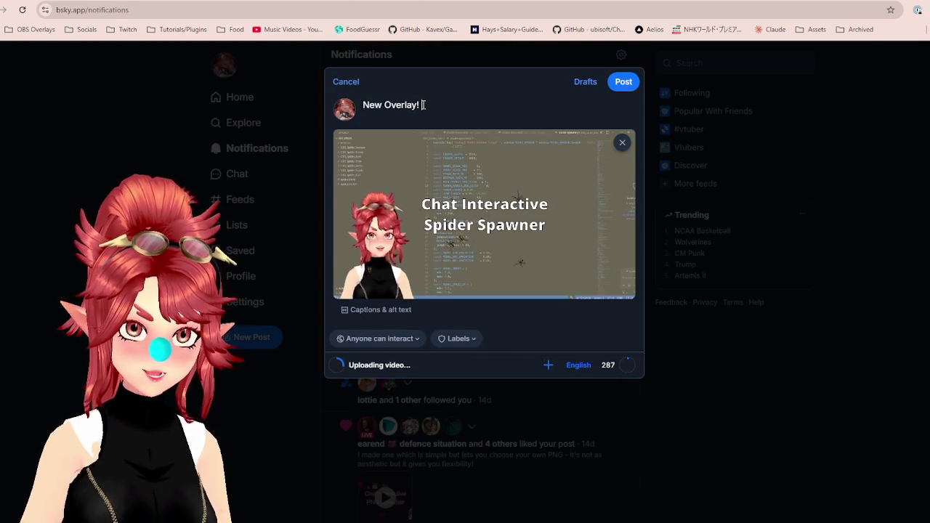
text( On my )
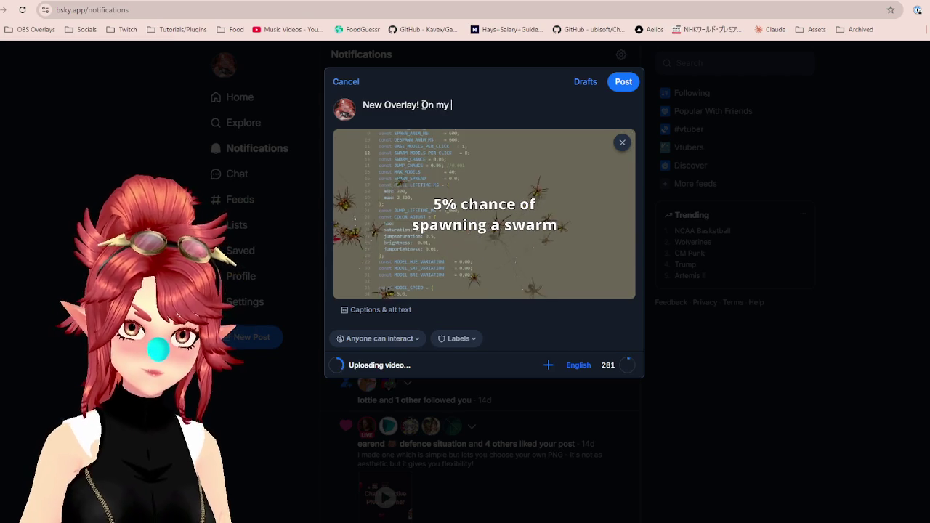
key(BackSpace)
key(BackSpace)
key(BackSpace)
key(BackSpace)
key(BackSpace)
key(BackSpace)
text(pu)
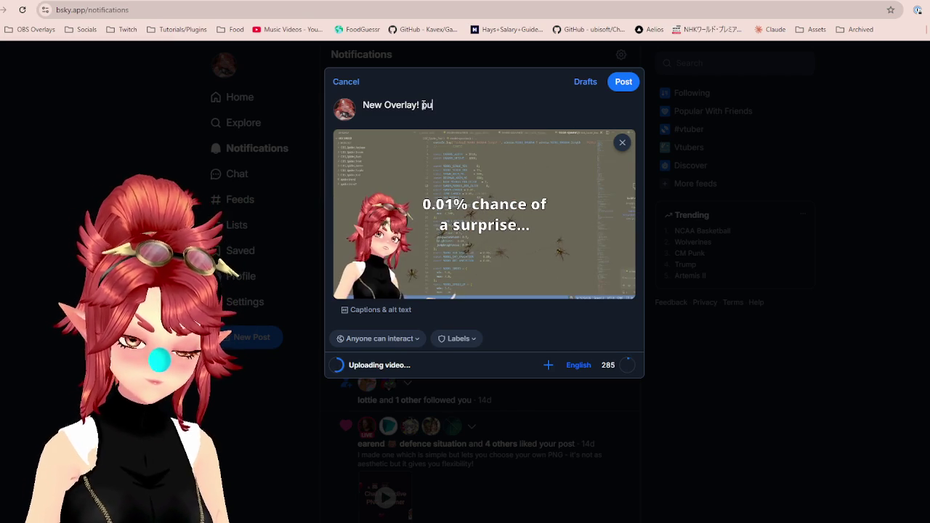
text(rcahse )
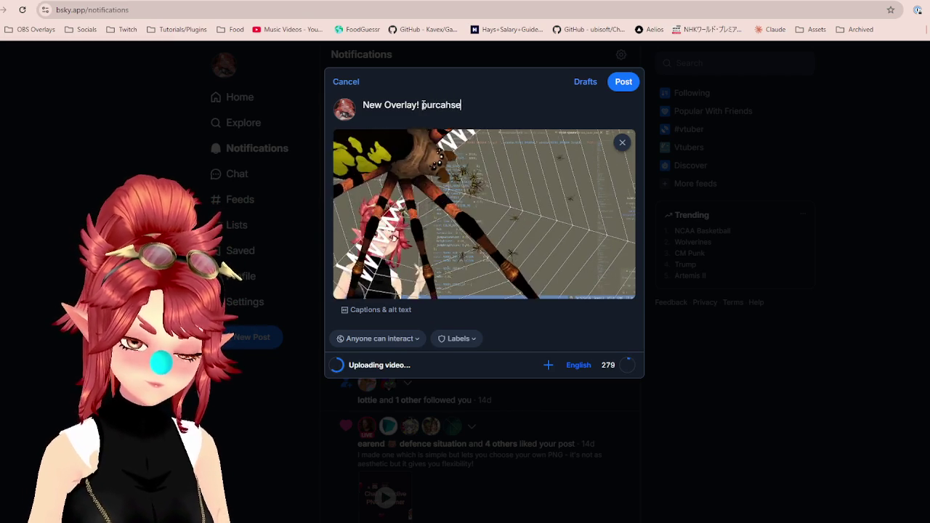
text(from)
key(BackSpace)
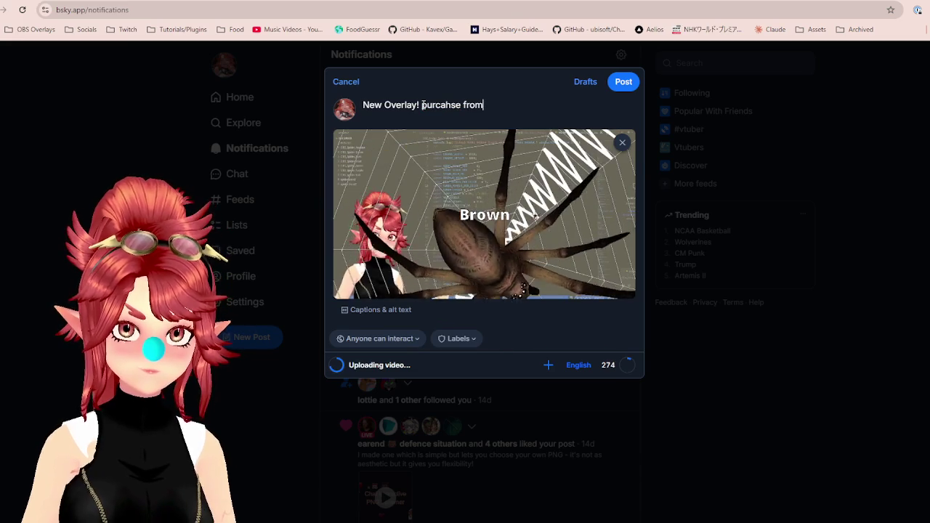
key(BackSpace)
key(BackSpace)
key(BackSpace)
key(BackSpace)
key(BackSpace)
text(hase fr)
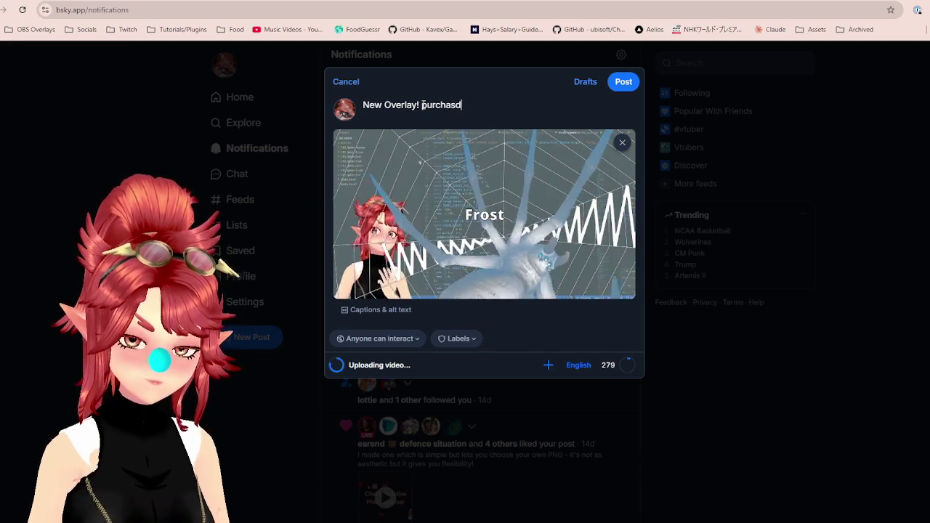
key(BackSpace)
key(BackSpace)
key(BackSpace)
key(BackSpace)
key(BackSpace)
key(BackSpace)
key(BackSpace)
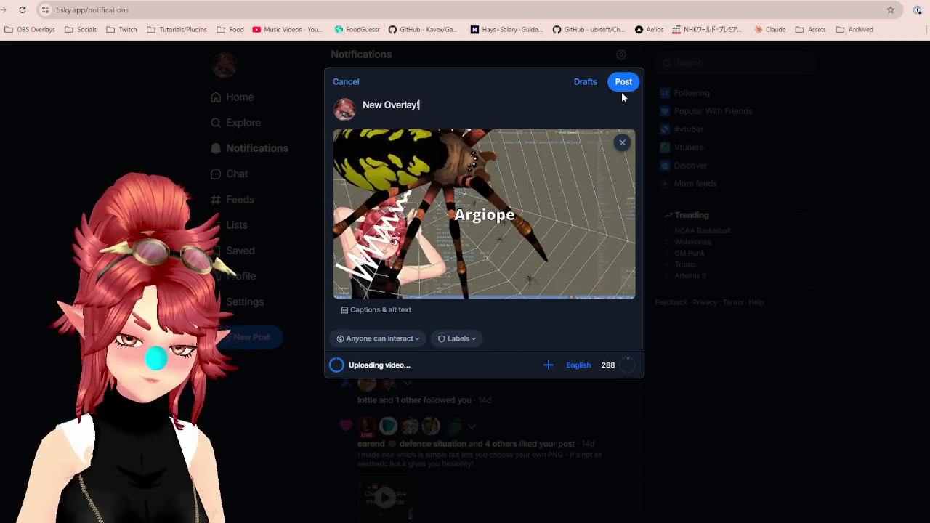
click(623, 82)
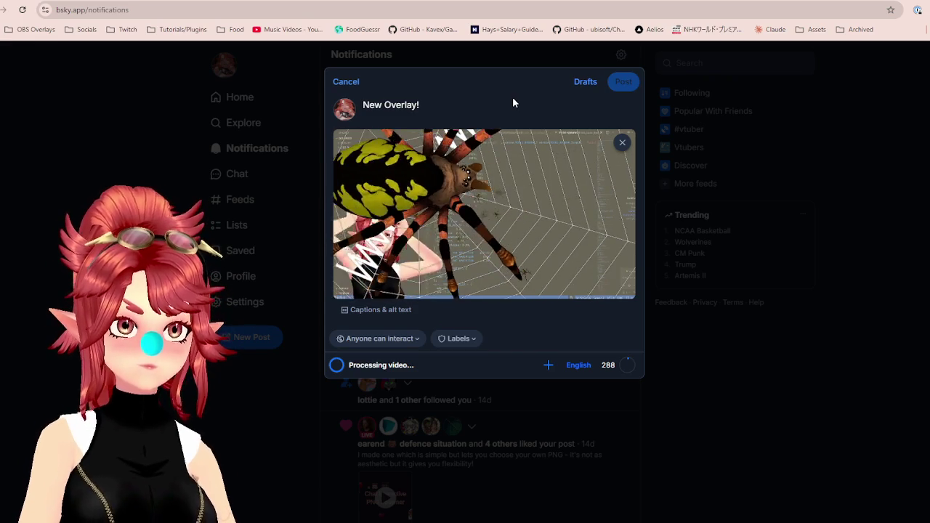
click(623, 82)
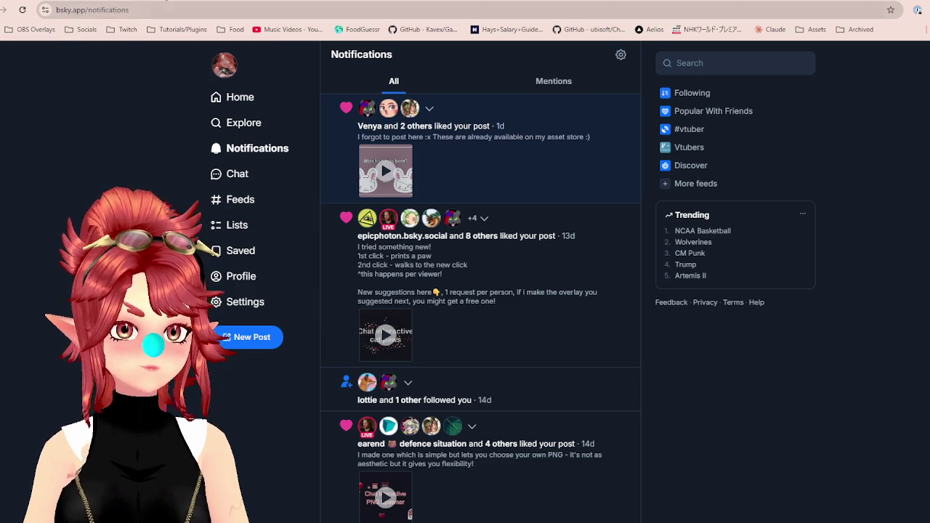
Check the X notifications, switching between the X and Bluesky tabs.
key(ctrl+Tab)
key(ctrl+Tab)
key(ctrl+Tab)
key(ctrl+Tab)
key(ctrl+Tab)
key(ctrl+Tab)
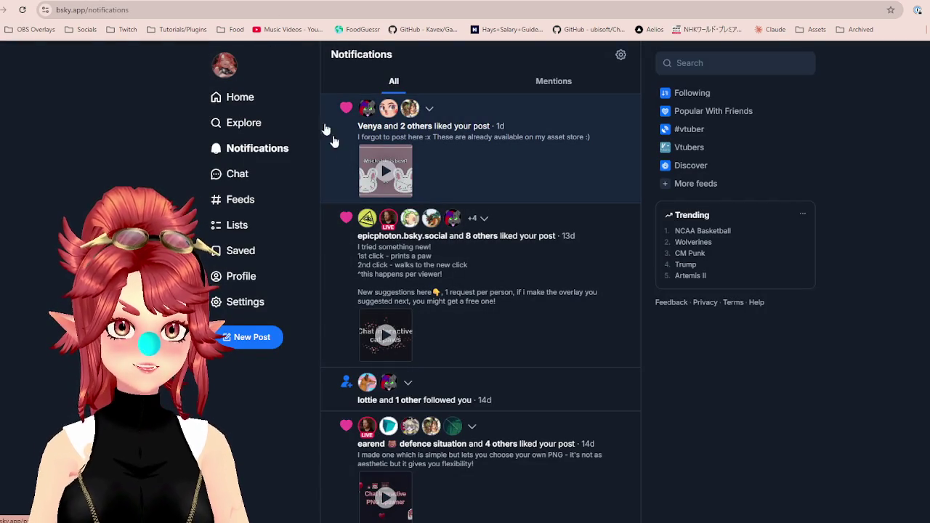
key(ctrl+Tab)
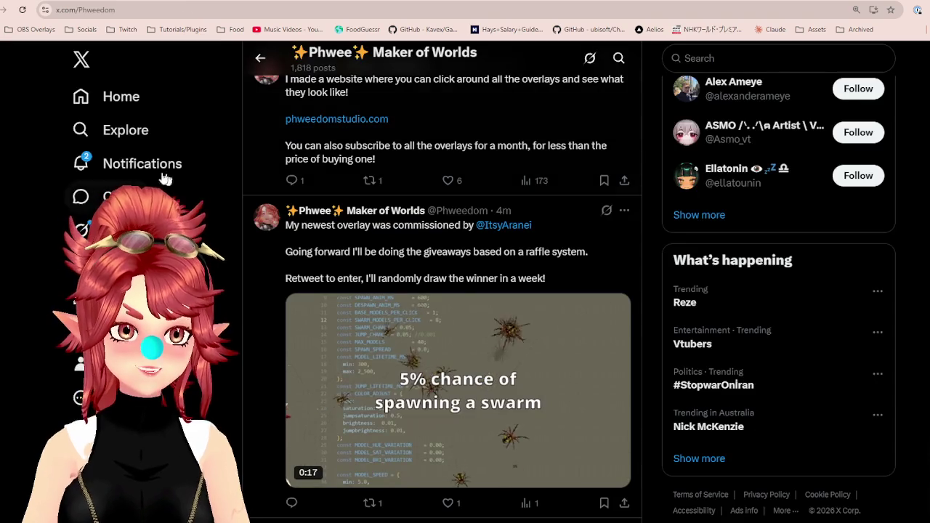
click(178, 174)
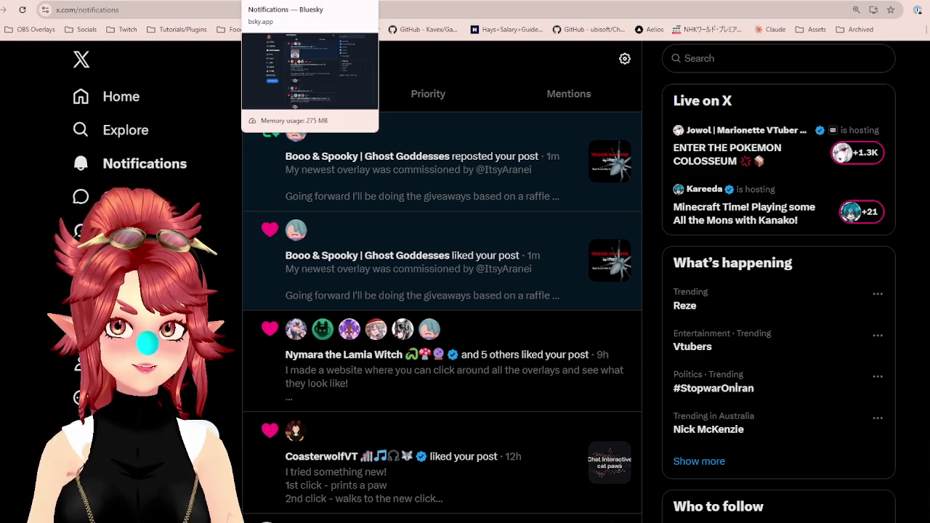
click(305, 2)
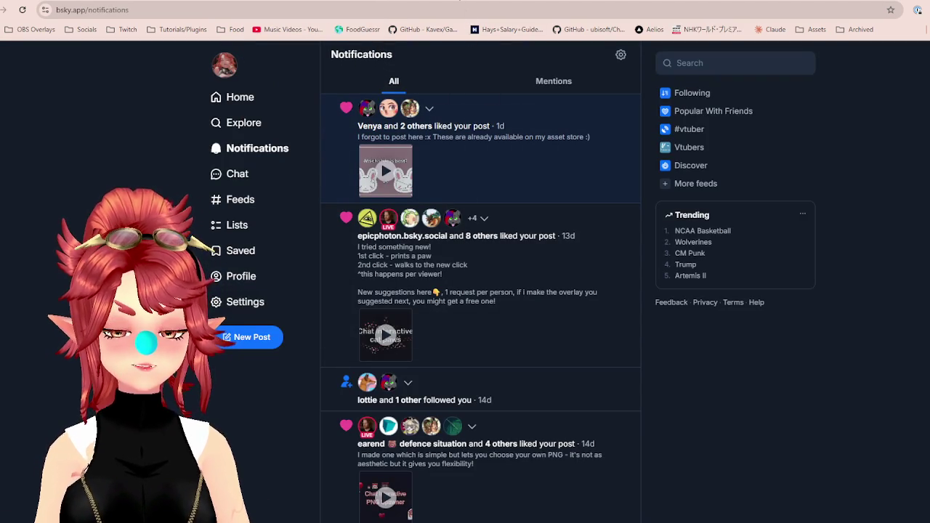
click(182, 2)
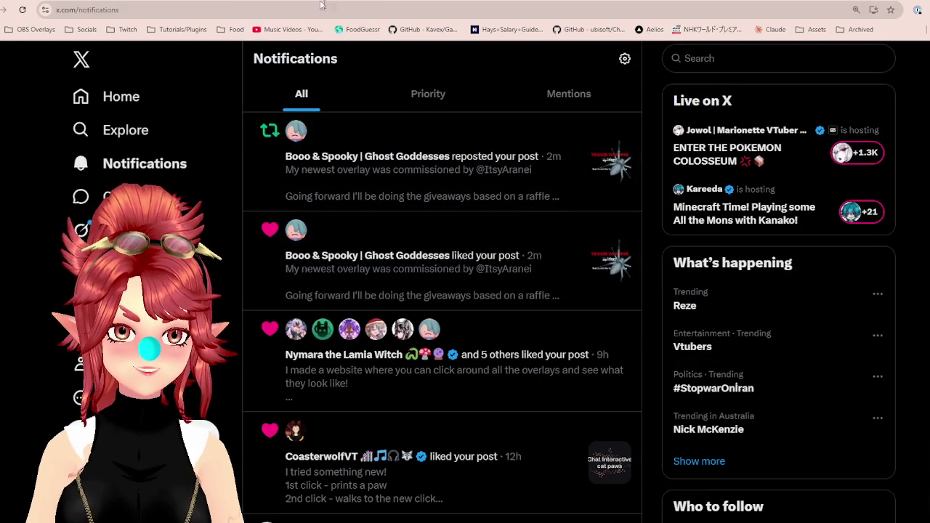
Go to the creator's YouTube channel from the Socials bookmark folder.
key(ctrl+Tab)
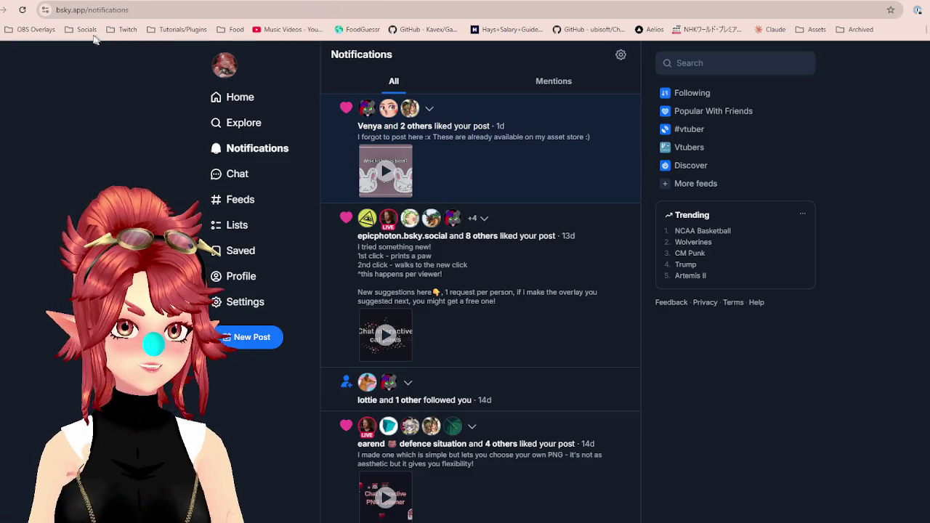
click(86, 29)
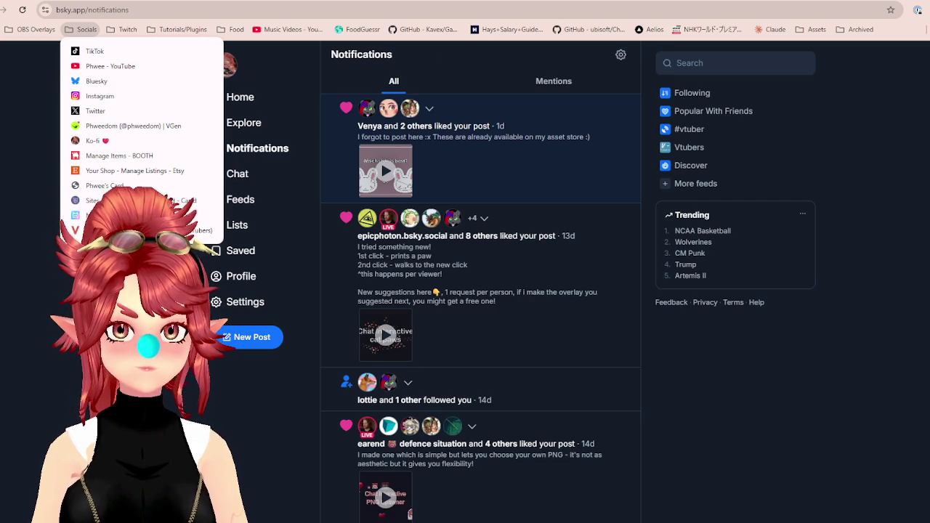
click(110, 67)
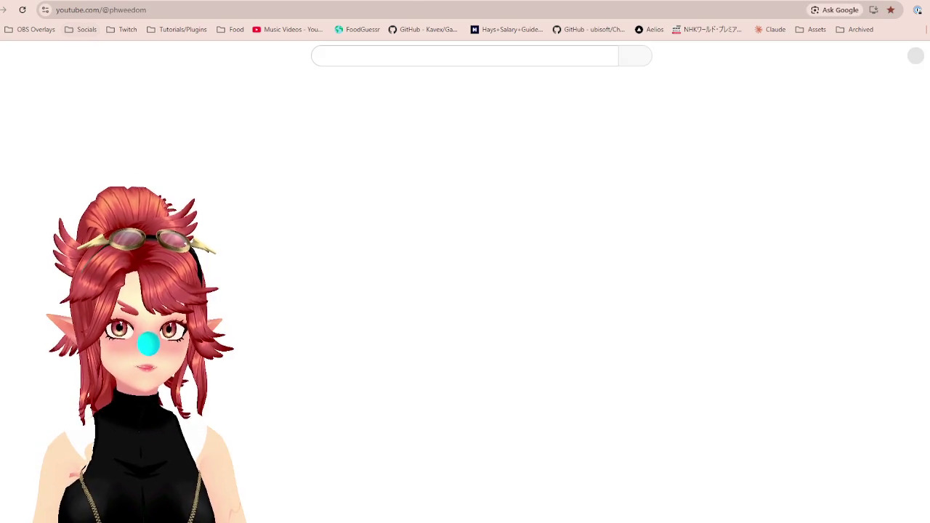
Upload Spider_Overlay.mp4 to YouTube Studio via Create > Upload video.
click(879, 62)
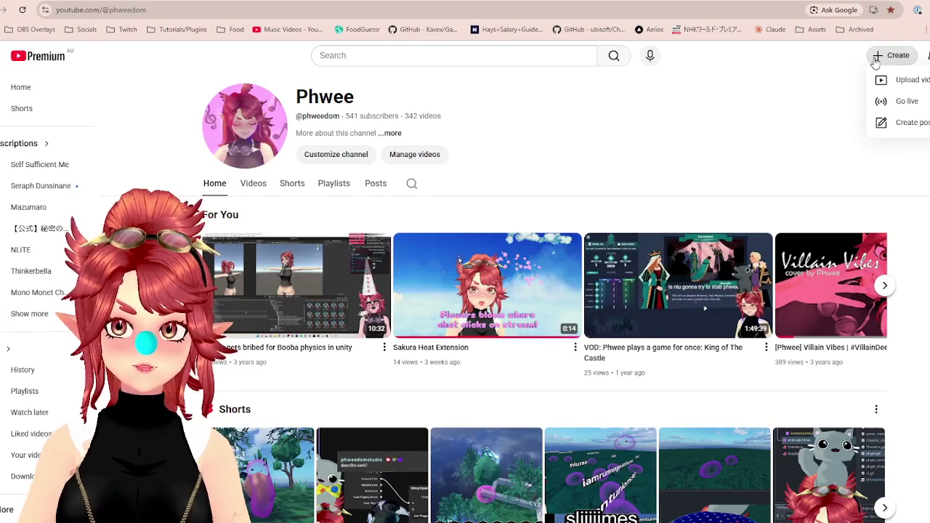
click(901, 79)
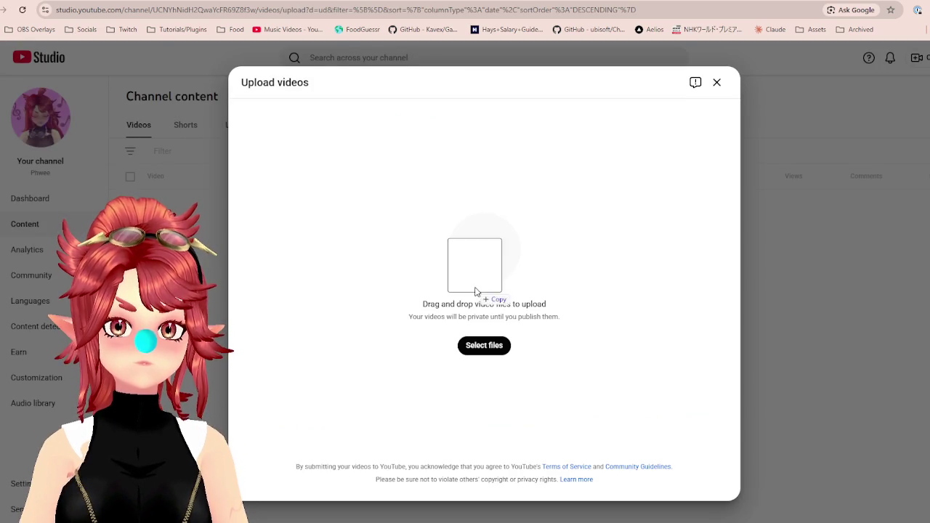
drag(476, 291, 481, 282)
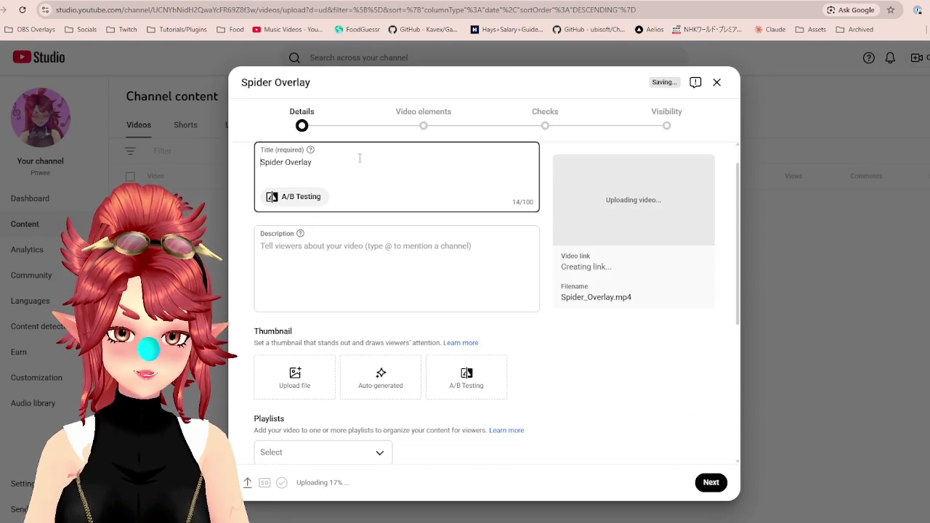
Write a video description saying it's available now at the creator's store website.
click(328, 247)
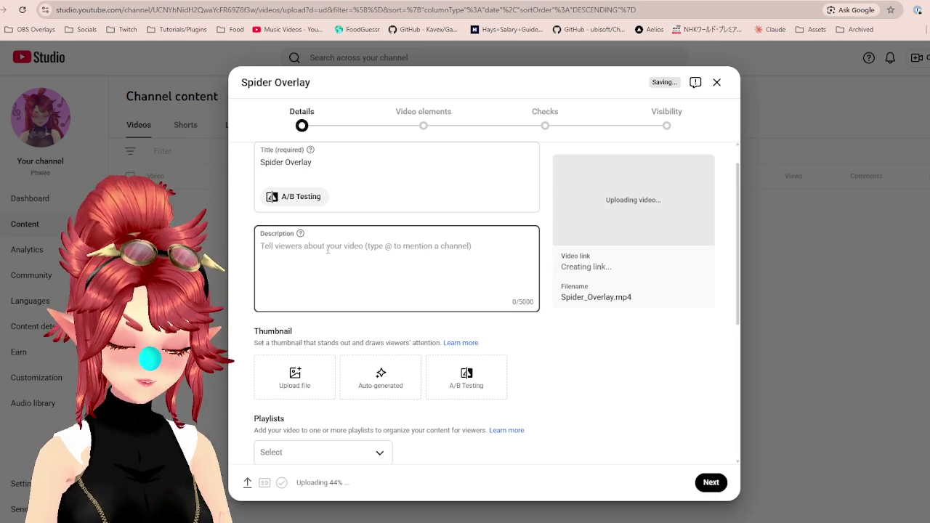
text(Available on)
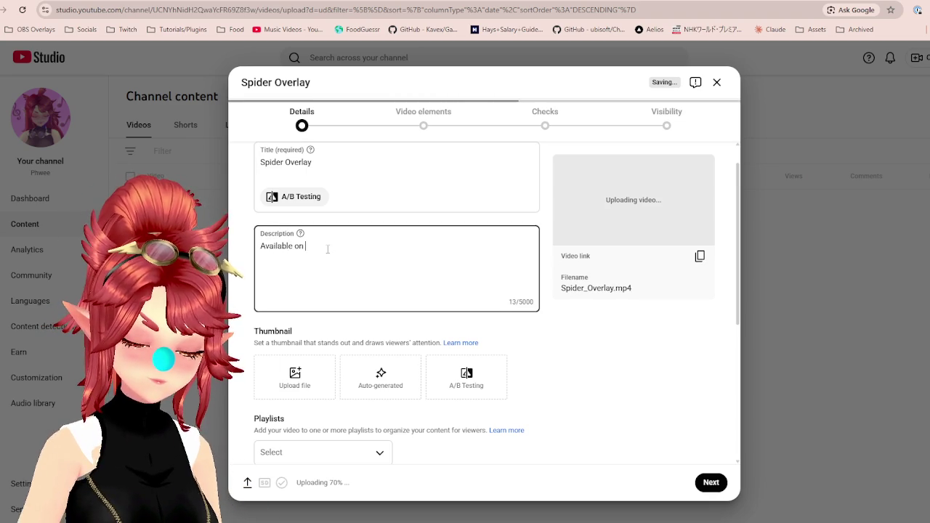
text( my store now)
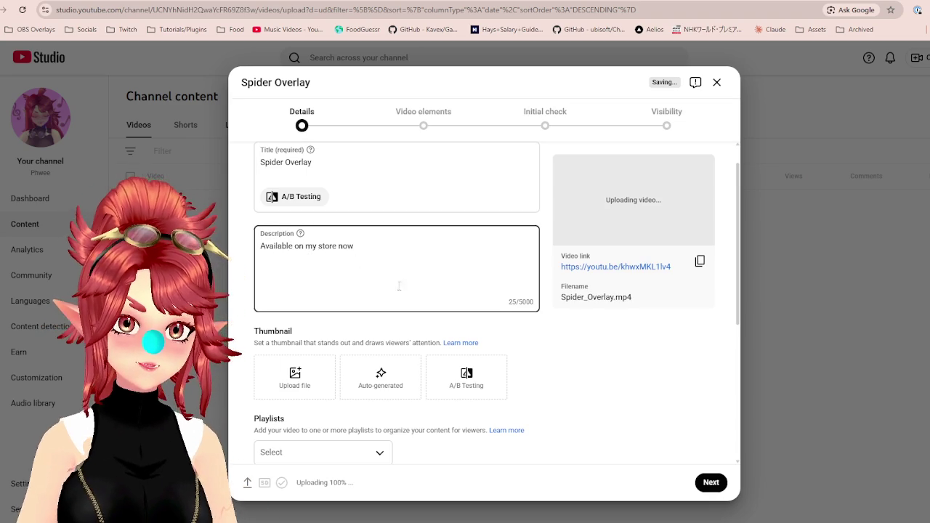
drag(305, 246, 428, 256)
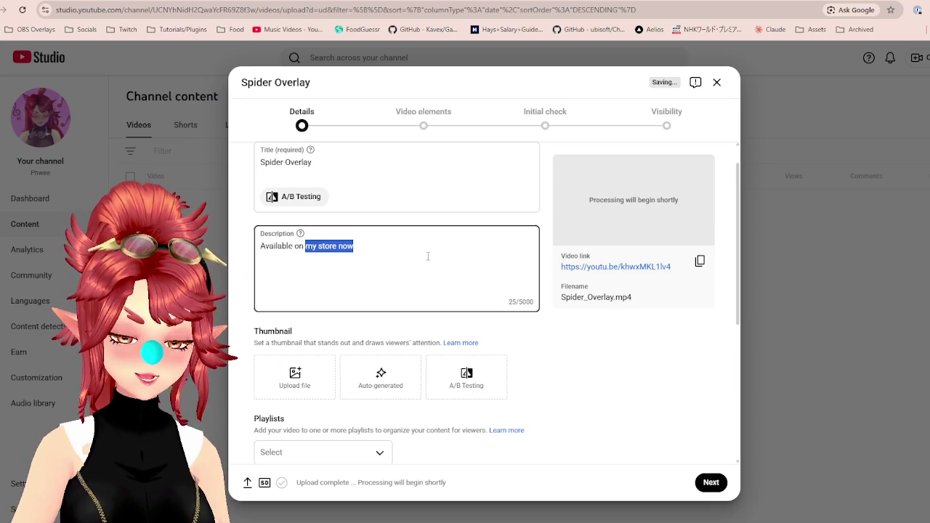
text(at phweedomstu)
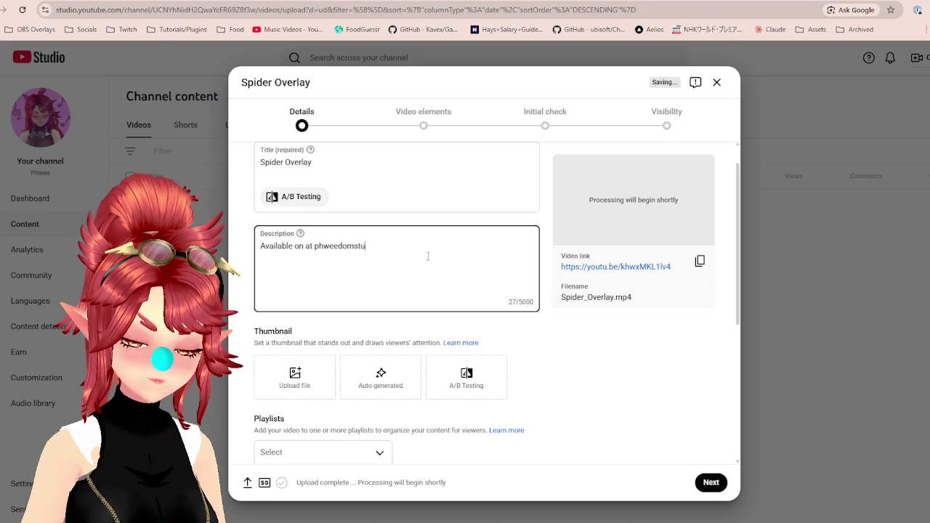
text(dio.com  now)
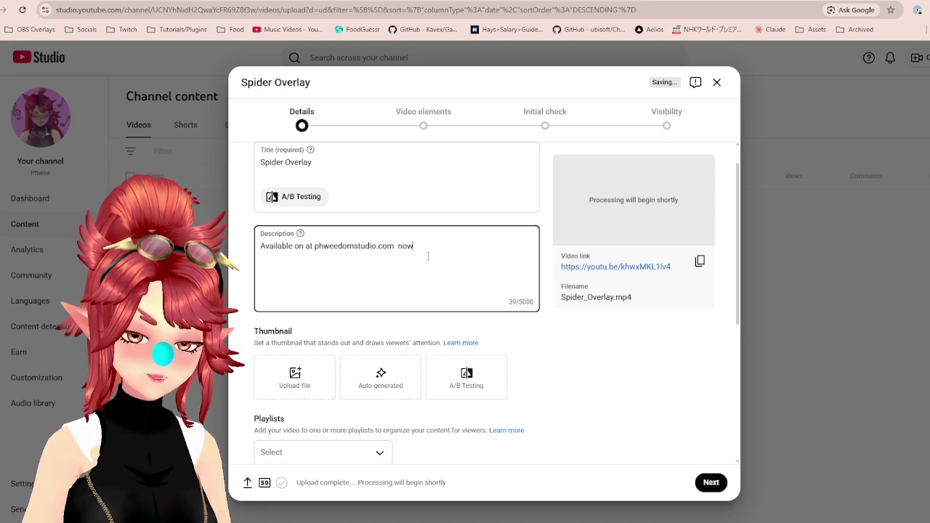
scroll(429, 256, down, 2)
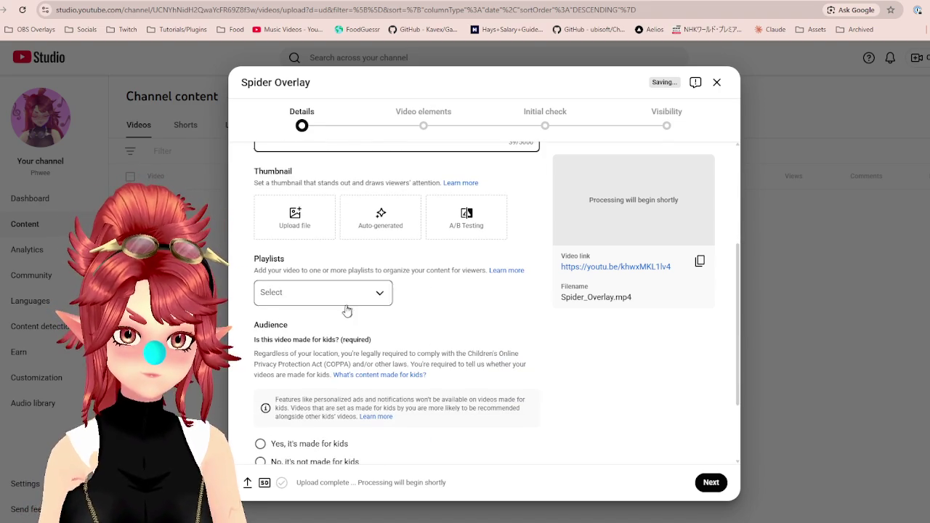
scroll(364, 364, down, 1)
scroll(374, 390, down, 1)
click(336, 244)
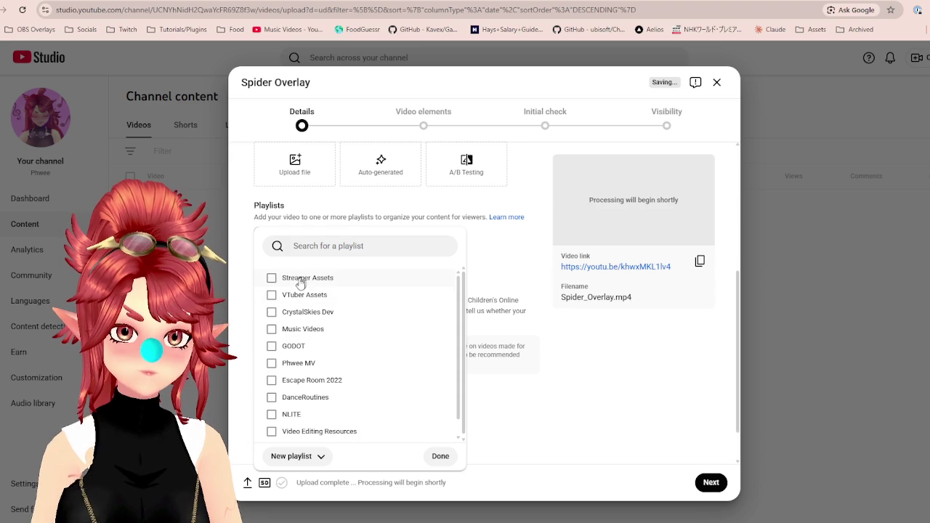
Add the video to the Streamer Assets playlist and mark it not made for kids.
click(439, 456)
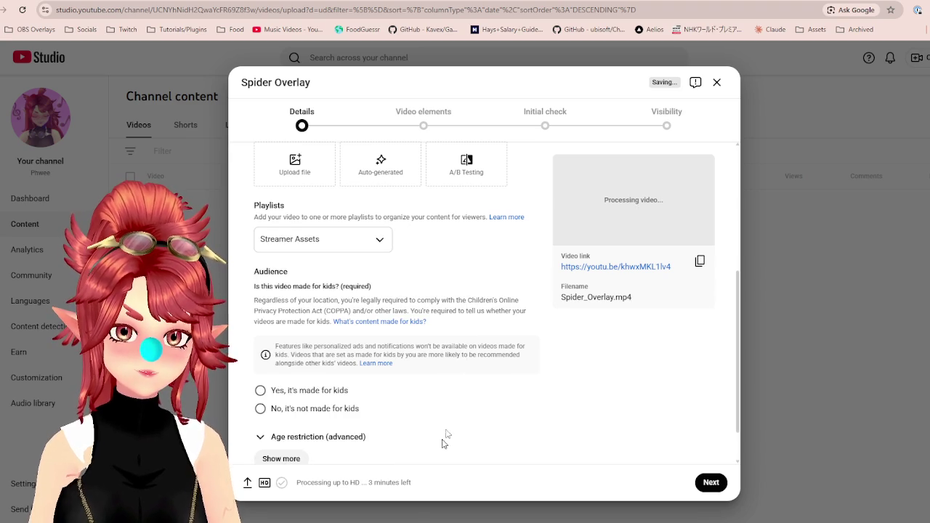
click(348, 409)
scroll(357, 308, down, 5)
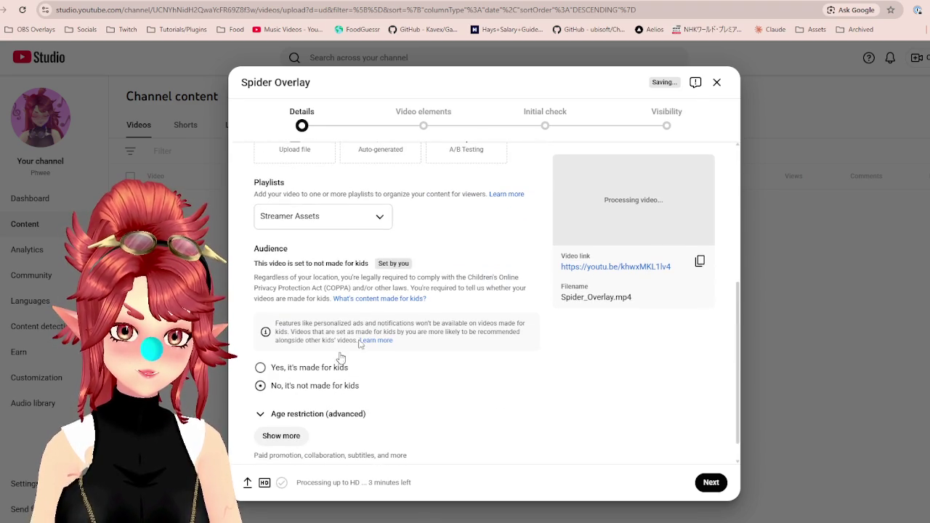
click(658, 120)
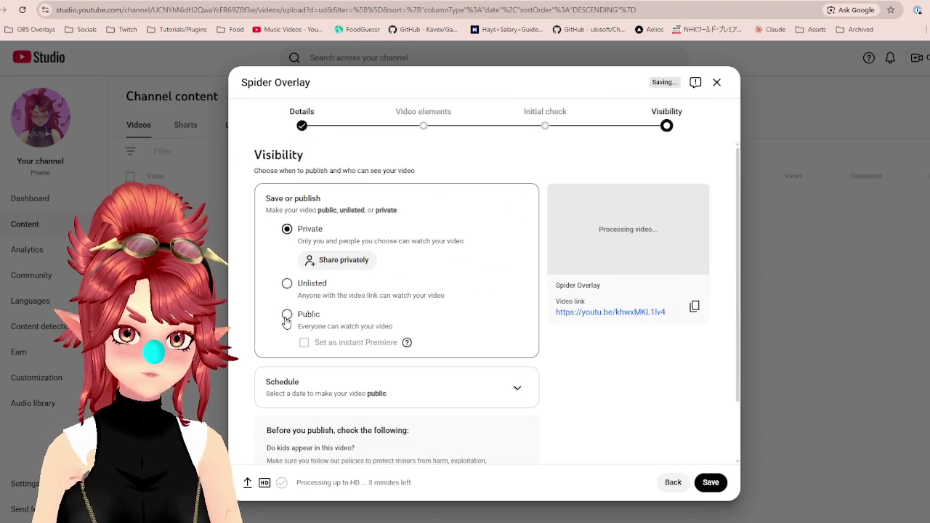
Set the video's visibility to Public and publish it despite pending checks.
click(287, 315)
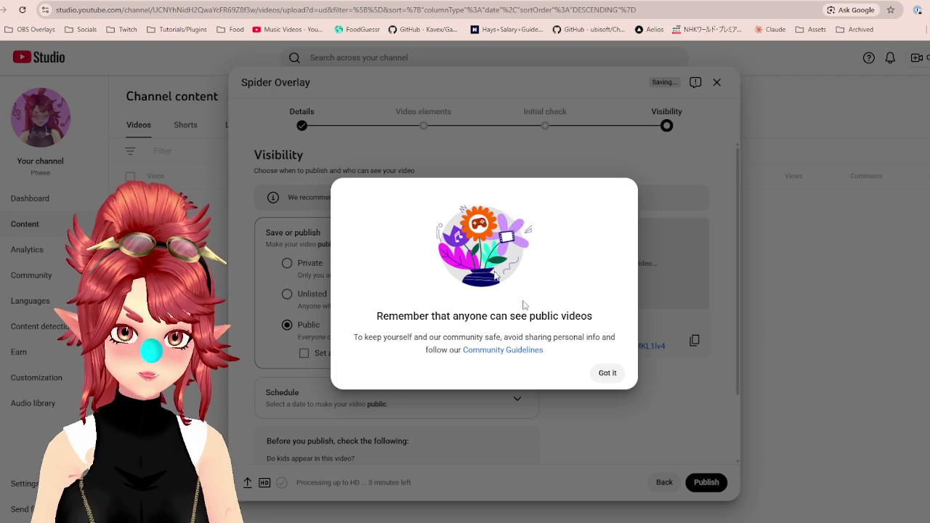
click(607, 372)
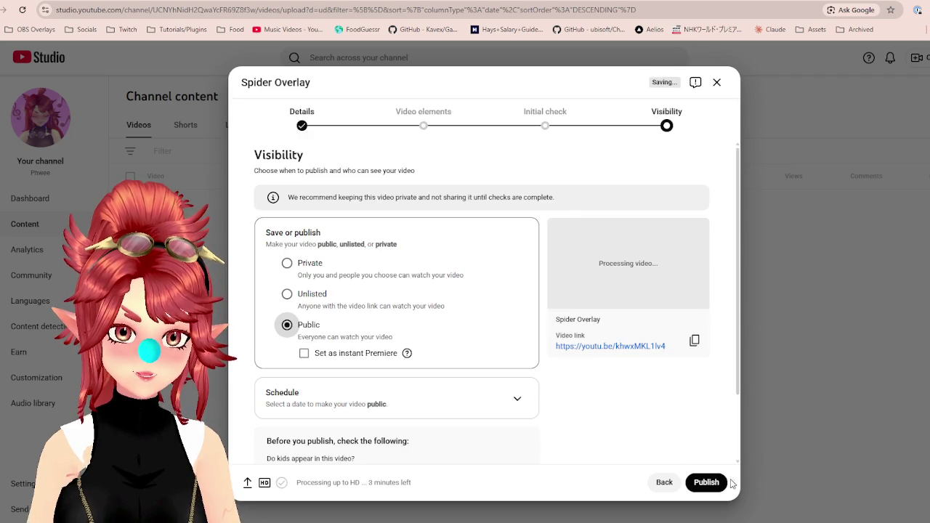
click(708, 481)
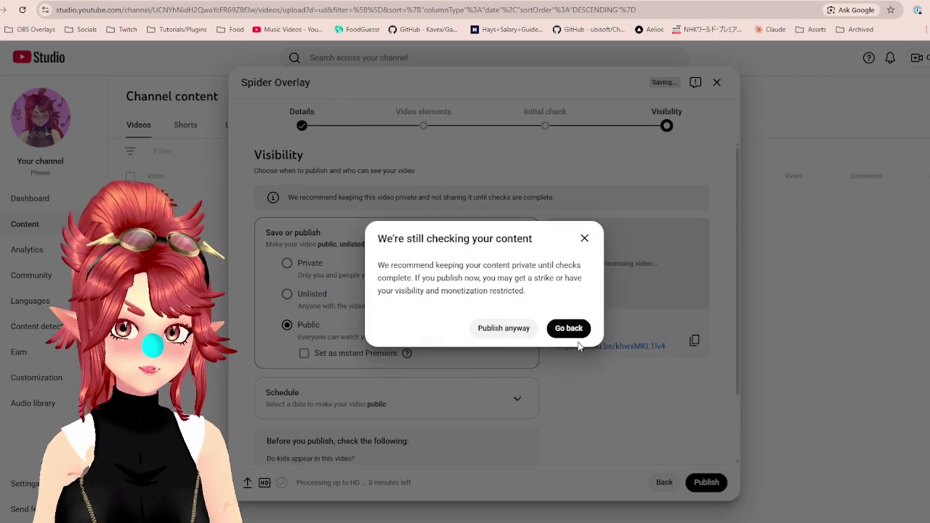
click(508, 328)
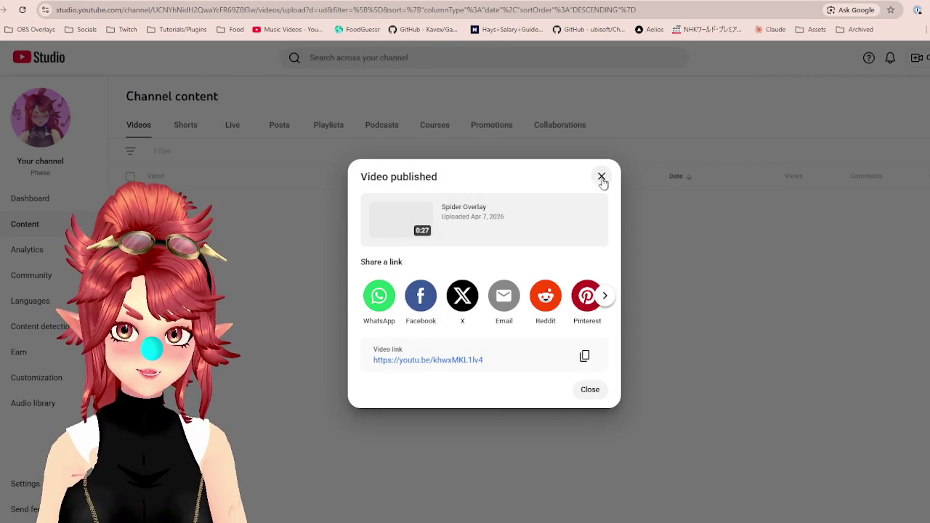
click(602, 178)
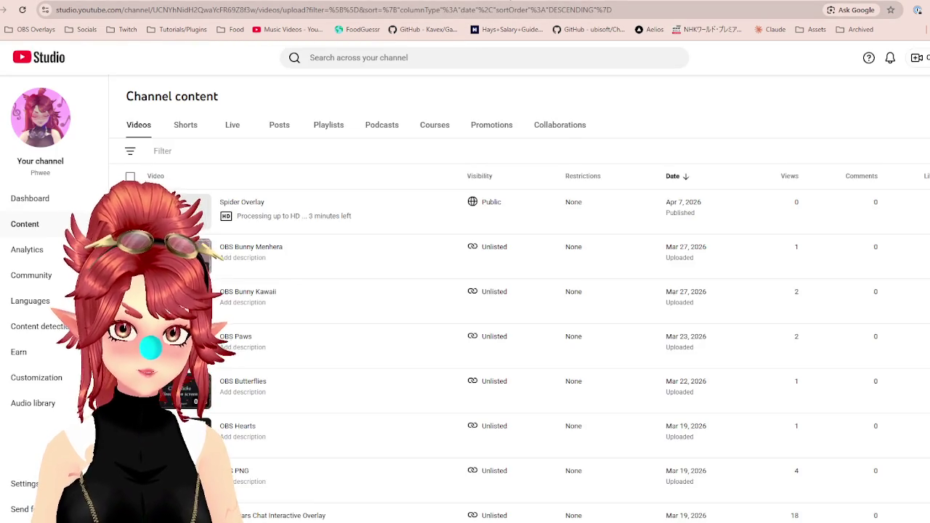
key(ctrl+t)
click(84, 29)
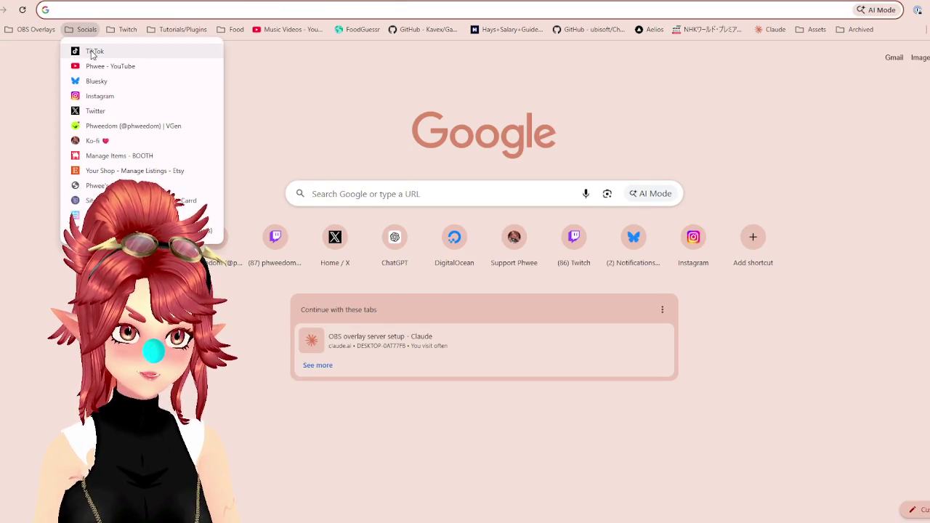
Upload Spider_Overlay_Vert.mp4 from the TikTok profile and select its default description.
click(93, 51)
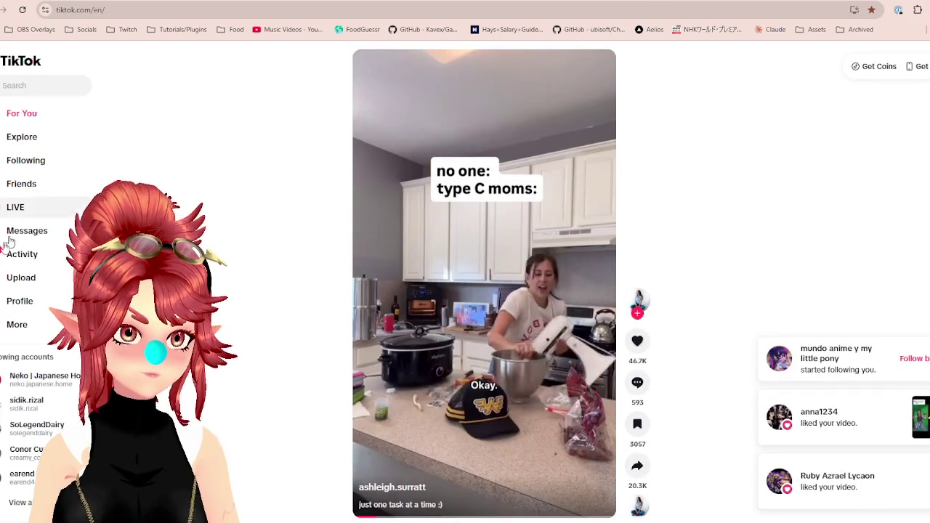
click(17, 304)
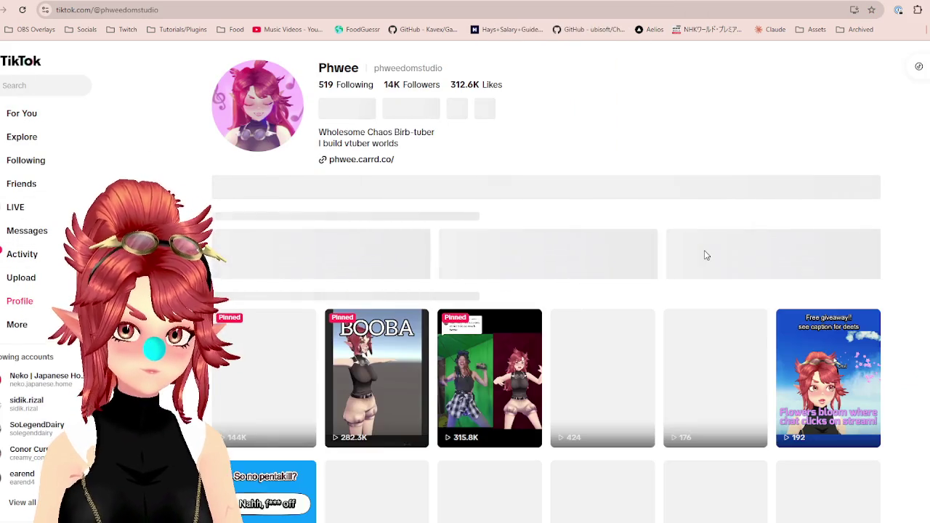
scroll(593, 206, down, 1)
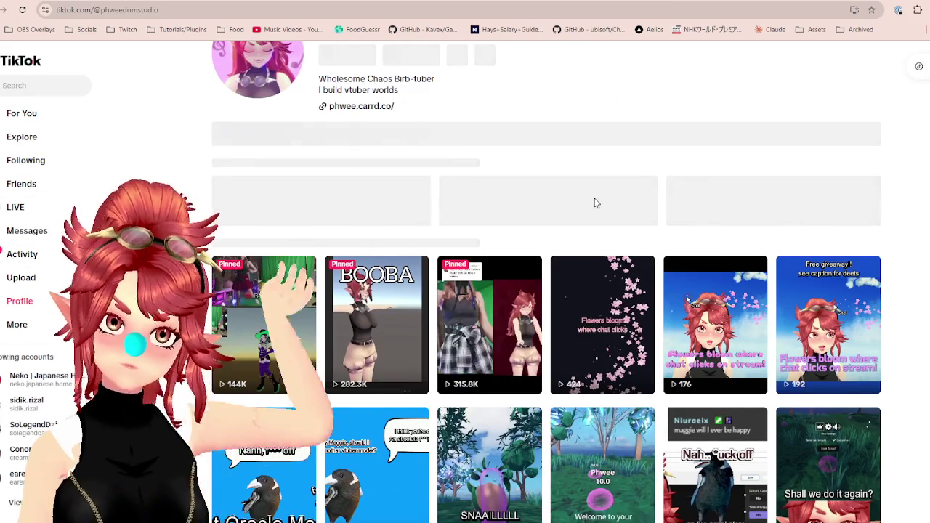
scroll(557, 151, up, 1)
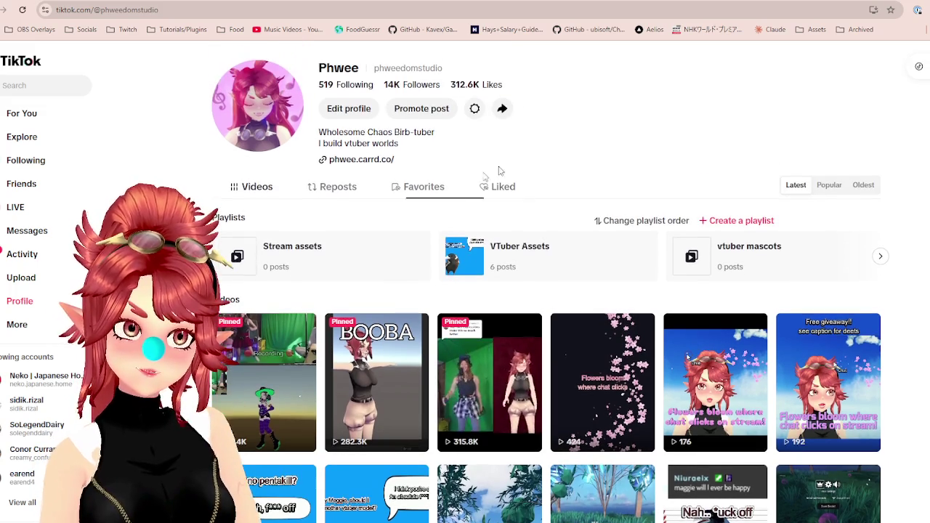
click(19, 282)
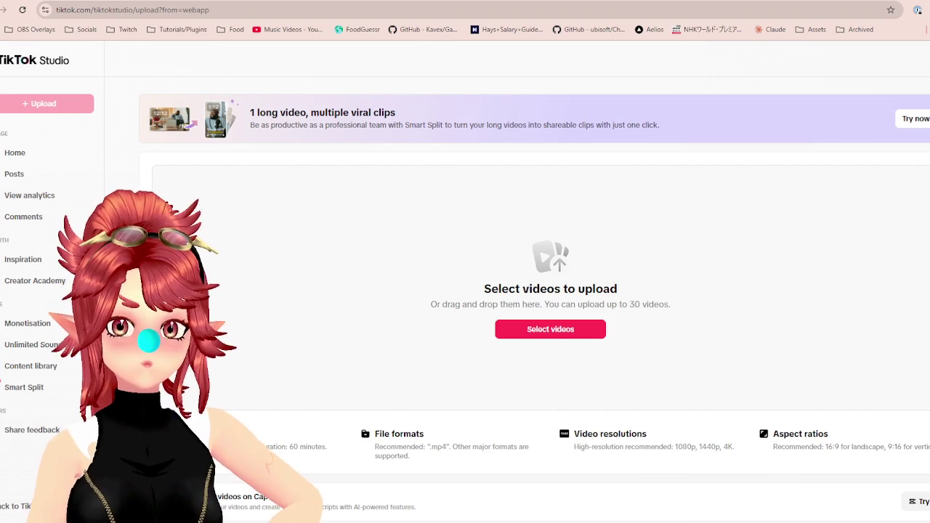
drag(537, 348, 552, 332)
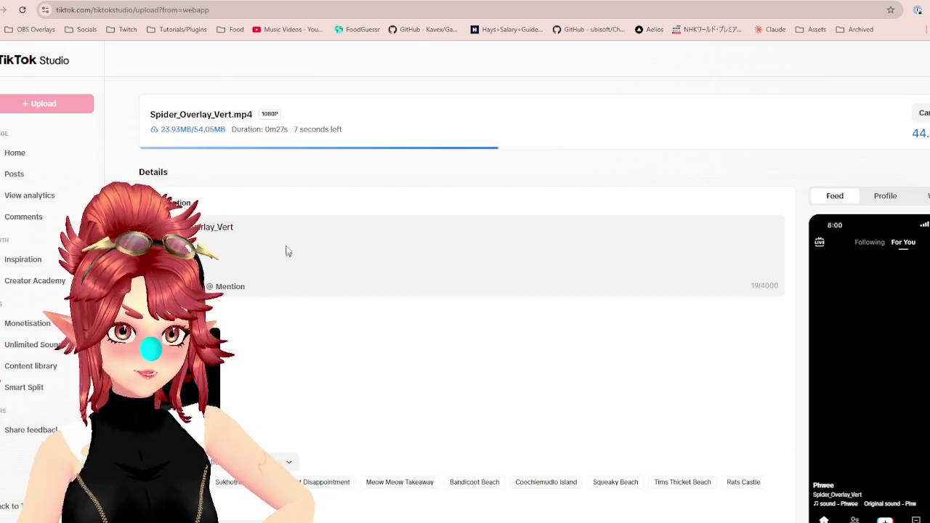
drag(251, 224, 159, 226)
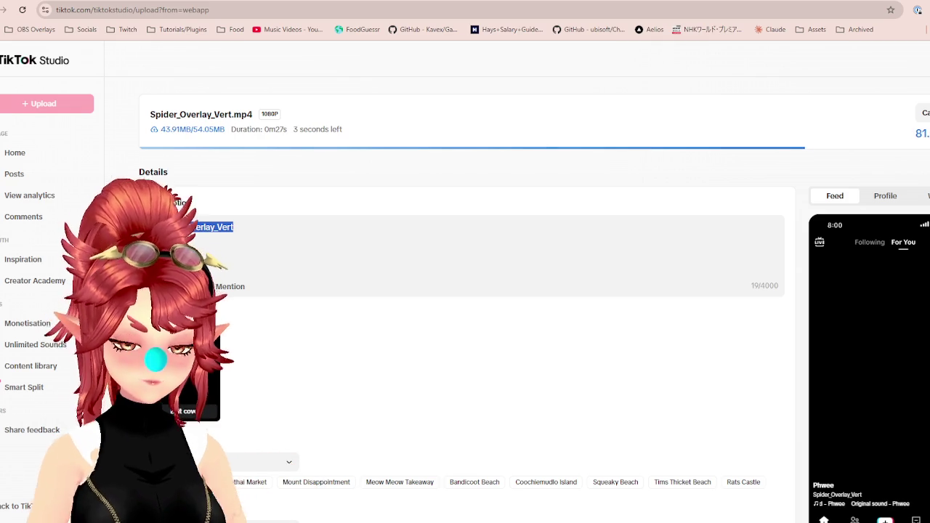
Replace the 'New Overlay' caption with 'I won't take responsibility for any broken screens.'.
text(New Overlay)
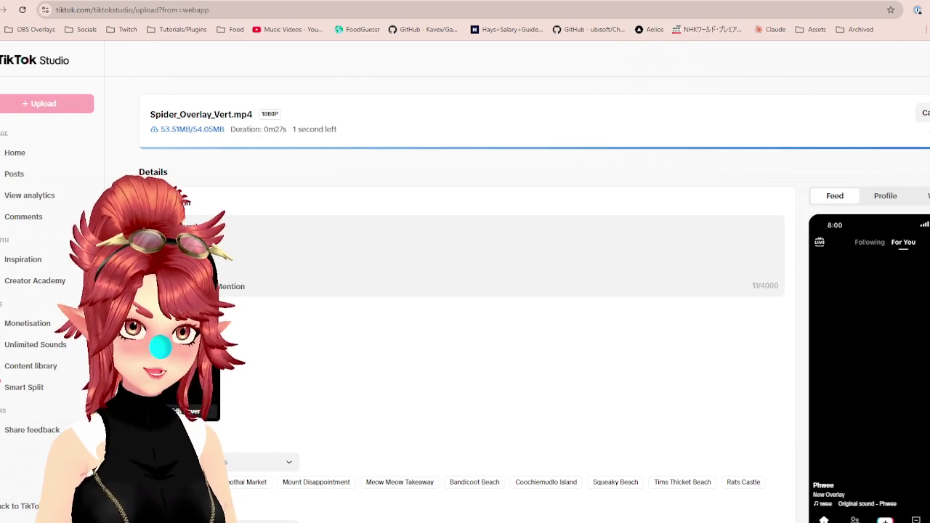
key(BackSpace)
key(BackSpace)
key(BackSpace)
key(BackSpace)
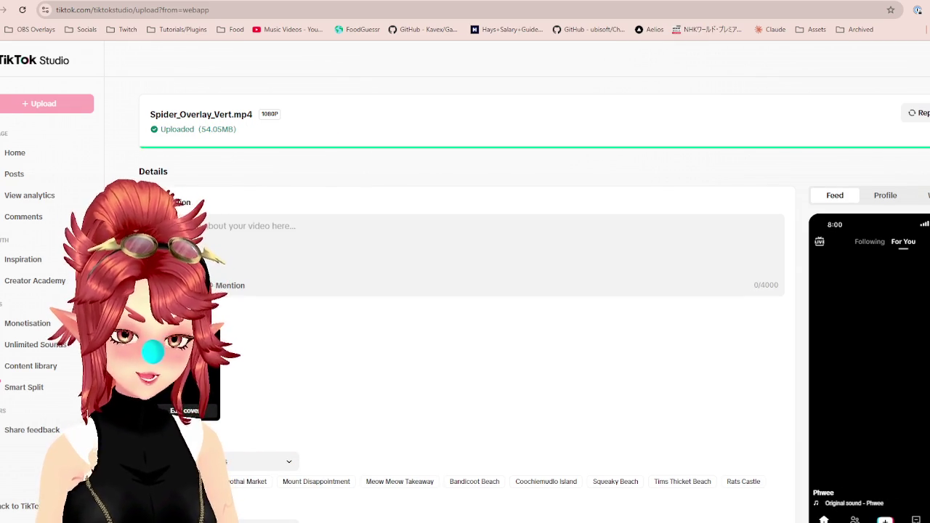
text(I don)
key(BackSpace)
key(BackSpace)
key(BackSpace)
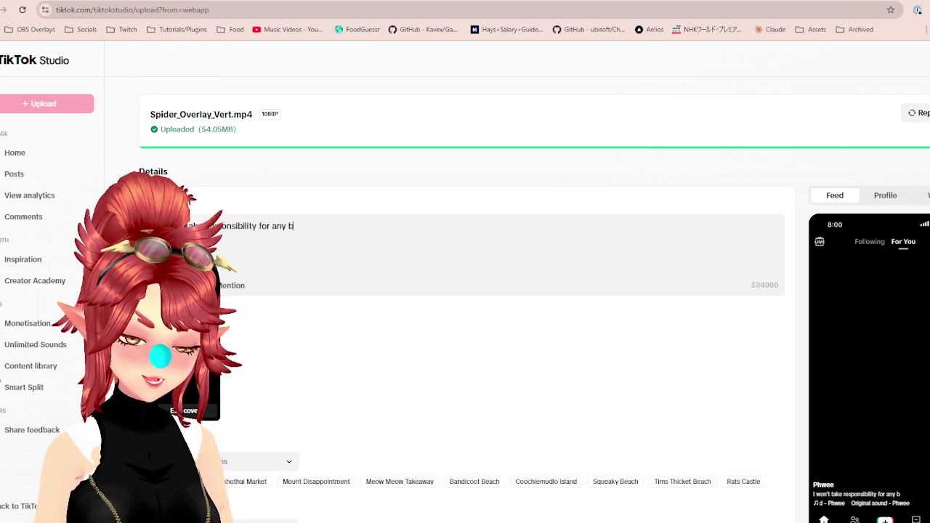
text(een.)
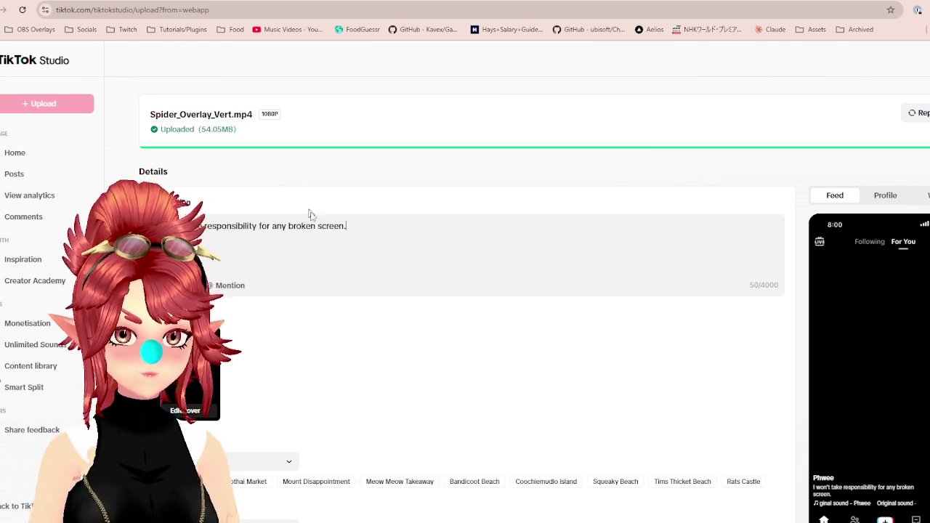
text(s)
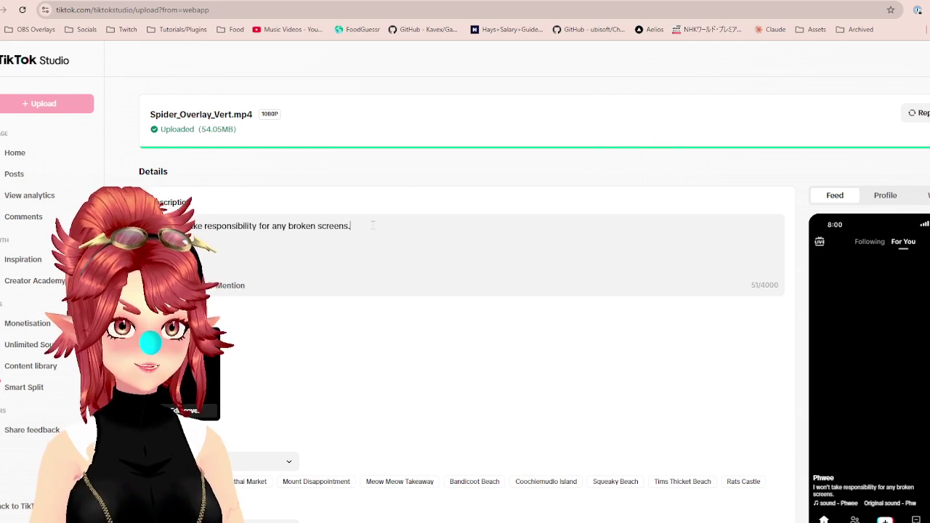
key(ctrl+a)
scroll(400, 239, down, 2)
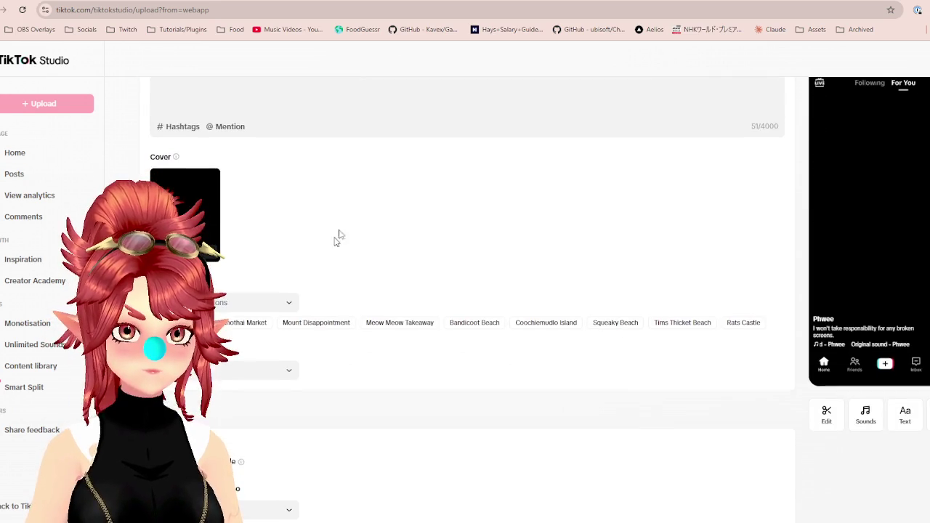
scroll(388, 100, down, 1)
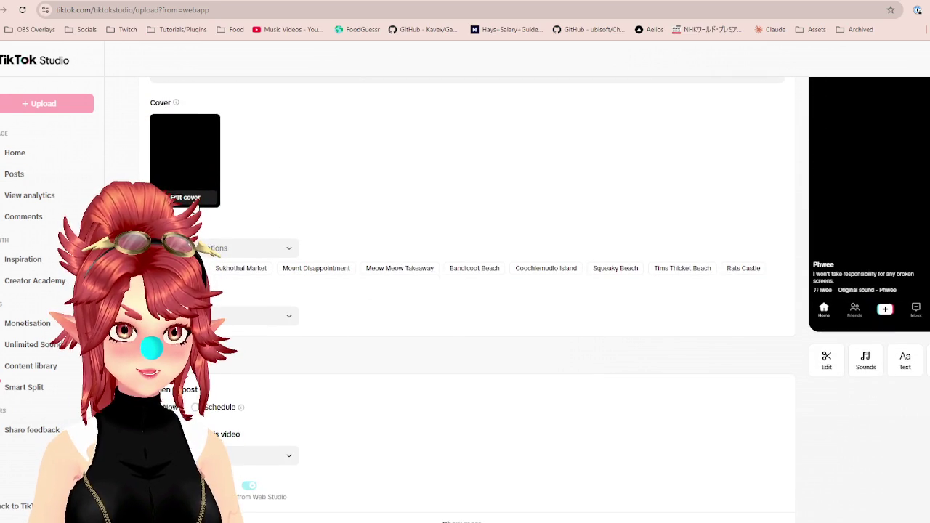
click(195, 203)
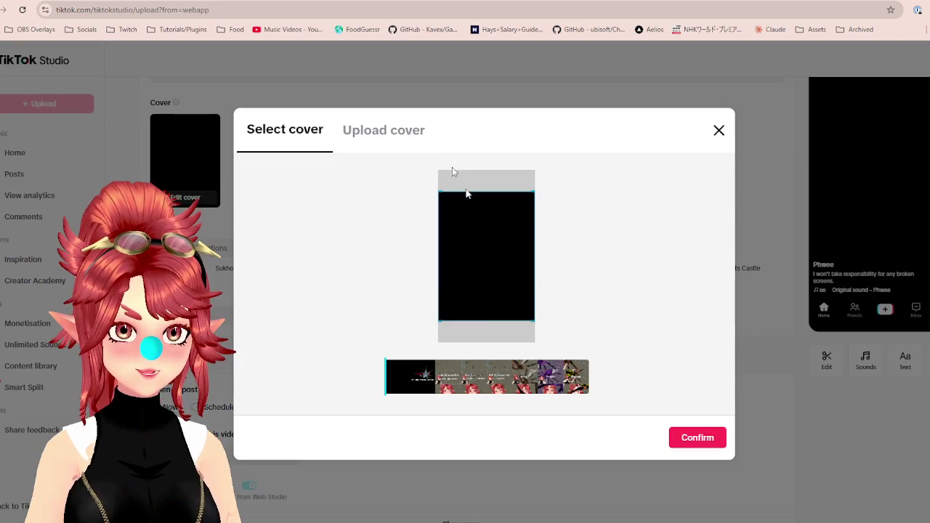
Scrub the filmstrip and confirm an early frame as the TikTok cover.
click(573, 383)
click(432, 381)
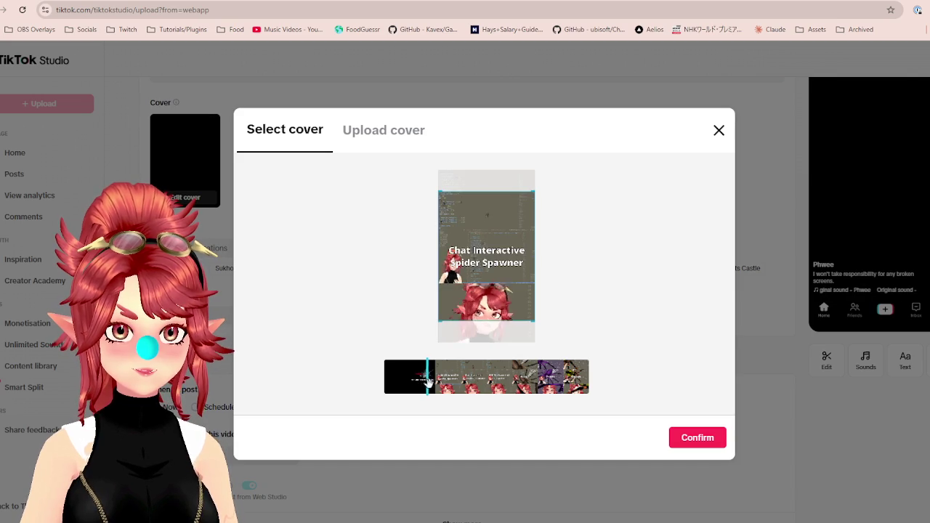
mouse_move(432, 383)
mouse_down()
mouse_move(425, 399)
mouse_move(422, 383)
mouse_move(387, 379)
mouse_move(468, 387)
mouse_up()
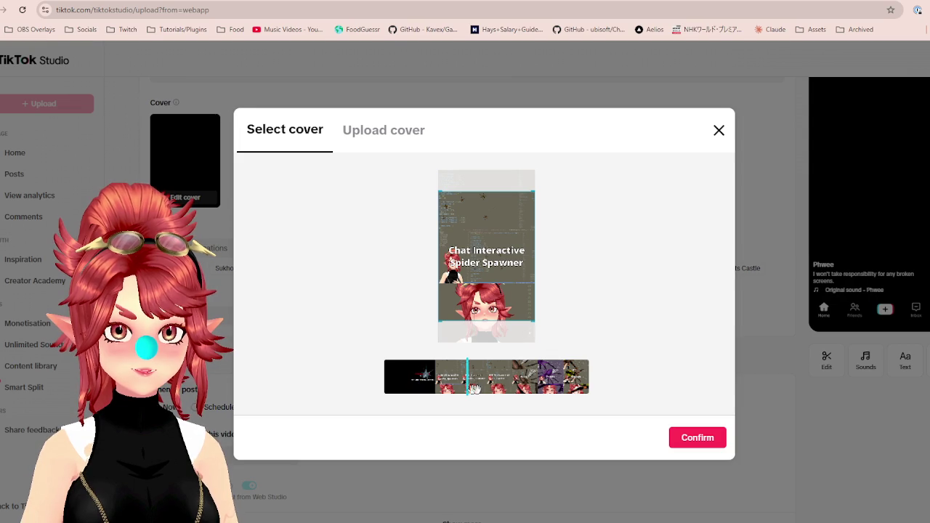
drag(529, 385, 566, 382)
click(393, 378)
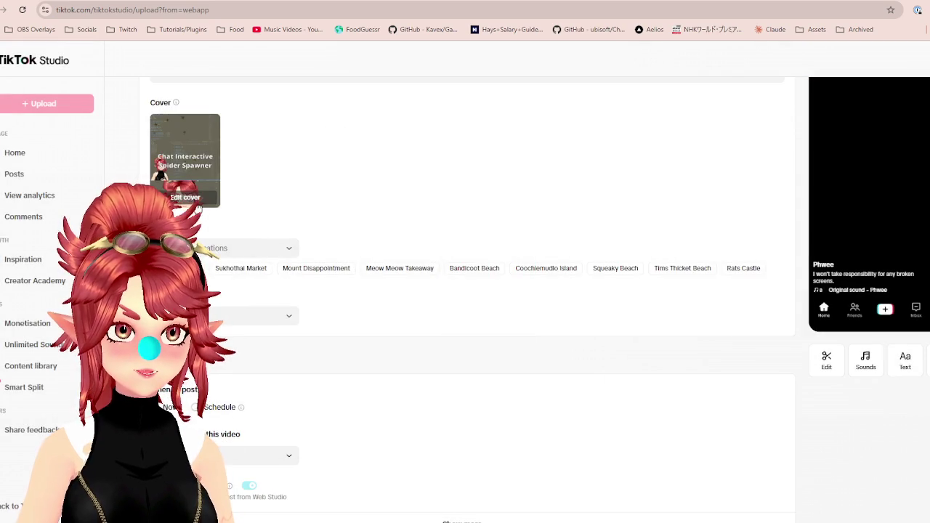
click(194, 202)
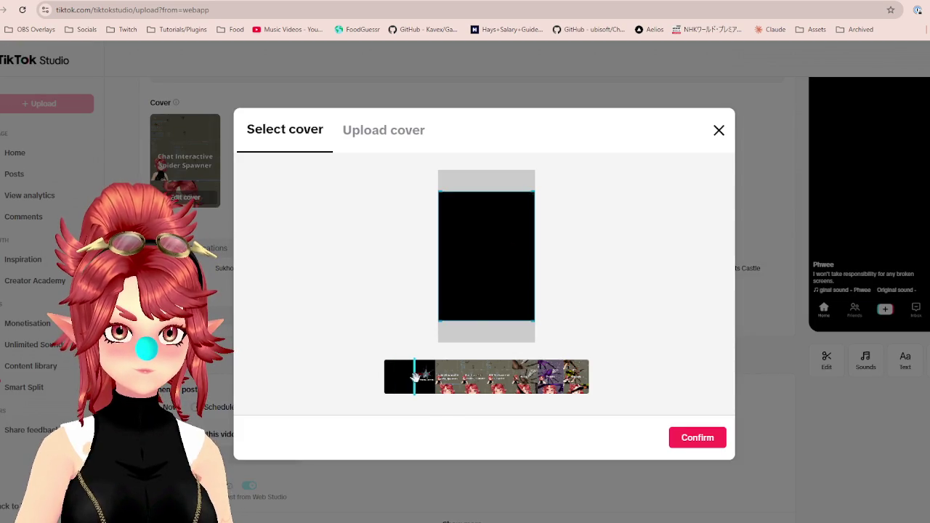
Change the cover to the 'Not liable for broken screens' warning frame with the spider.
drag(413, 376, 421, 379)
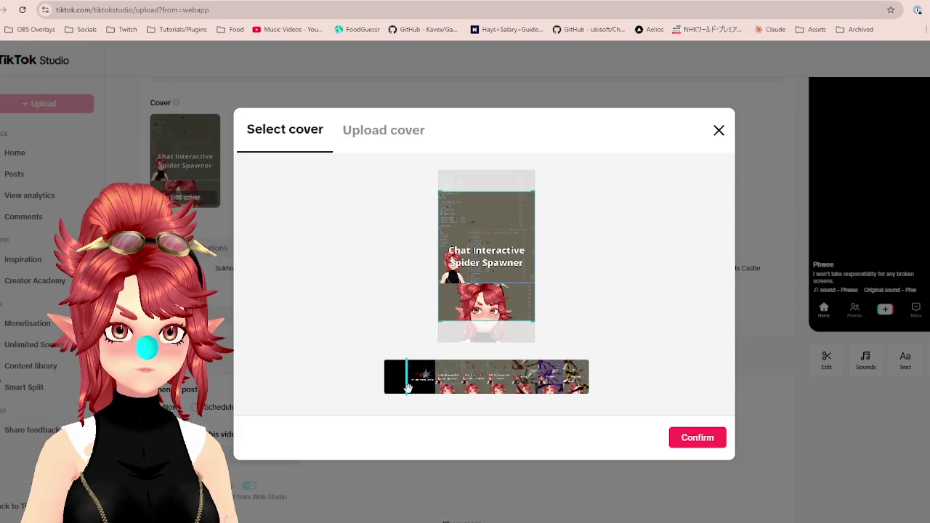
click(698, 438)
click(191, 197)
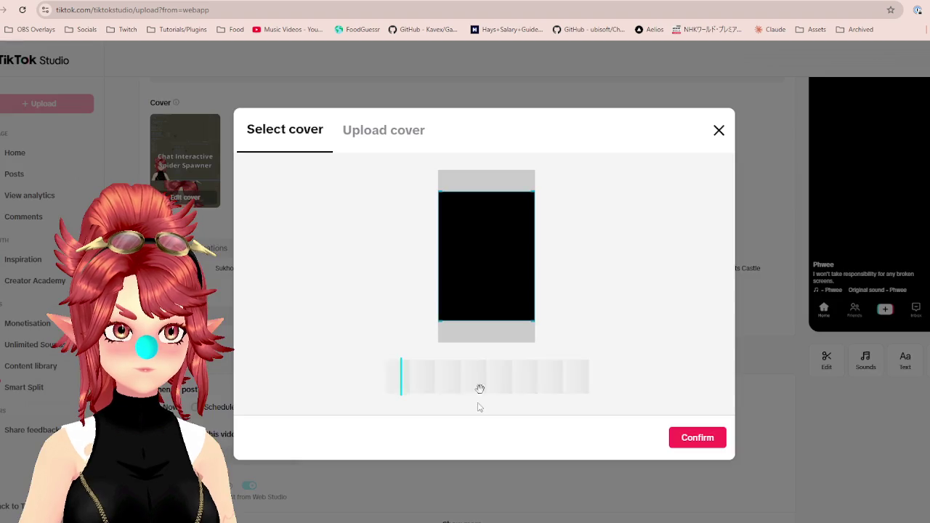
click(411, 376)
drag(410, 378, 407, 379)
click(404, 378)
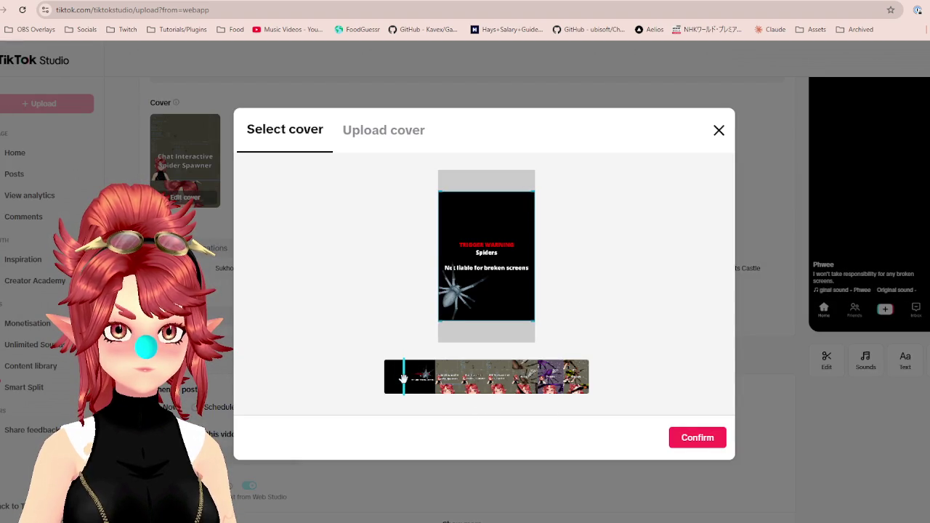
click(691, 441)
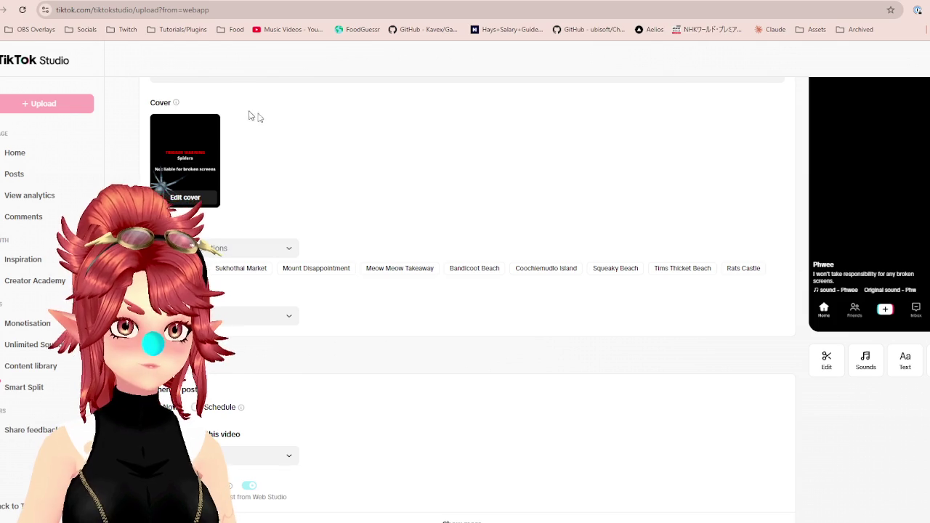
Add the TikTok video to the Stream assets playlist and post it.
scroll(409, 224, down, 1)
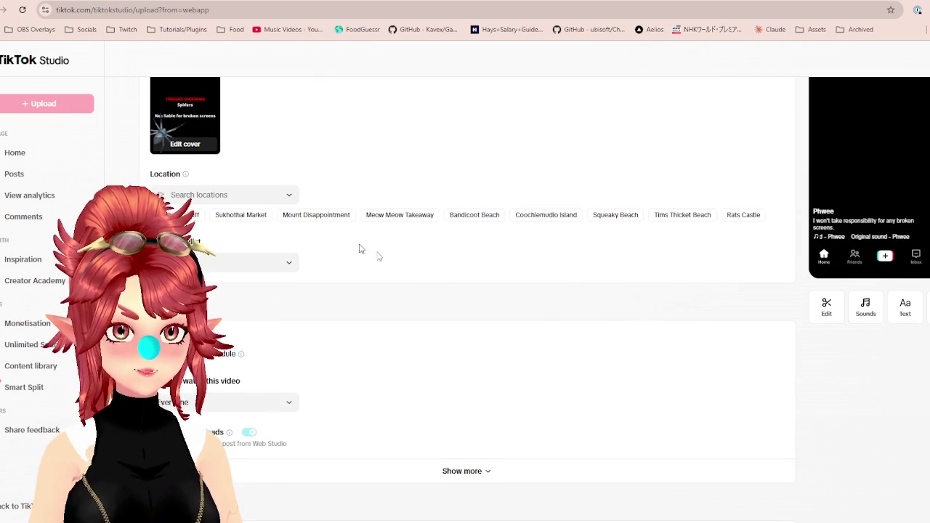
scroll(326, 234, down, 1)
click(275, 218)
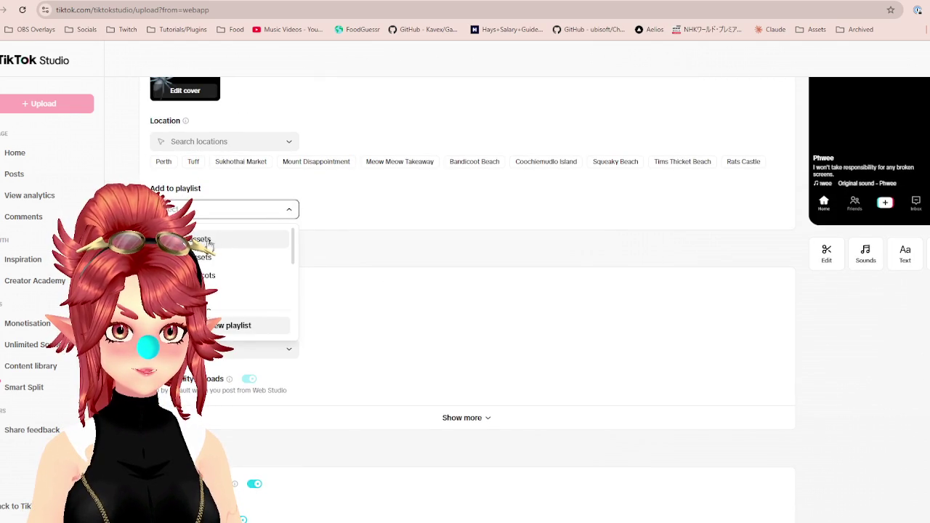
click(254, 235)
scroll(617, 283, up, 5)
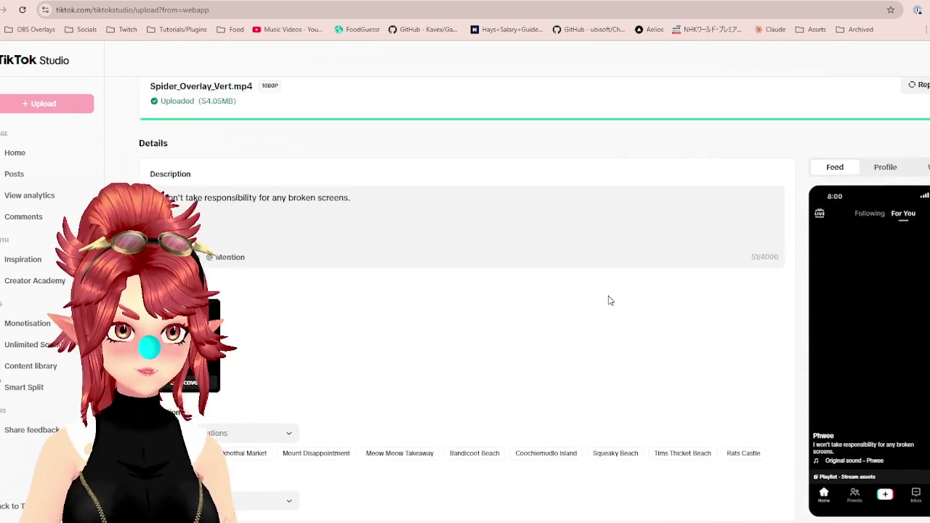
scroll(618, 319, down, 3)
scroll(641, 352, down, 4)
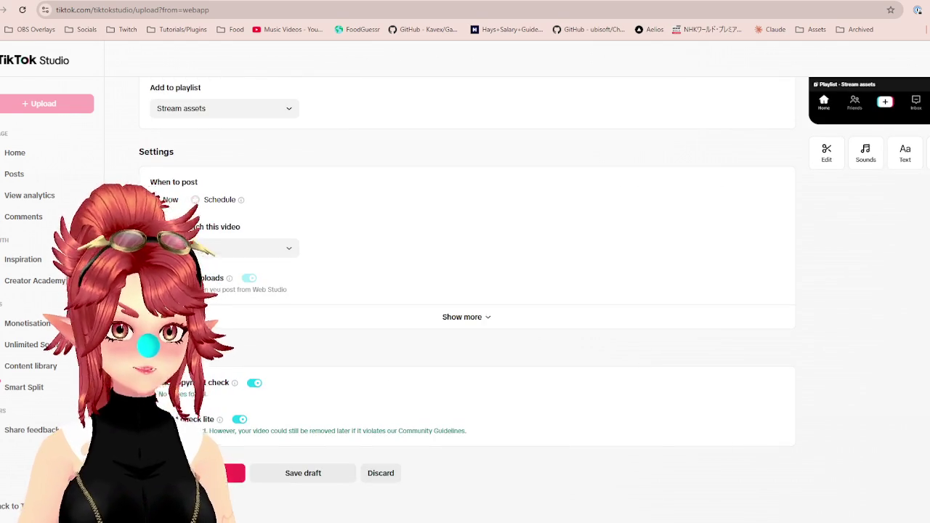
click(226, 472)
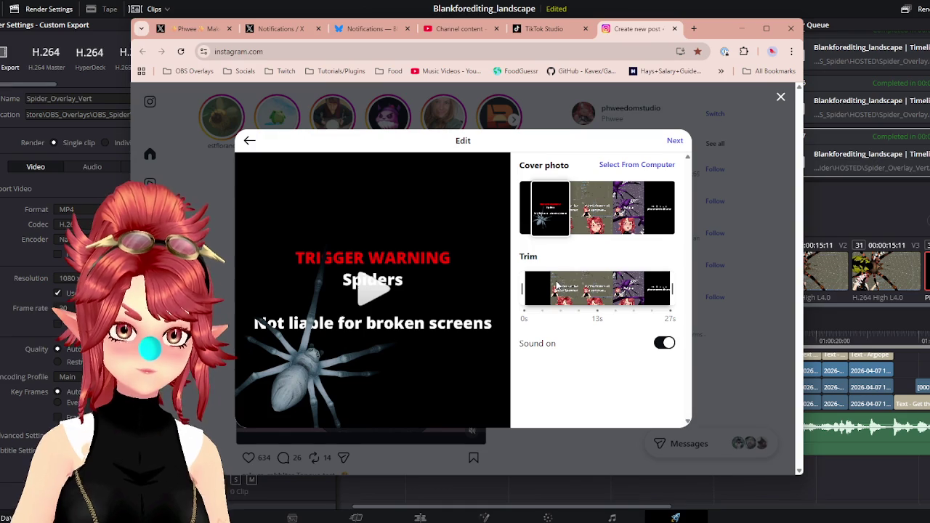
Move the Instagram reel past the Edit step and share it captioned 'Not liable for any broken screens.'.
click(673, 141)
text(Not liable for any broken screens.)
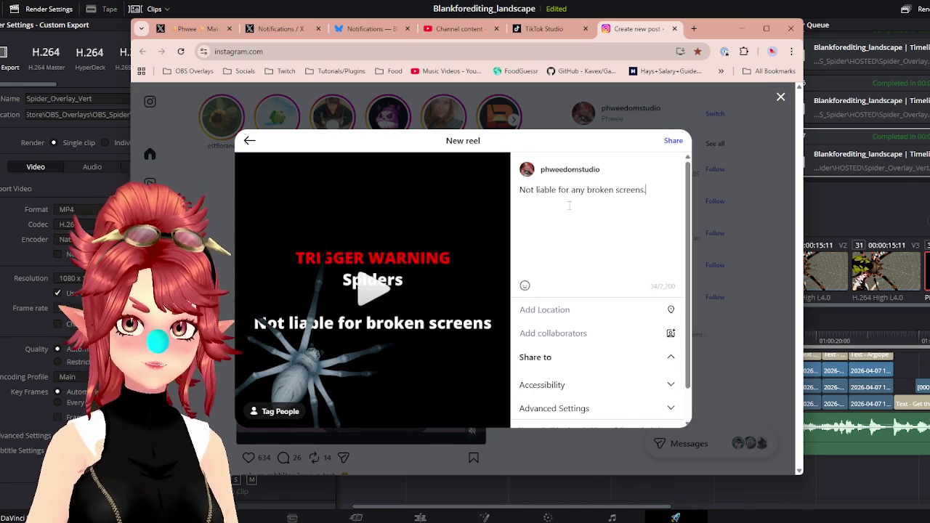
scroll(618, 203, down, 2)
scroll(641, 199, up, 2)
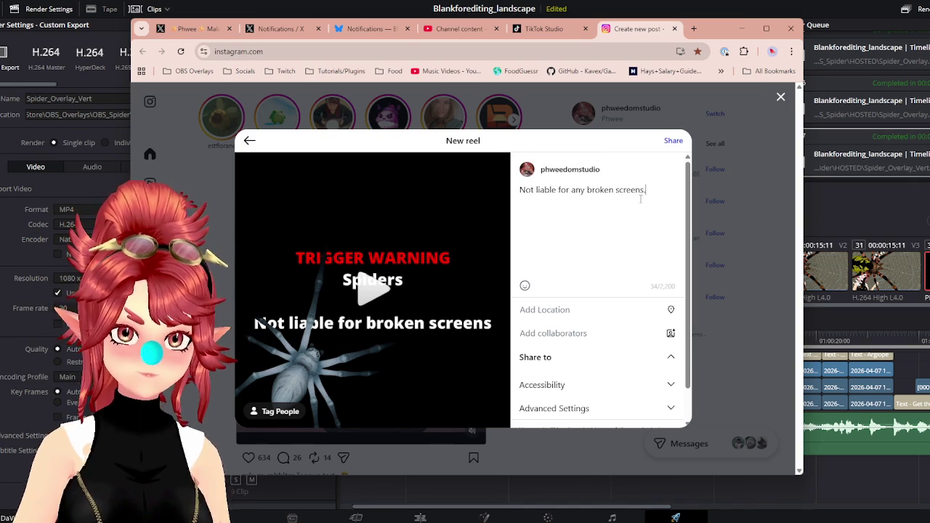
click(672, 141)
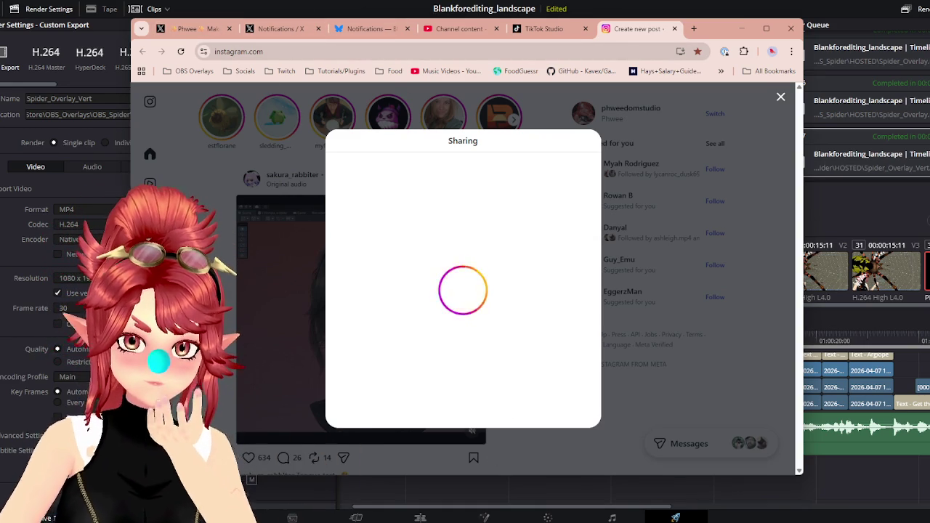
Review the X, Bluesky, YouTube Studio, TikTok and Instagram tabs, then open a new tab.
click(190, 29)
click(277, 30)
click(194, 29)
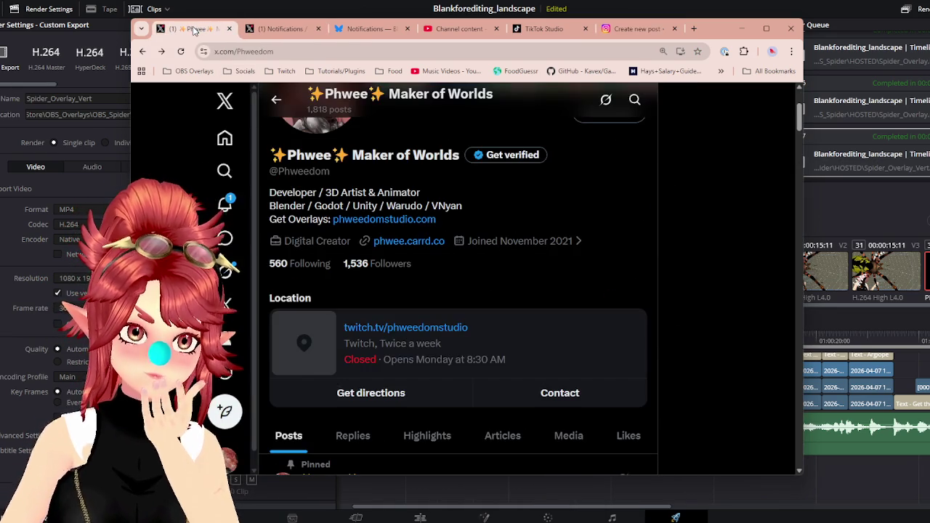
click(265, 28)
click(356, 31)
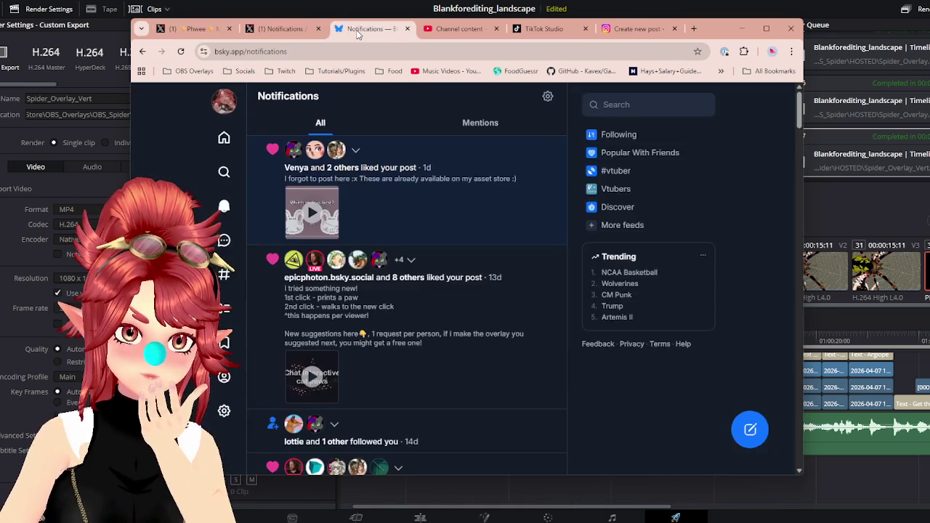
click(446, 30)
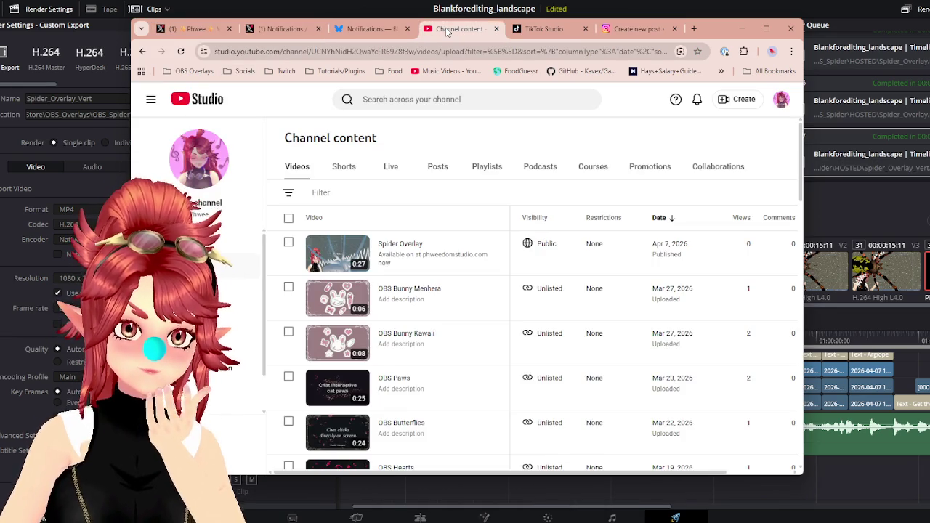
click(535, 30)
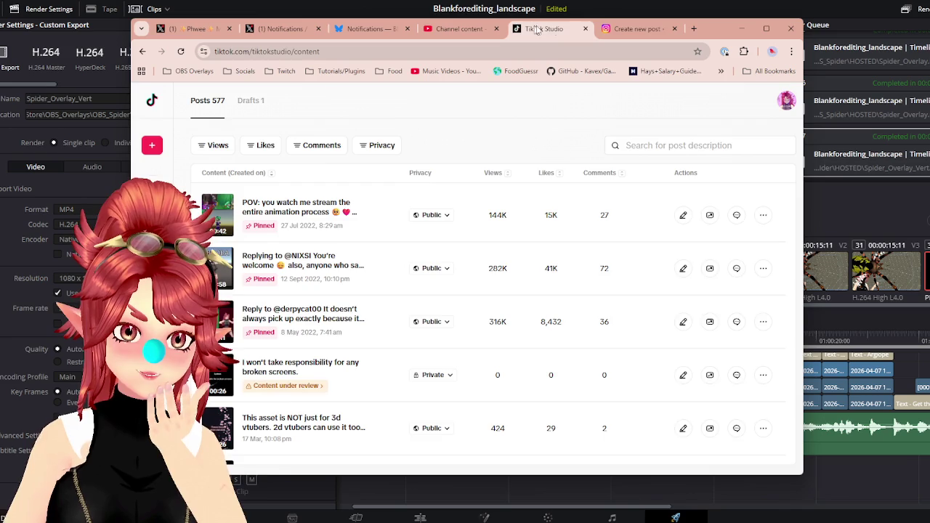
click(626, 29)
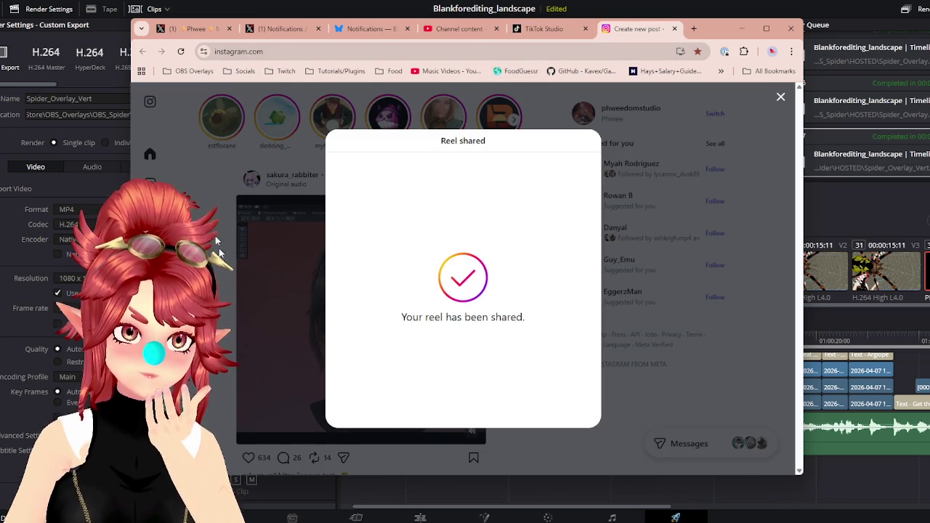
click(692, 29)
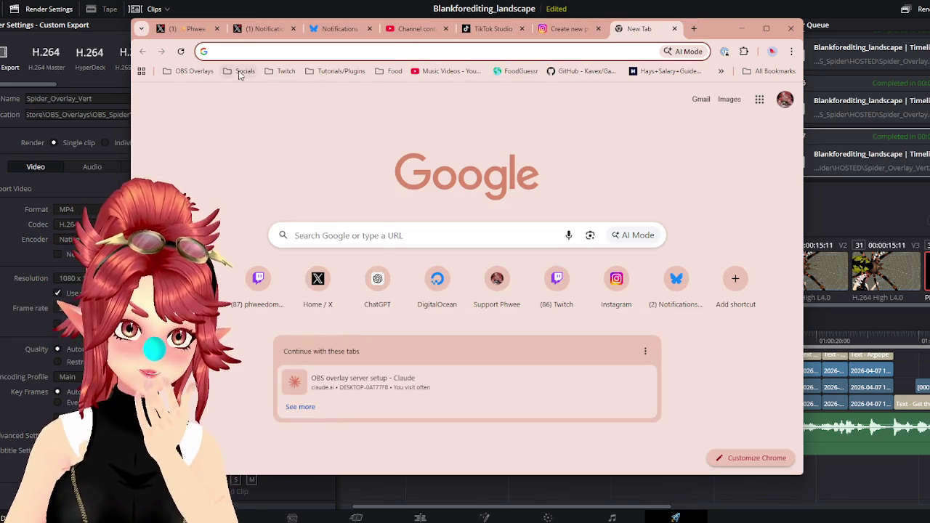
click(242, 71)
Open the VGen creator page, show products as a compact grid, and scroll to Spider Argiope.
click(249, 169)
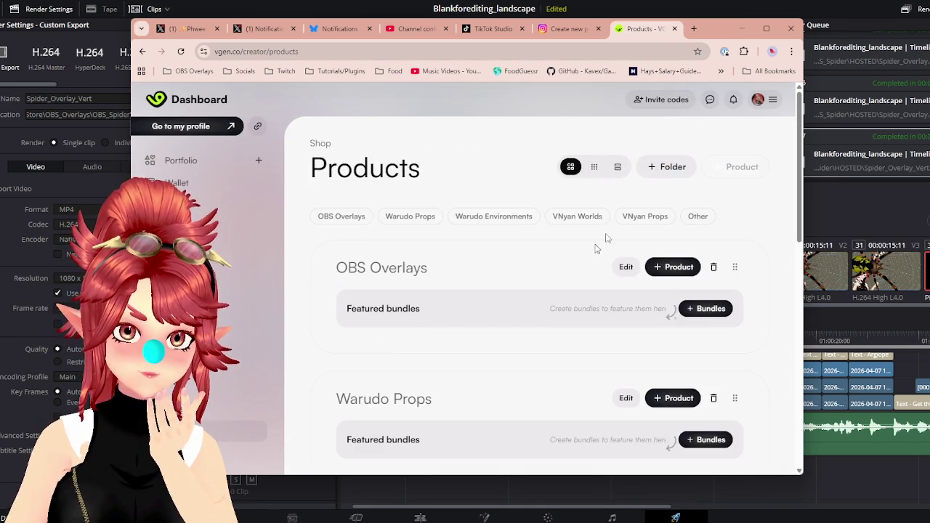
click(593, 166)
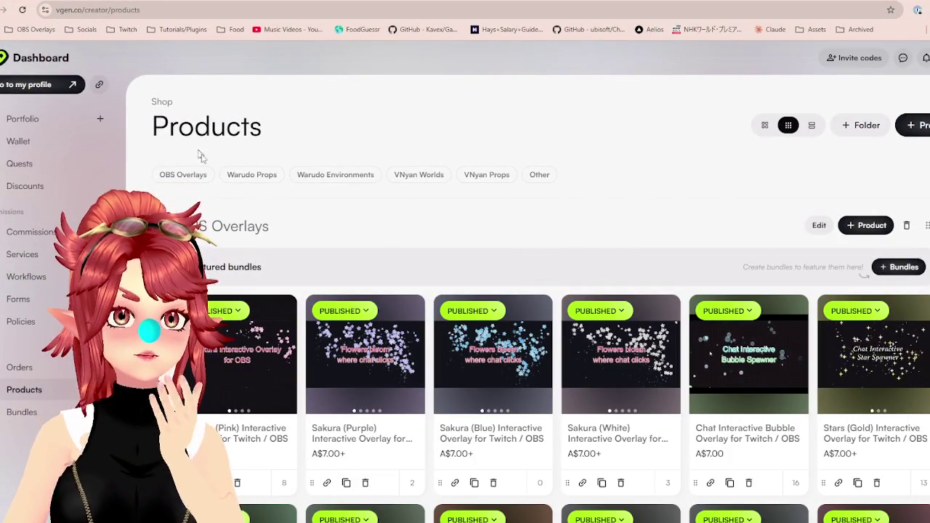
scroll(273, 234, down, 1)
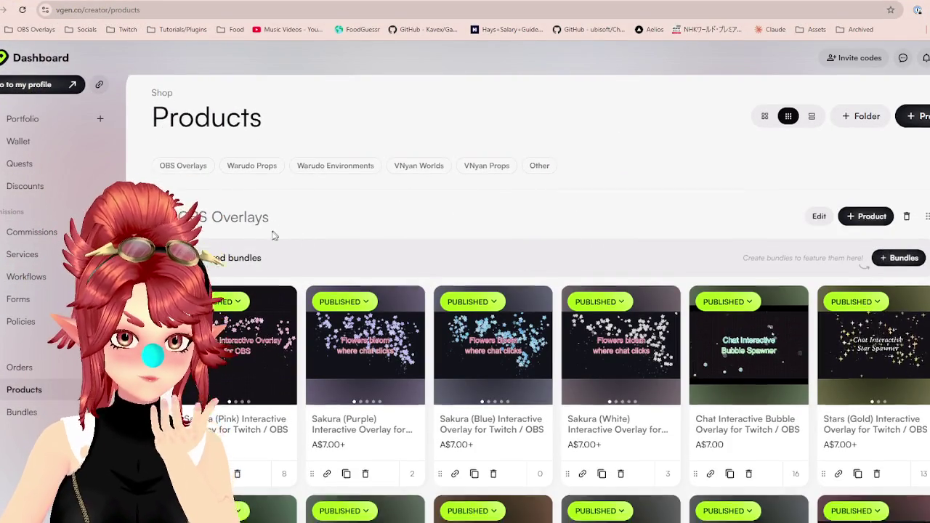
scroll(273, 235, down, 4)
scroll(327, 262, down, 4)
scroll(400, 291, down, 5)
scroll(459, 325, down, 4)
scroll(459, 325, down, 3)
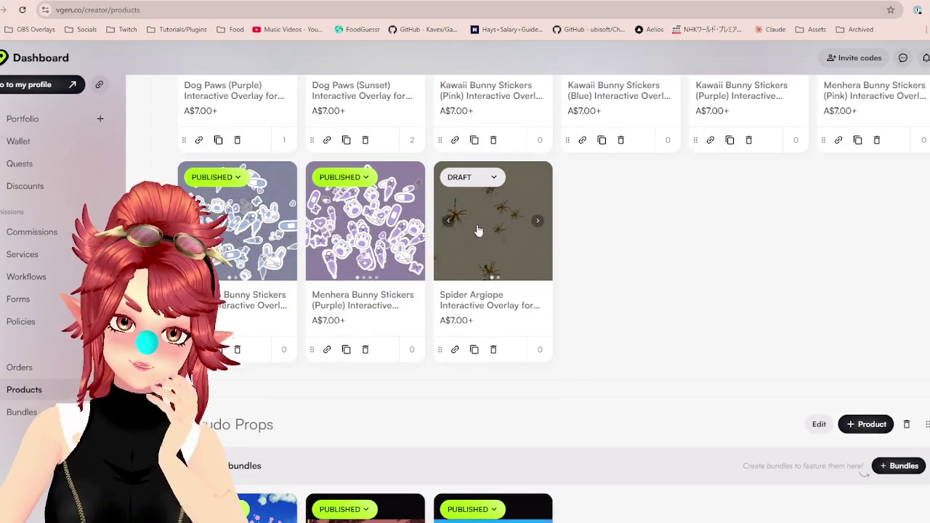
Preview the Spider Argiope listing's carousel images, then open the product for editing.
click(537, 220)
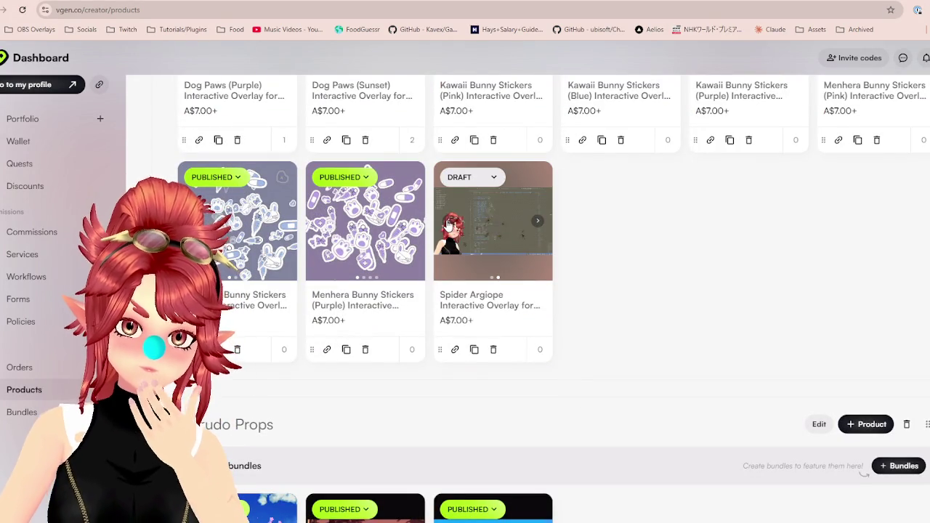
click(448, 221)
click(539, 225)
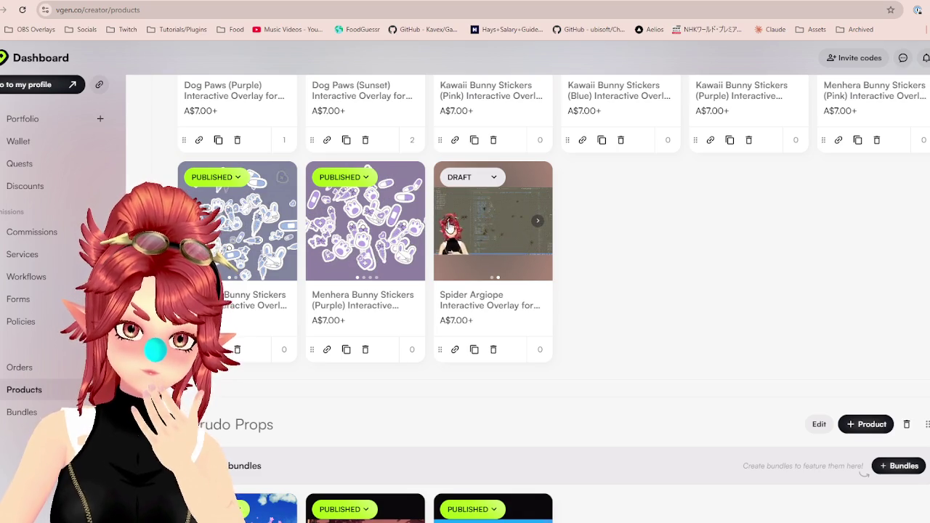
click(448, 224)
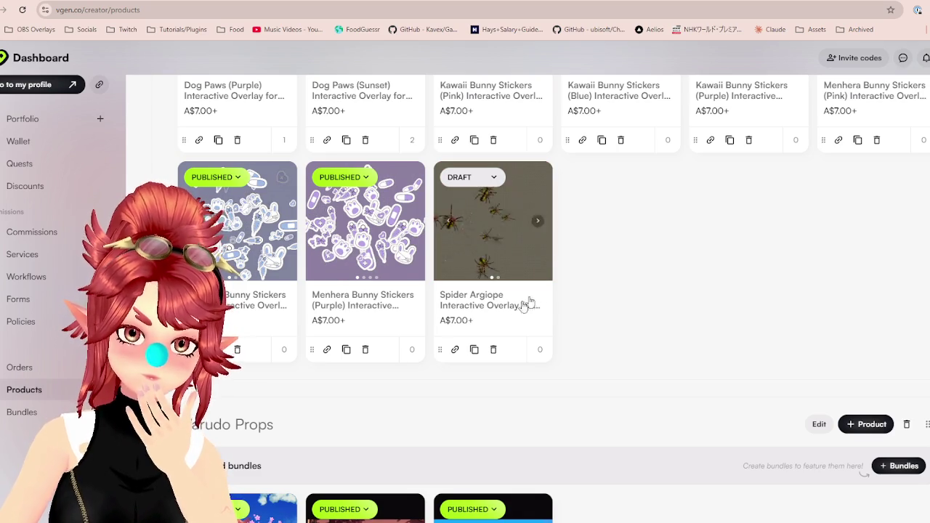
click(492, 307)
Continue to the Spider Argiope product details and add a new media slot.
click(637, 327)
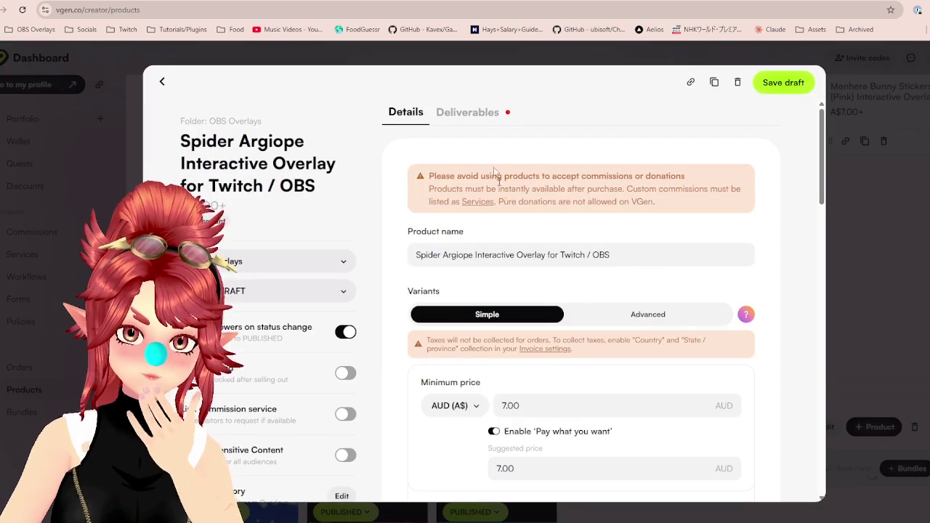
scroll(544, 312, down, 5)
scroll(511, 327, down, 2)
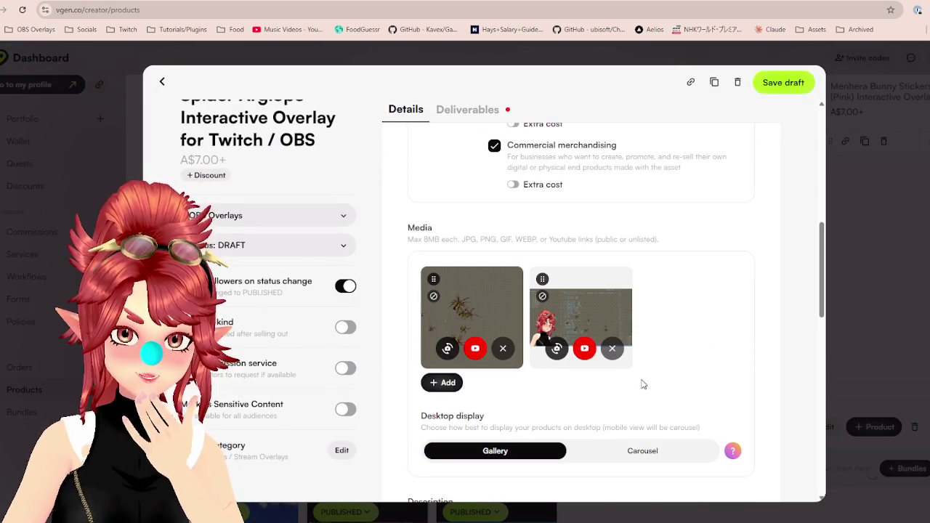
click(446, 382)
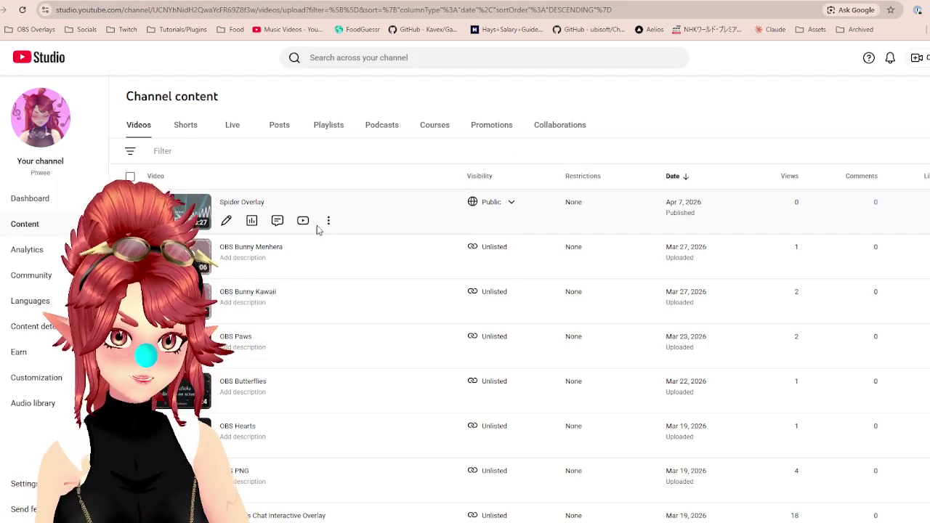
Embed the Spider Overlay YouTube video's share link in the new media slot and save it.
click(328, 218)
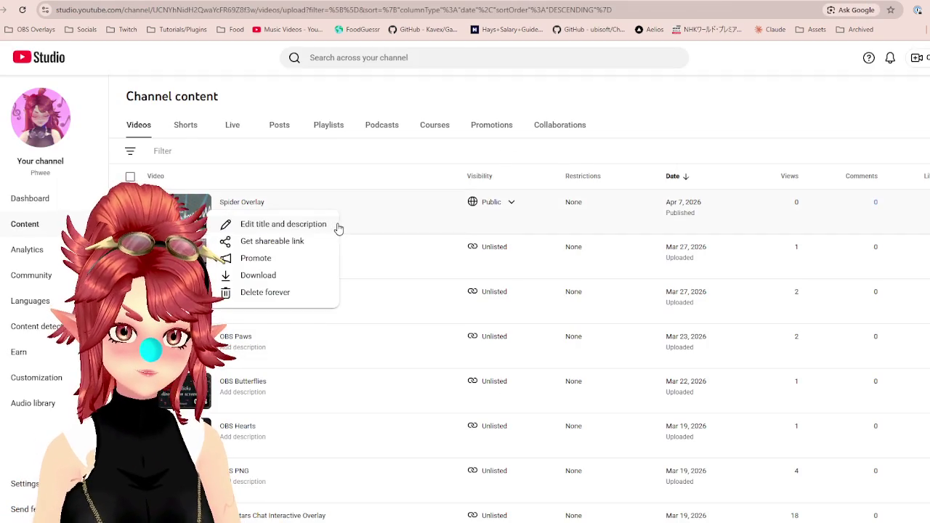
click(281, 246)
key(alt+Tab)
click(700, 338)
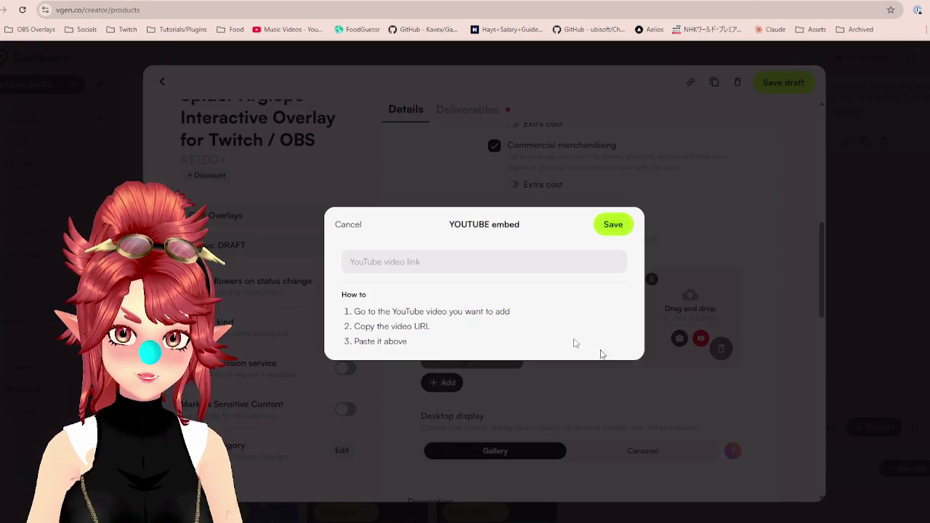
click(625, 231)
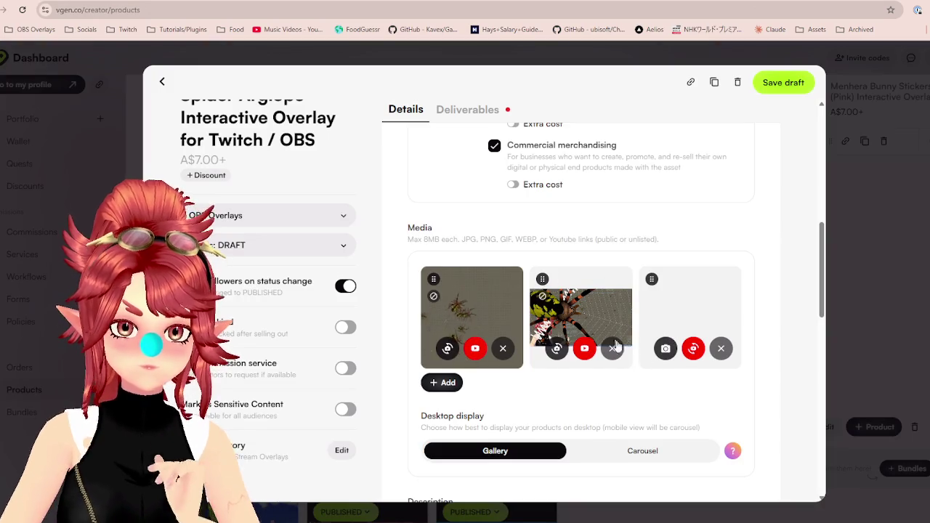
Open the product's Deliverables section, then return to the spider spawner code.
scroll(625, 349, down, 1)
scroll(639, 378, down, 2)
scroll(488, 340, down, 3)
scroll(521, 292, down, 2)
scroll(548, 309, down, 2)
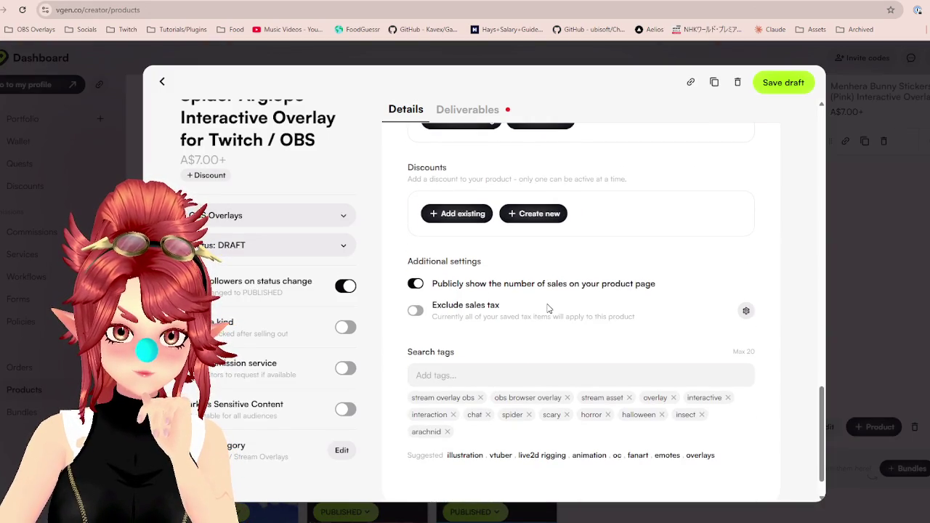
scroll(556, 313, up, 3)
scroll(552, 293, up, 3)
click(476, 112)
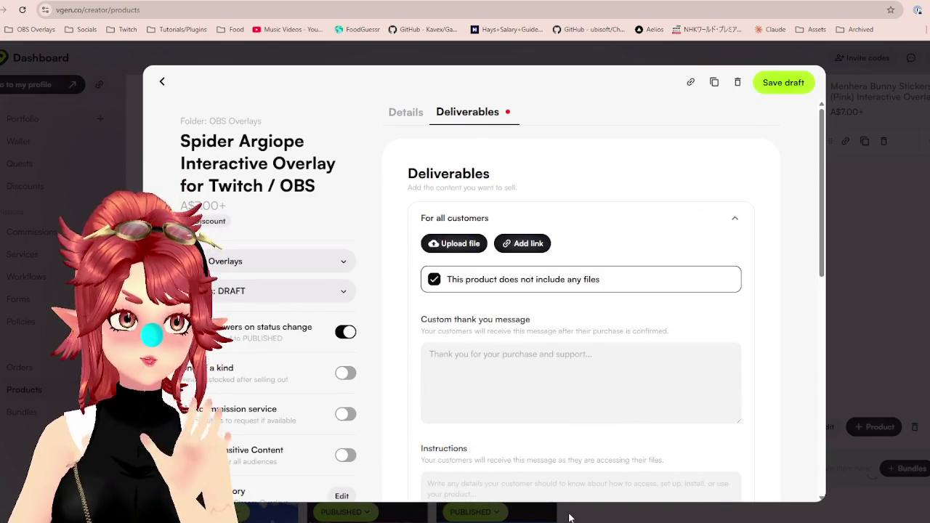
key(alt+Tab)
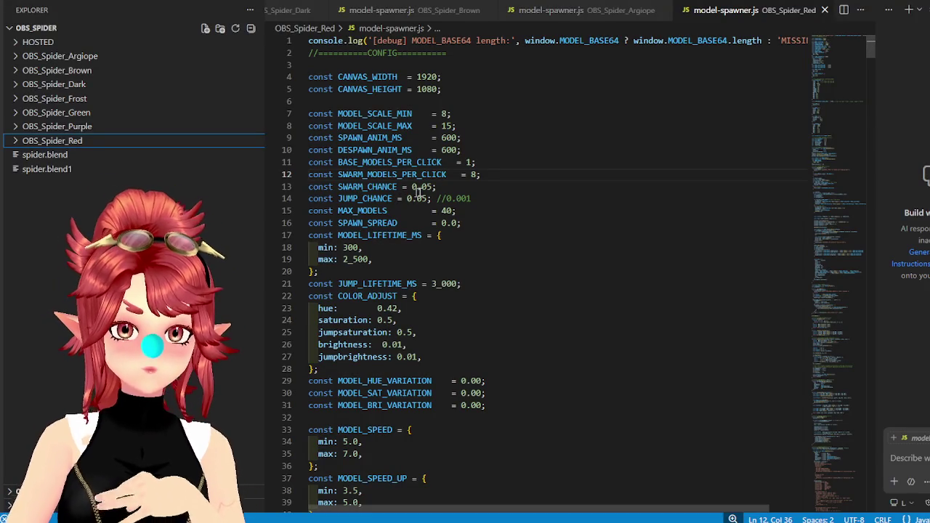
Set JUMP_CHANCE to 0.001 in the Red variant's model-spawner.js and close it.
drag(480, 199, 436, 199)
text(0.001)
key(BackSpace)
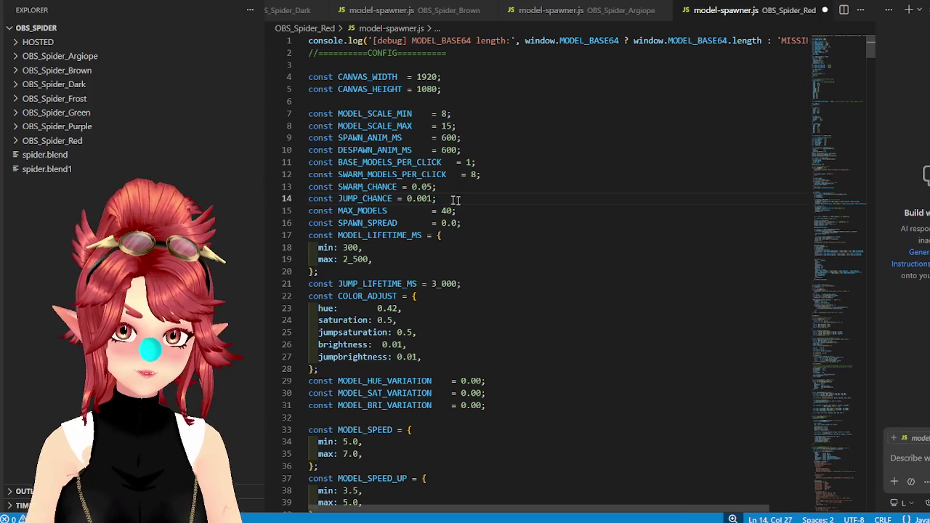
key(shift+Home)
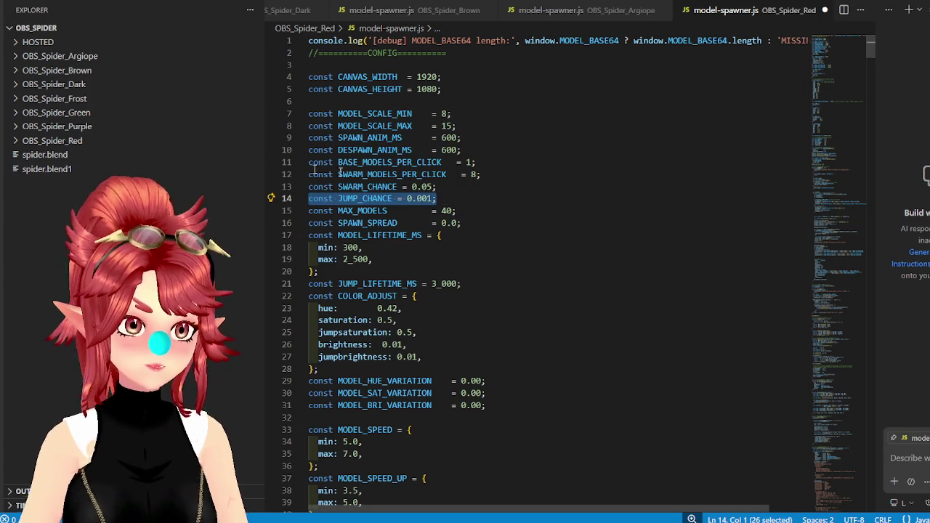
click(624, 138)
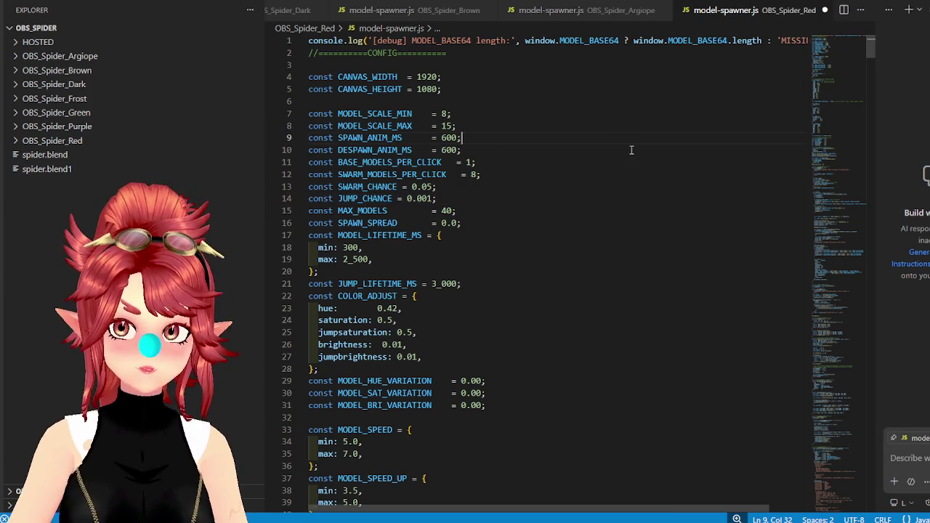
click(824, 10)
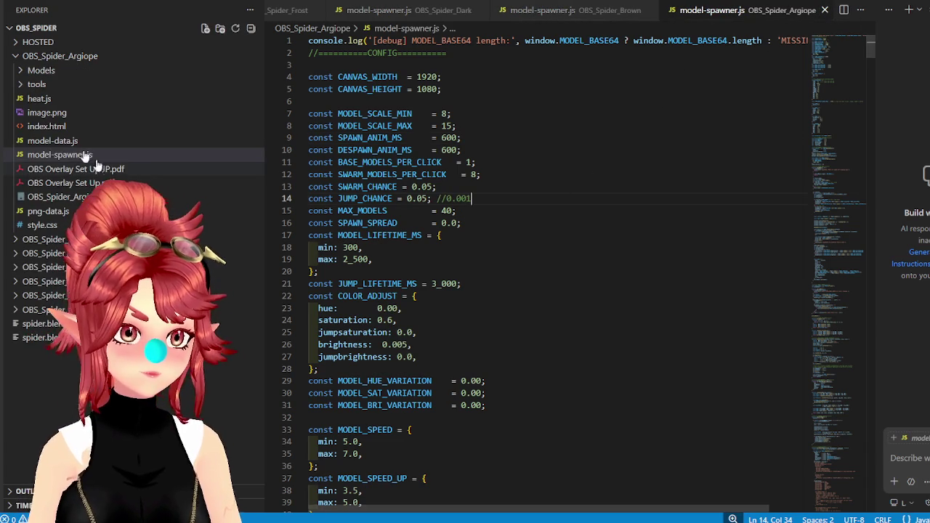
Set JUMP_CHANCE to 0.001 in the Purple variant's model-spawner.js, copy that line, and save.
click(17, 58)
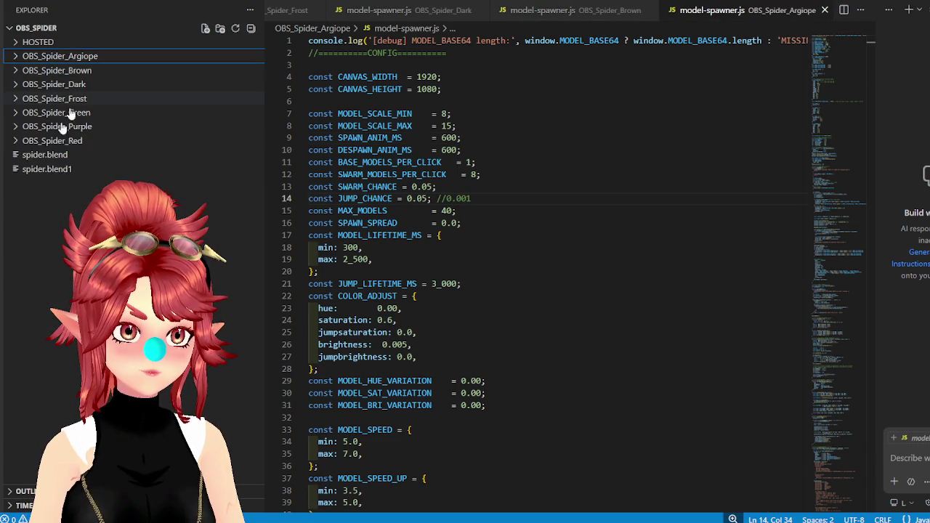
click(18, 127)
click(45, 226)
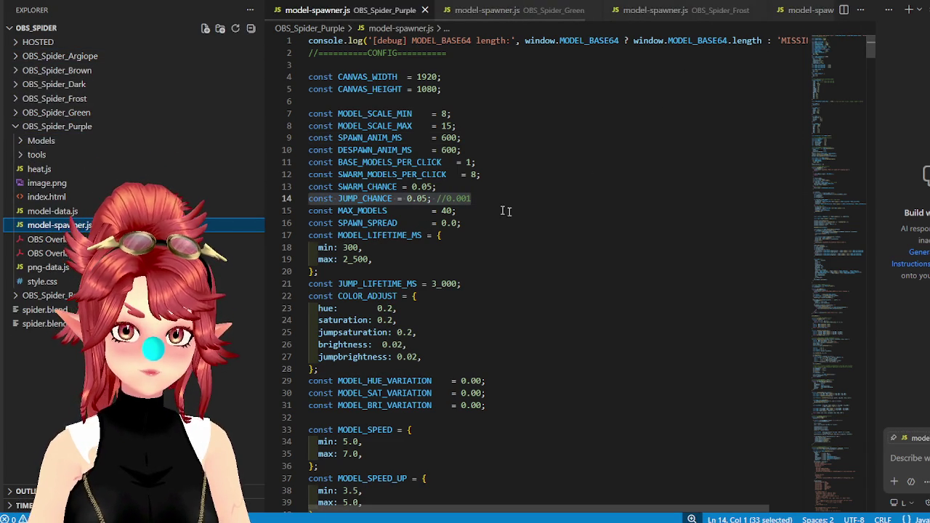
drag(470, 199, 407, 199)
key(ctrl+c)
key(ctrl+v)
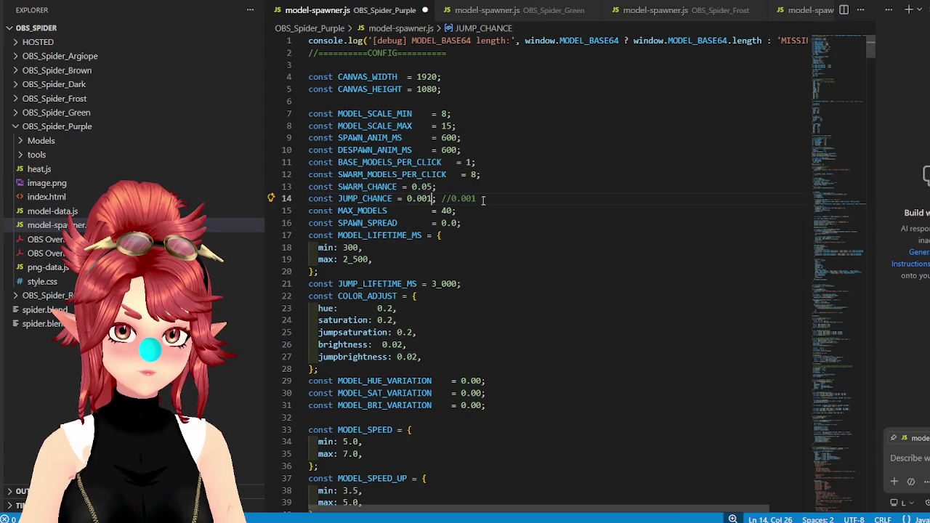
drag(476, 198, 445, 198)
key(BackSpace)
key(BackSpace)
key(BackSpace)
key(ctrl+shift+Left)
key(ctrl+shift+Left)
key(ctrl+shift+Left)
key(ctrl+shift+Left)
key(ctrl+shift+Left)
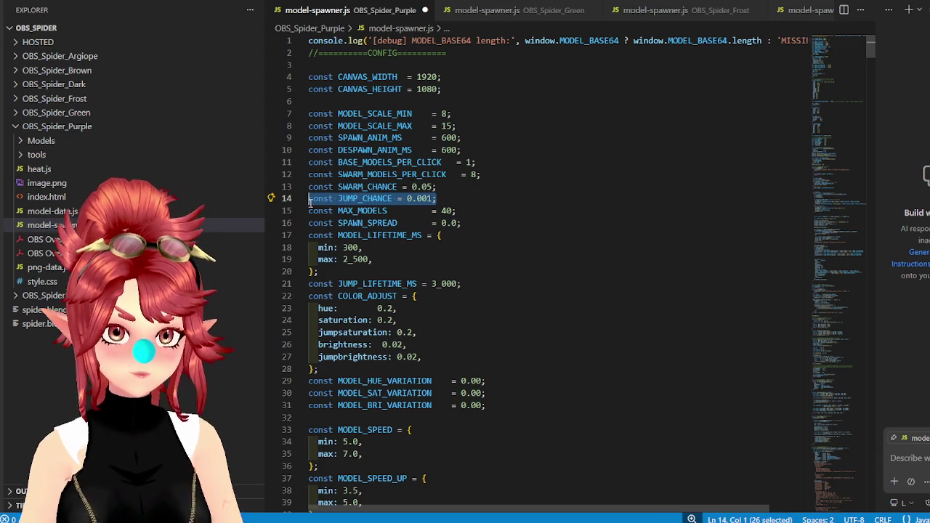
key(ctrl+s)
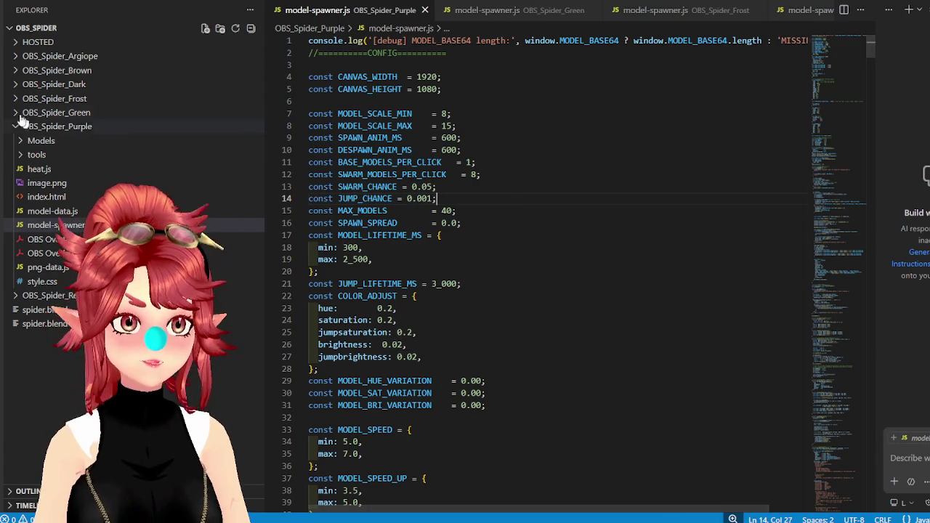
Paste the 0.001 JUMP_CHANCE line into the Green and Frost spawner files and save both.
click(19, 128)
click(17, 115)
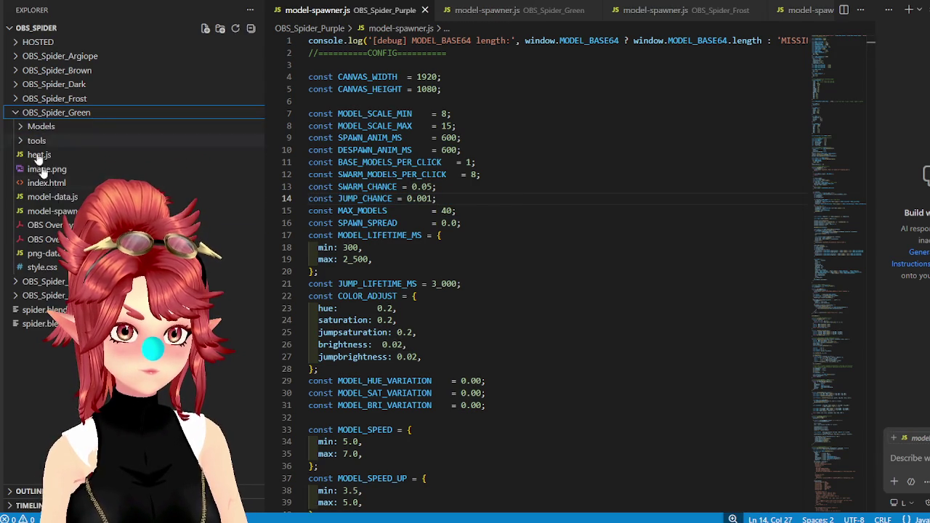
click(52, 211)
drag(436, 198, 270, 186)
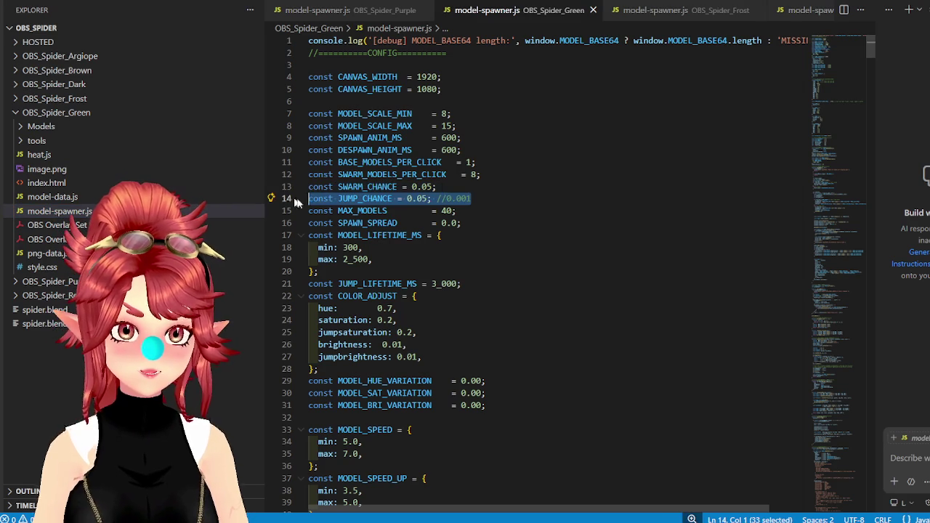
key(ctrl+v)
key(ctrl+s)
click(18, 113)
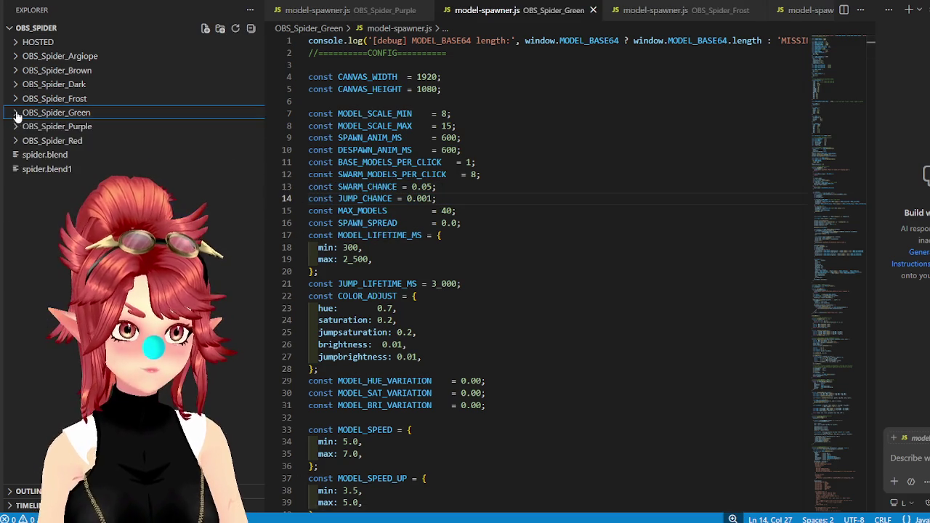
click(18, 99)
click(60, 197)
drag(470, 198, 298, 199)
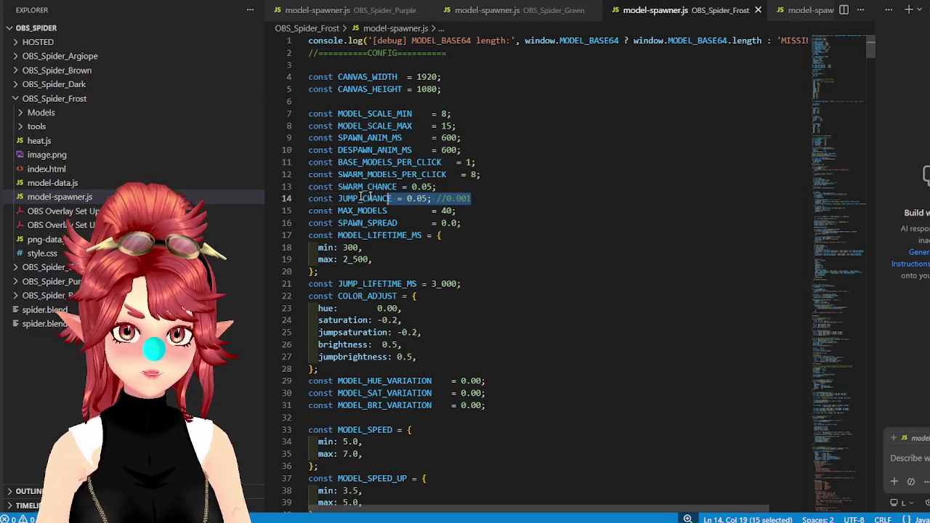
key(ctrl+v)
key(ctrl+s)
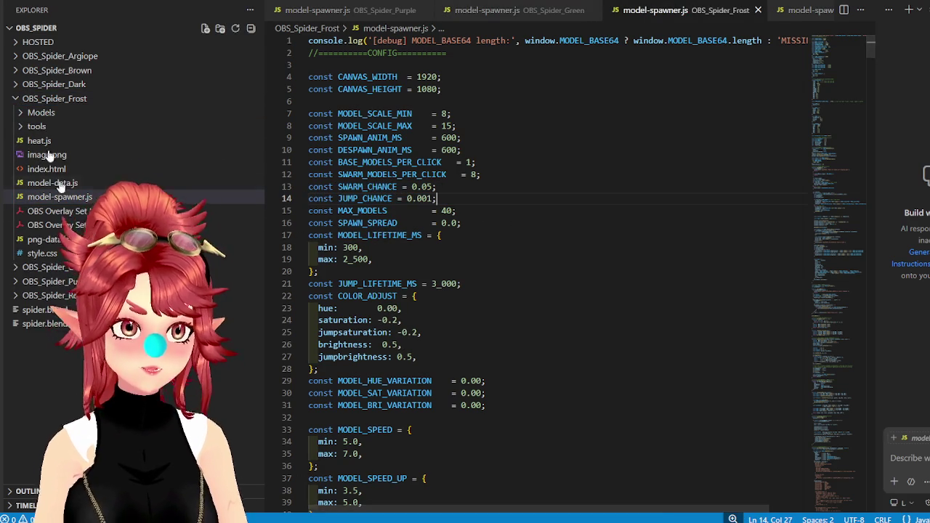
Paste the 0.001 JUMP_CHANCE line into the Dark and Brown spawner files and save both.
click(18, 99)
click(16, 84)
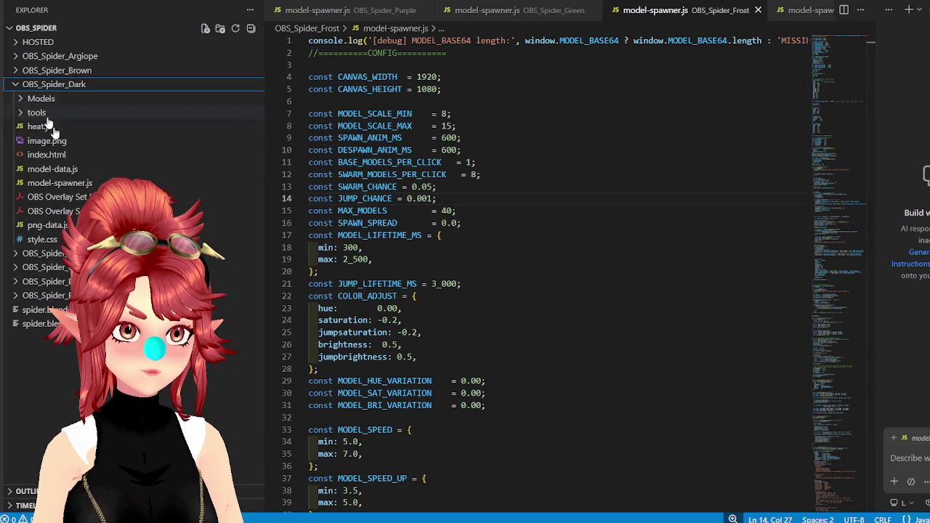
click(56, 184)
drag(470, 198, 314, 198)
key(ctrl+v)
key(ctrl+s)
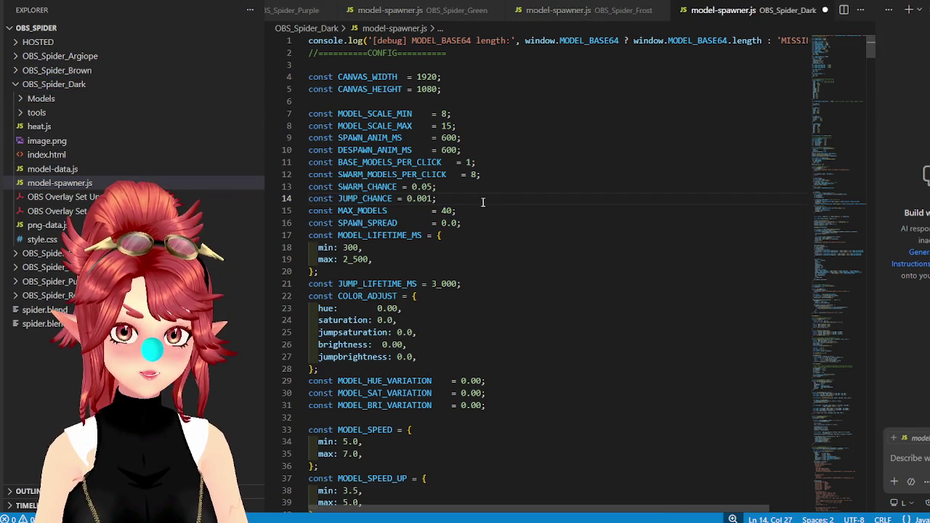
click(16, 84)
click(15, 70)
click(53, 171)
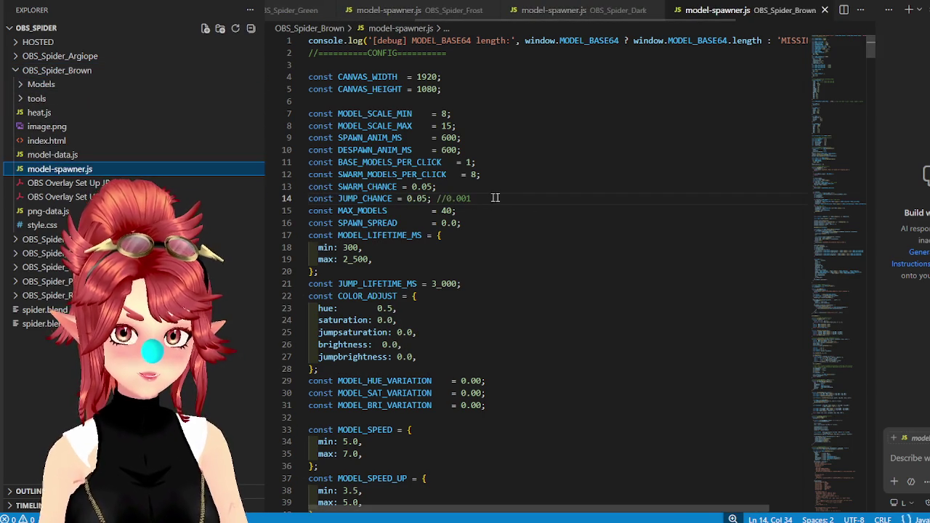
drag(488, 199, 308, 199)
key(ctrl+v)
key(ctrl+s)
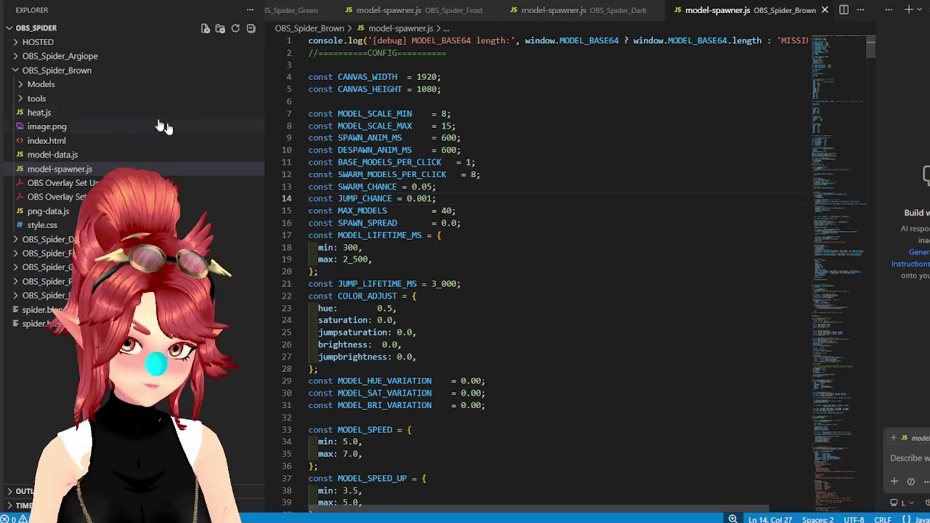
Paste the 0.001 JUMP_CHANCE line into the Argiope spawner file and save it.
click(16, 70)
click(15, 56)
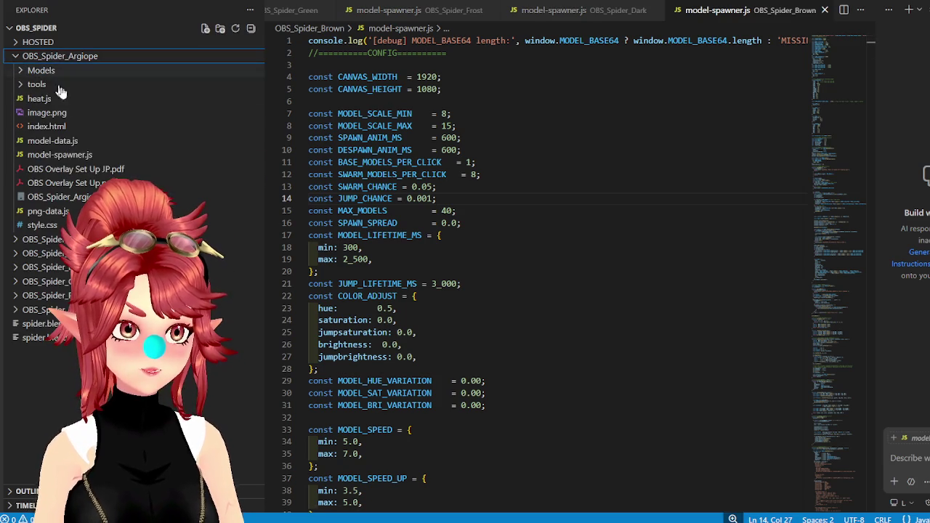
click(73, 160)
drag(474, 198, 308, 198)
key(ctrl+v)
key(ctrl+s)
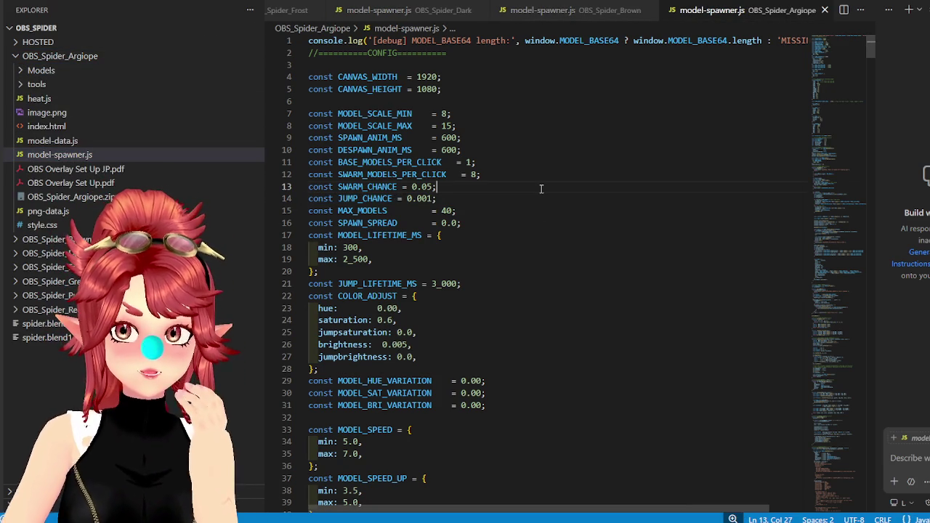
click(17, 57)
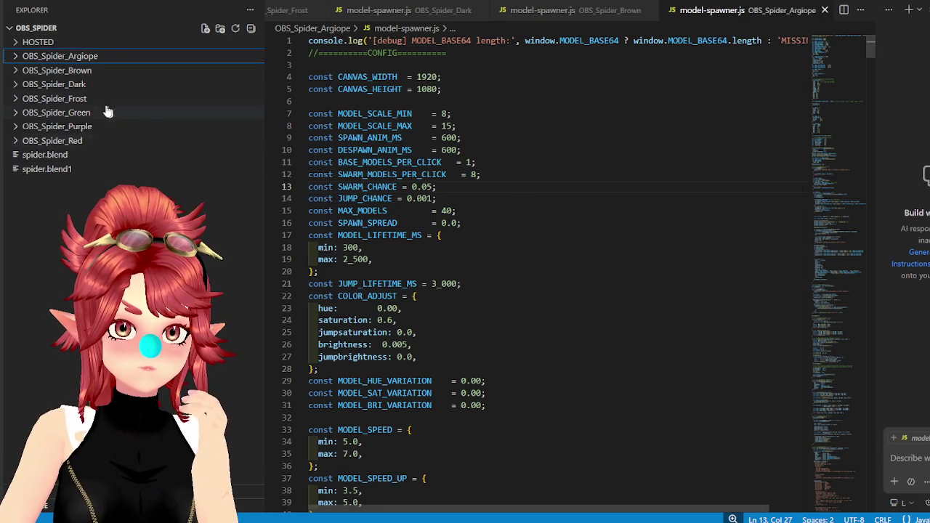
click(24, 75)
click(24, 75)
click(433, 223)
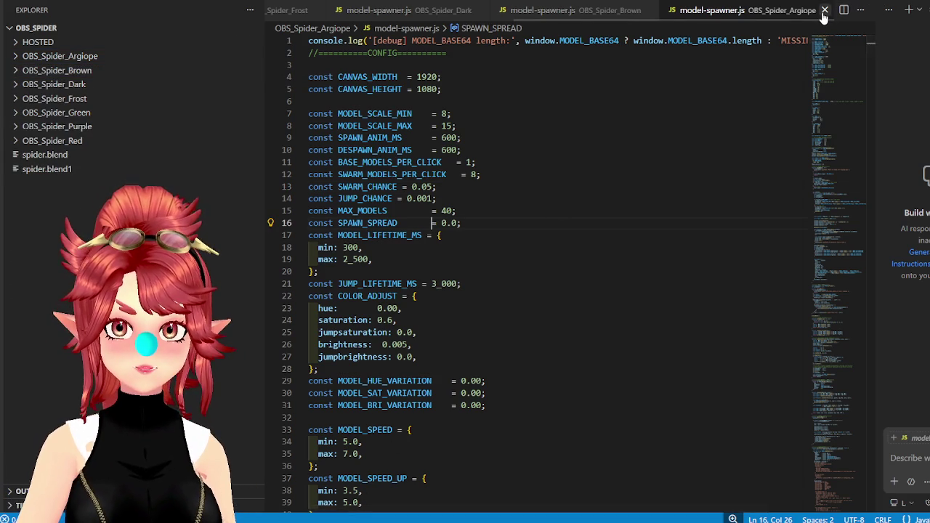
Close the Argiope, Brown, Dark, Green and Purple spawner tabs.
click(825, 10)
click(824, 11)
click(771, 10)
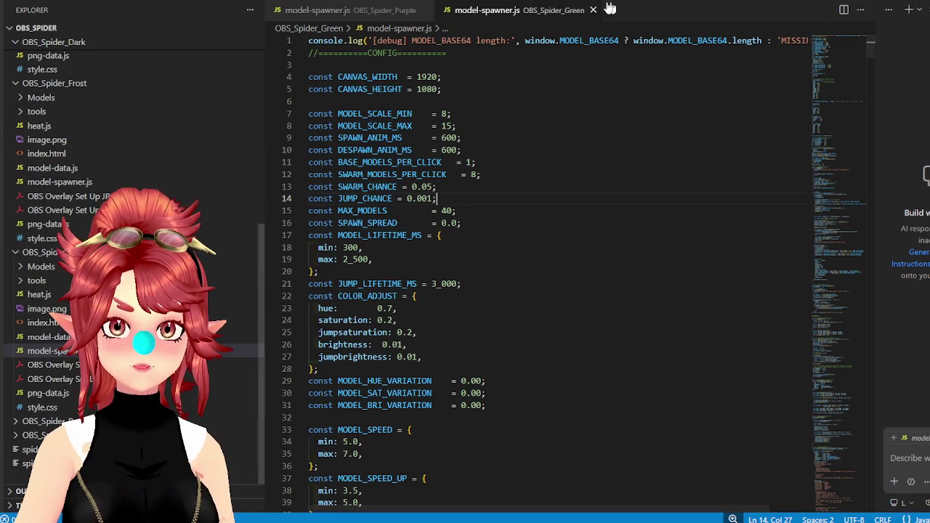
click(593, 11)
click(426, 10)
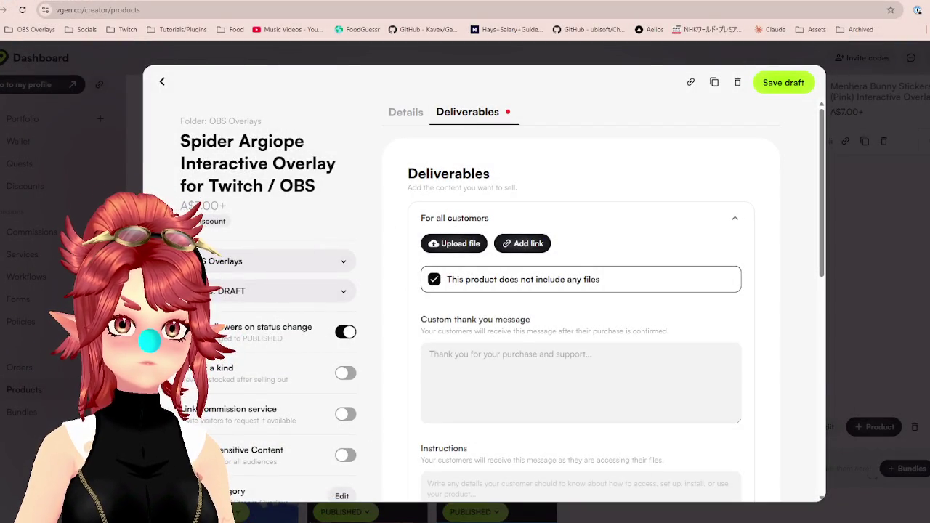
Delete OBS Overlay Set Up JP.pdf from OBS_Spider_Red and open OBS Overlay Set Up.pdf to check it.
key(alt+Tab)
click(390, 266)
double_click(390, 266)
click(385, 312)
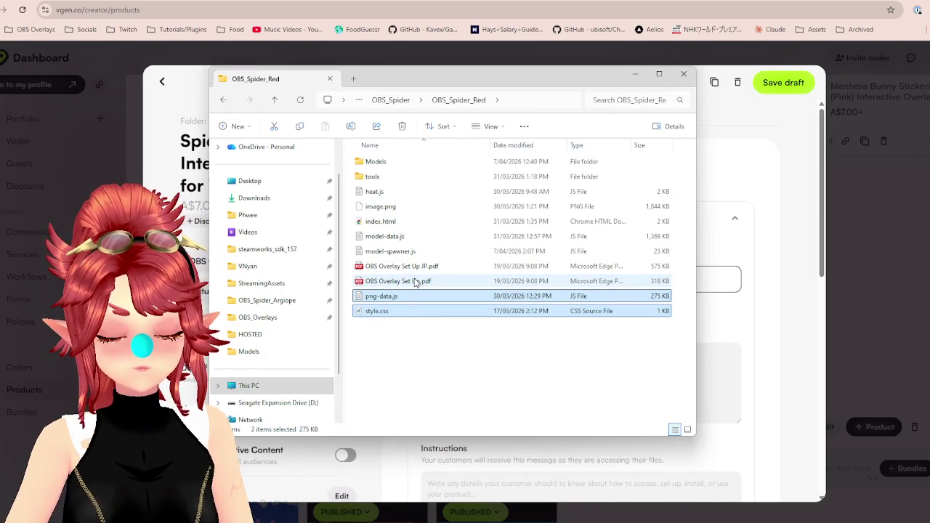
click(407, 268)
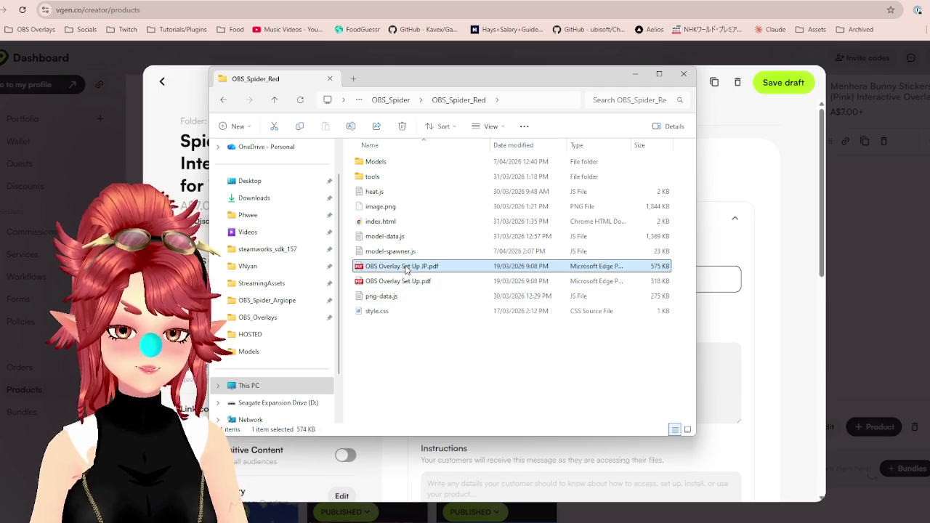
key(Delete)
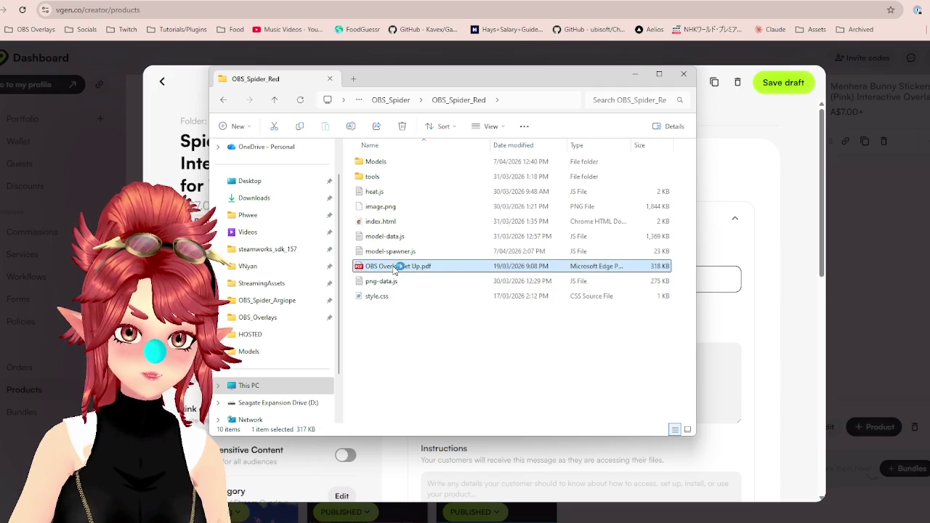
double_click(395, 267)
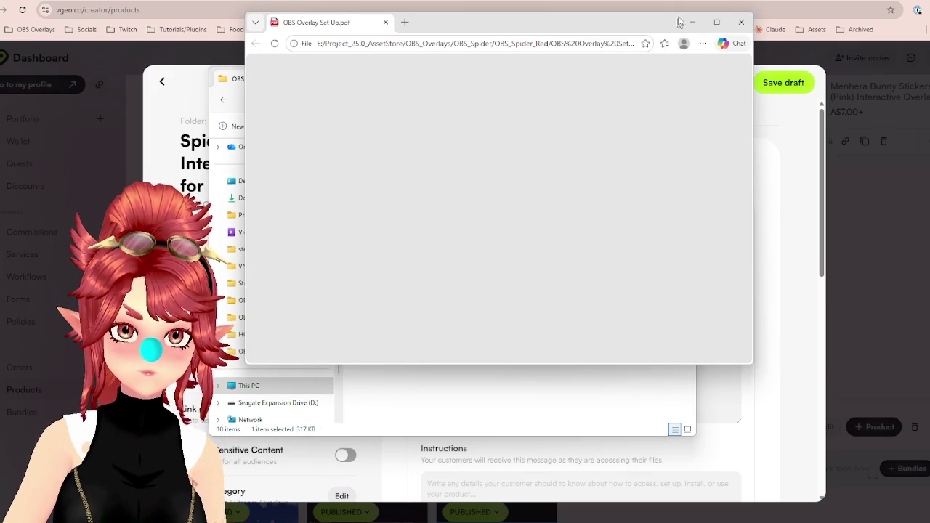
click(716, 22)
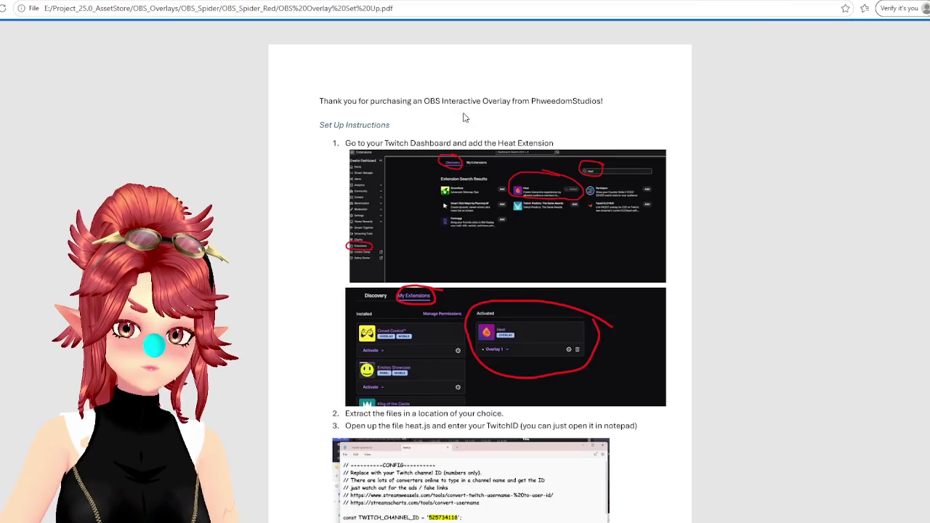
scroll(588, 275, down, 1)
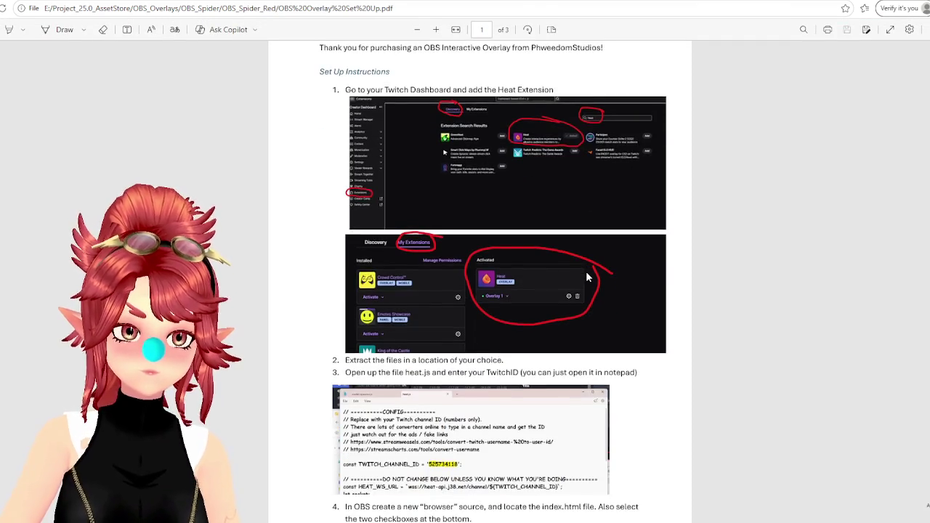
scroll(588, 277, down, 1)
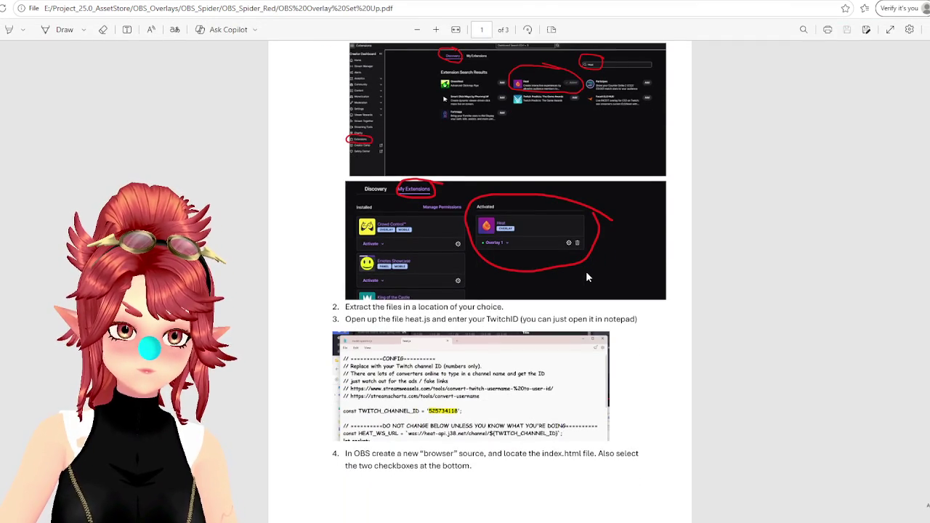
scroll(587, 273, down, 1)
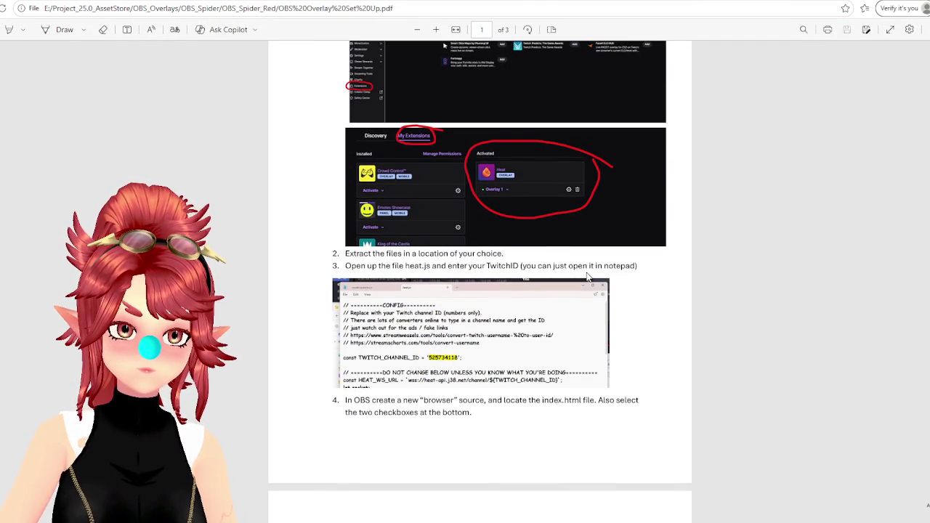
scroll(588, 276, down, 1)
scroll(588, 276, down, 3)
scroll(588, 276, down, 6)
scroll(588, 277, up, 5)
scroll(589, 277, up, 7)
click(926, 2)
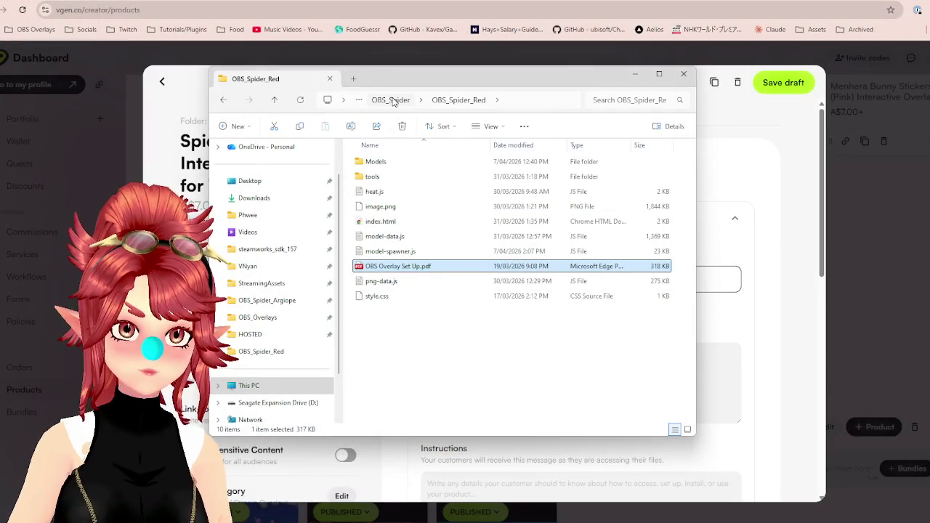
Go up to OBS_Overlays and open its OBS Overlay Set Up.pdf in Edge.
click(393, 101)
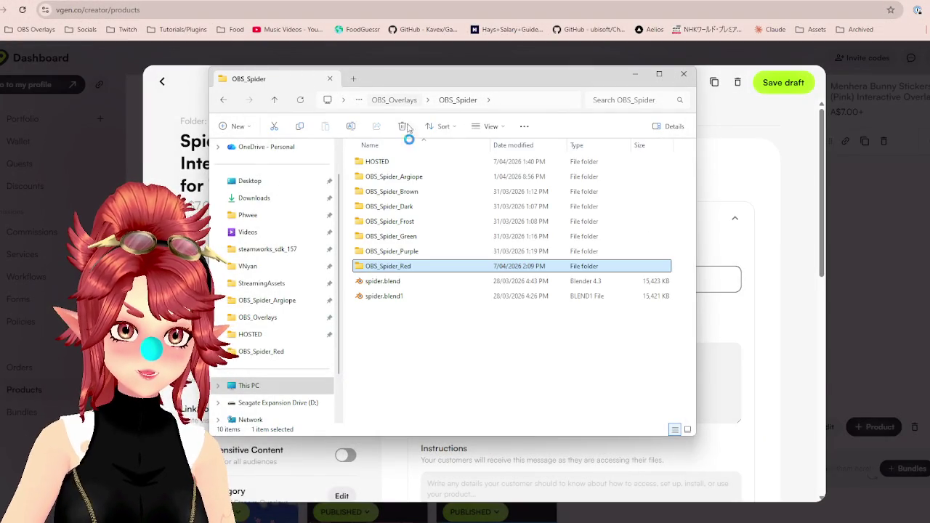
click(405, 101)
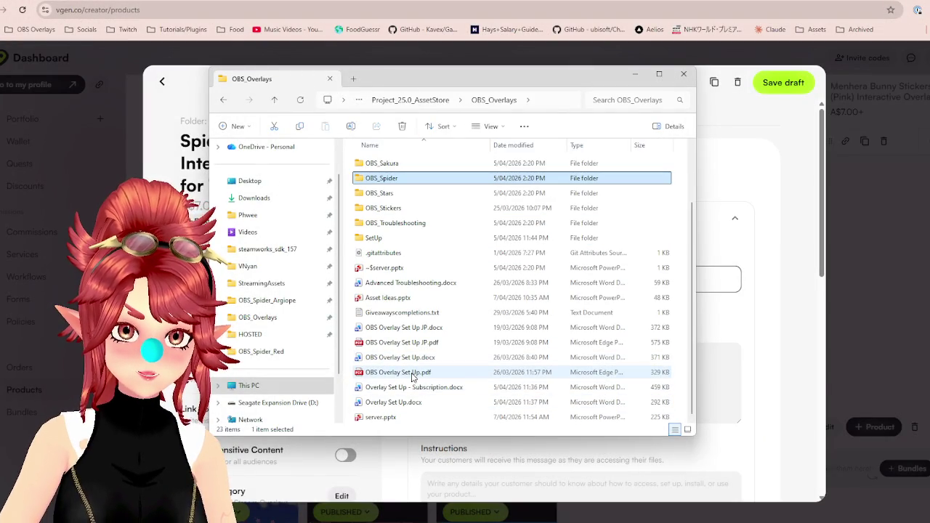
mouse_move(399, 372)
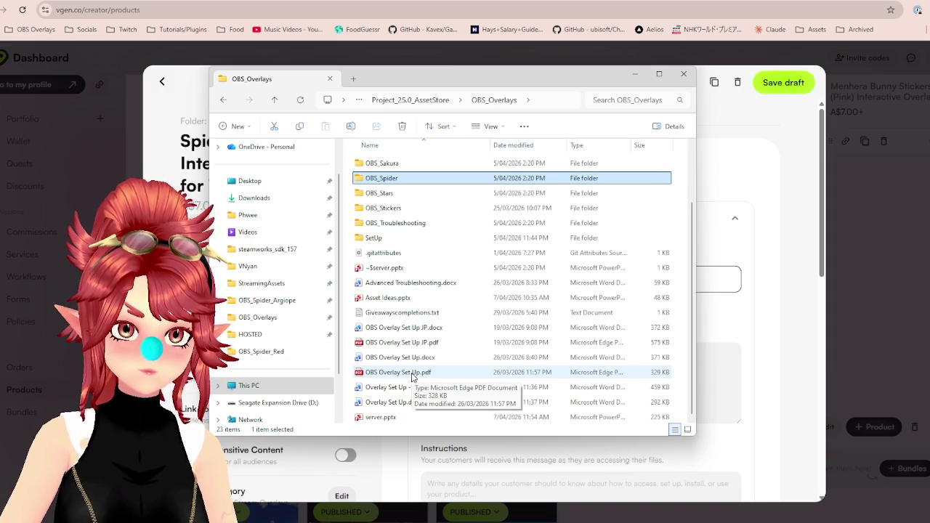
double_click(403, 372)
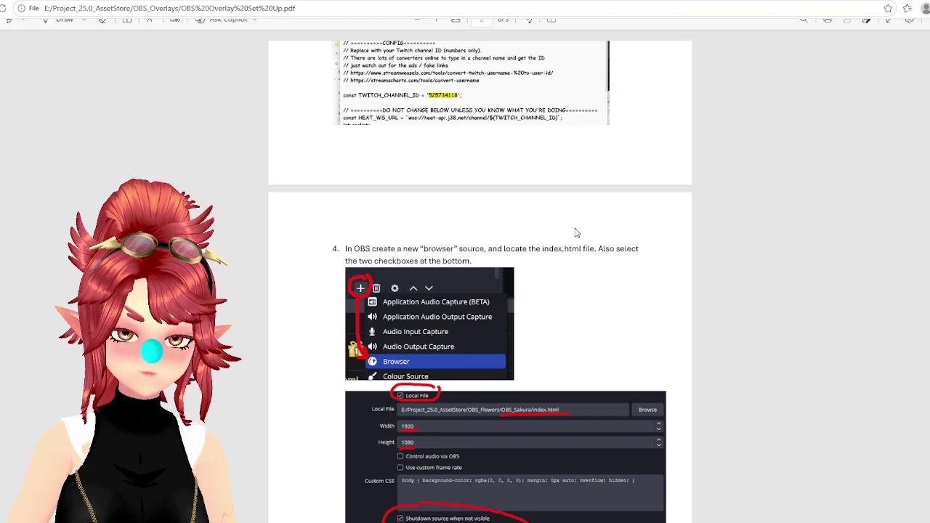
scroll(570, 284, up, 4)
scroll(572, 291, up, 2)
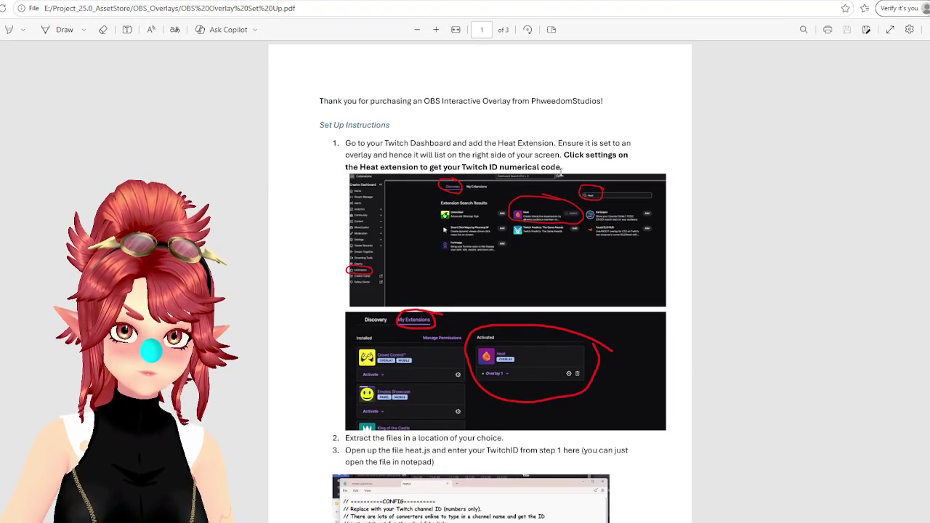
Read through the setup guide, clearing a text highlight, then select the OBS_Spider folder.
drag(565, 155, 562, 167)
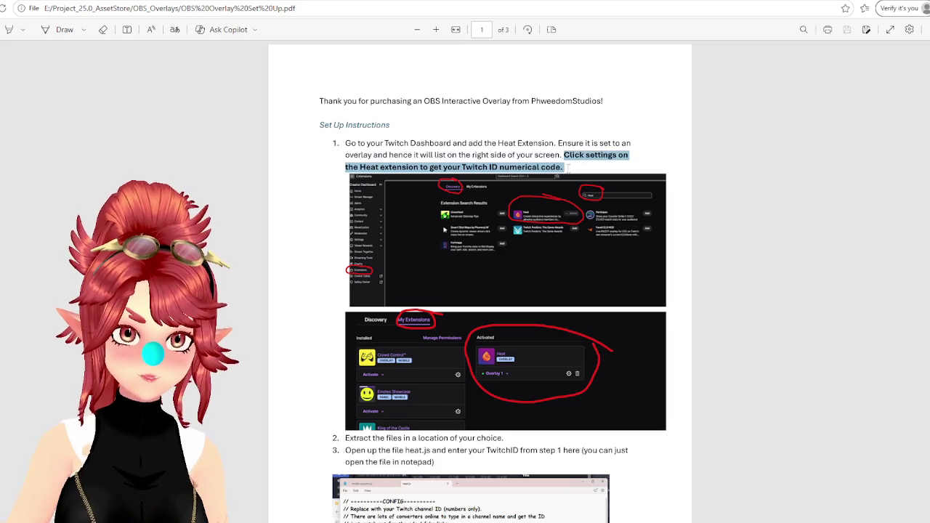
scroll(538, 198, down, 3)
scroll(537, 198, down, 3)
scroll(538, 197, down, 2)
scroll(538, 197, up, 1)
scroll(538, 198, up, 5)
scroll(538, 198, up, 2)
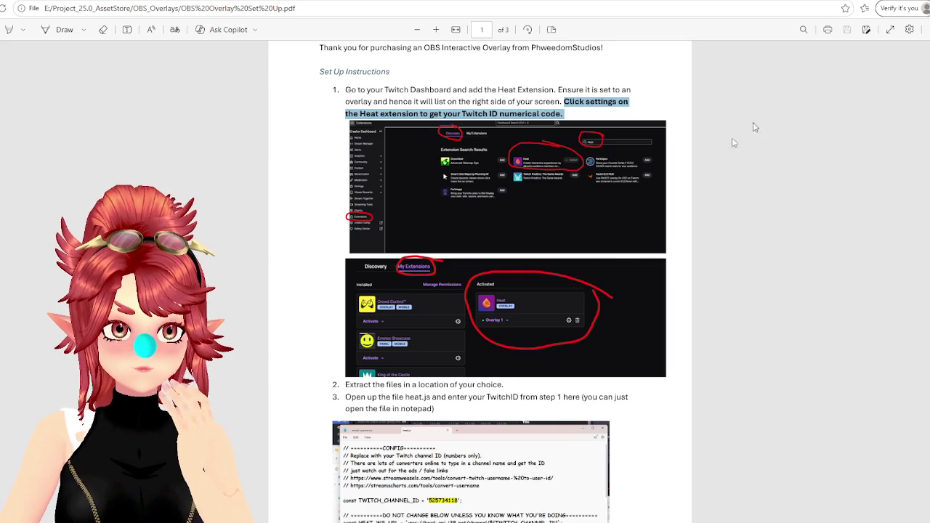
scroll(615, 255, down, 3)
scroll(617, 259, up, 4)
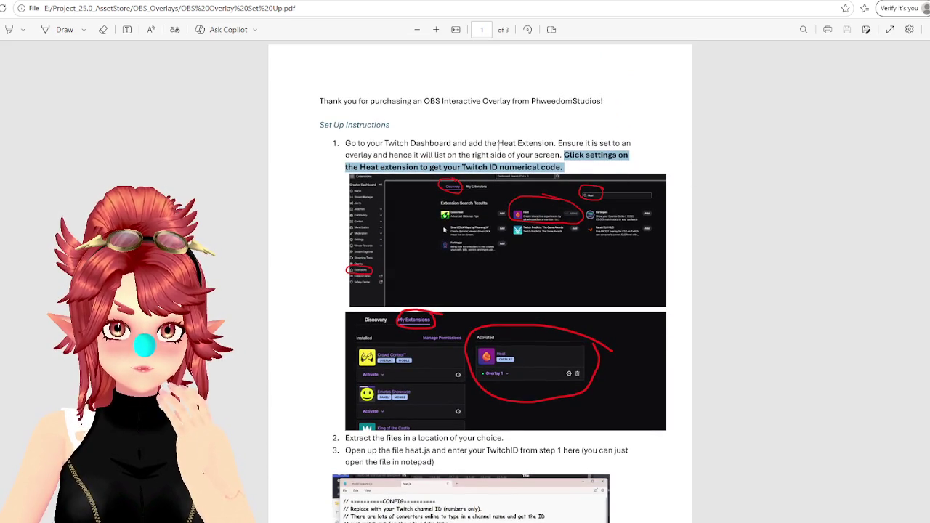
click(498, 143)
scroll(673, 209, down, 1)
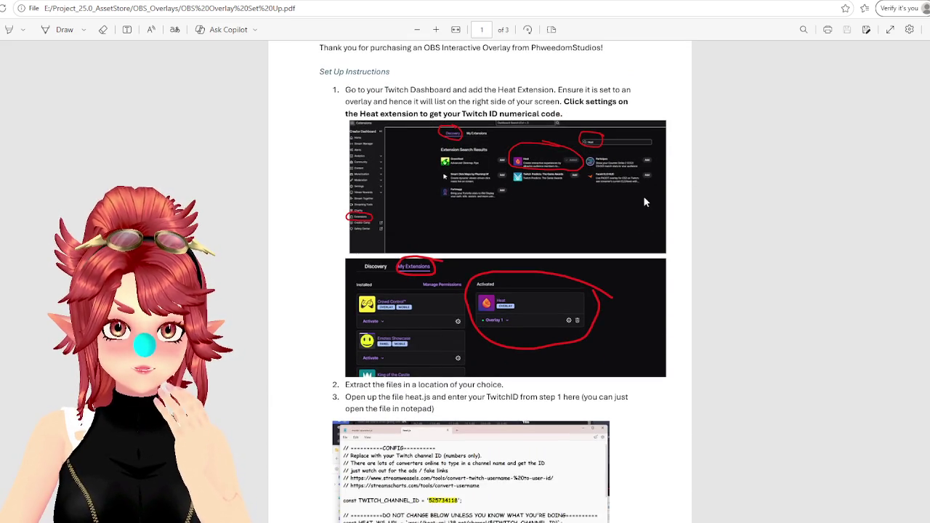
scroll(671, 211, down, 1)
scroll(663, 207, up, 1)
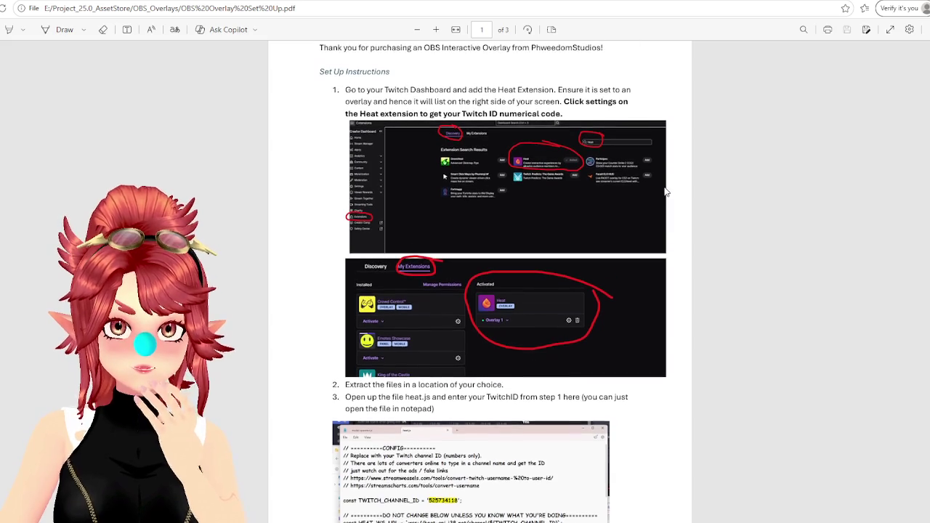
scroll(711, 100, down, 1)
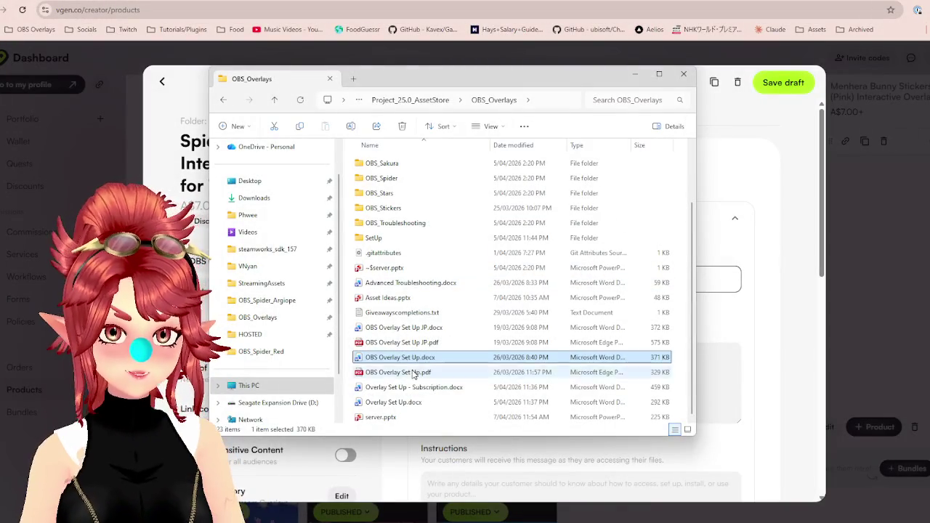
click(413, 373)
Open and review the Argiope copy of the setup PDF in OBS_Spider_Argiope.
double_click(389, 179)
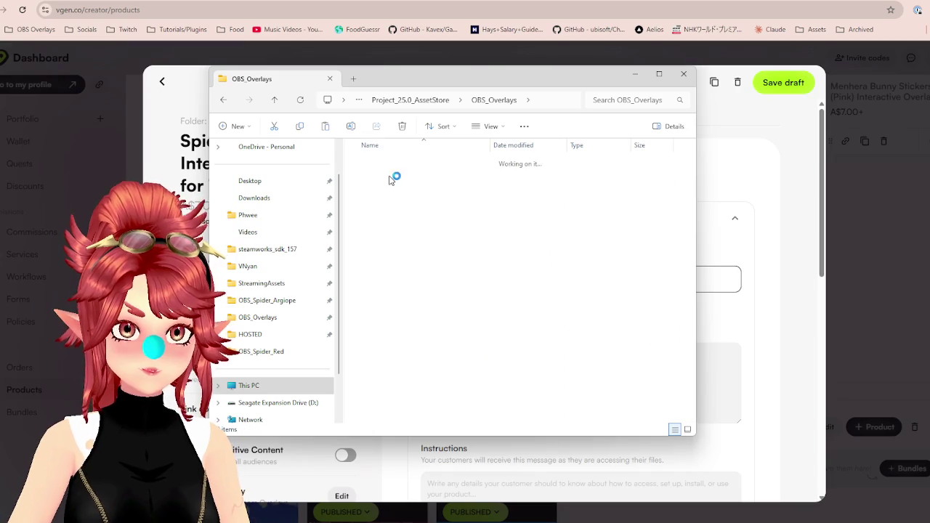
double_click(391, 177)
double_click(398, 281)
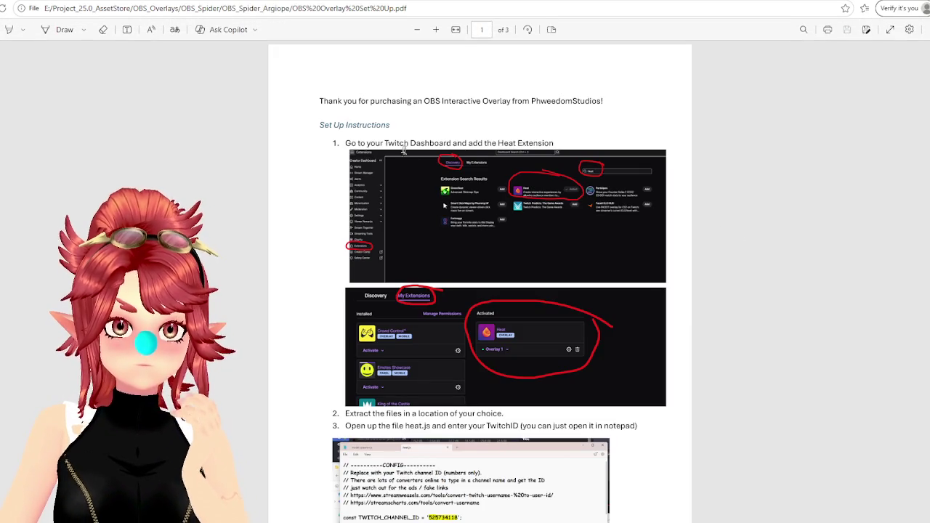
scroll(512, 294, down, 2)
scroll(732, 303, down, 2)
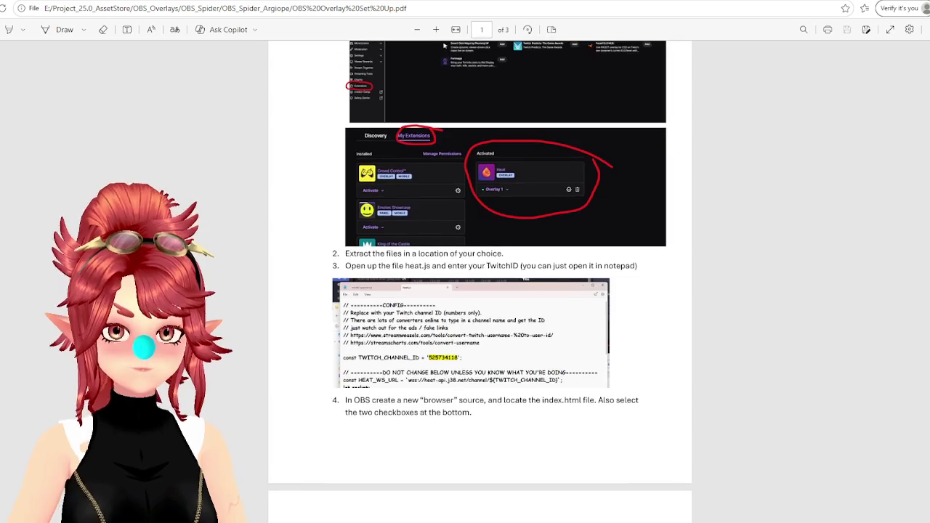
key(ctrl+w)
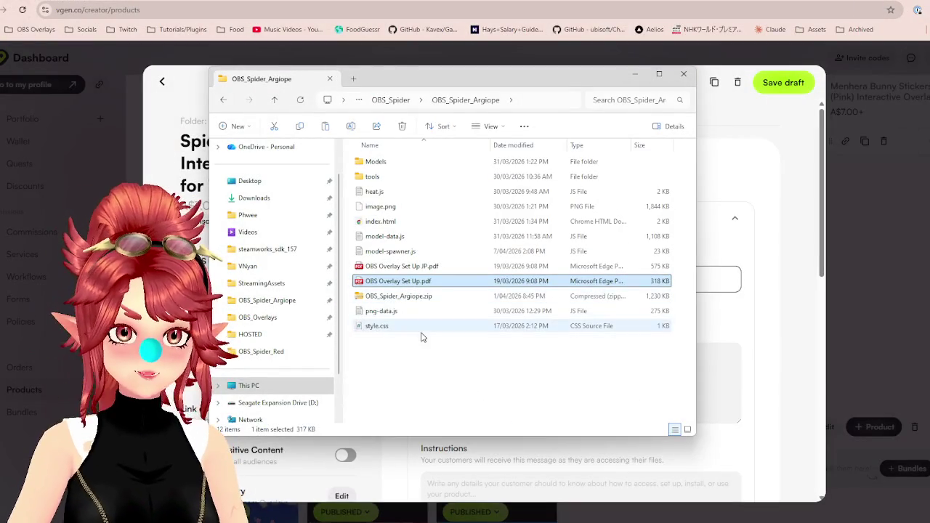
Delete OBS Overlay Set Up.pdf and OBS Overlay Set Up JP.pdf from OBS_Spider_Brown.
ctrl+click(419, 269)
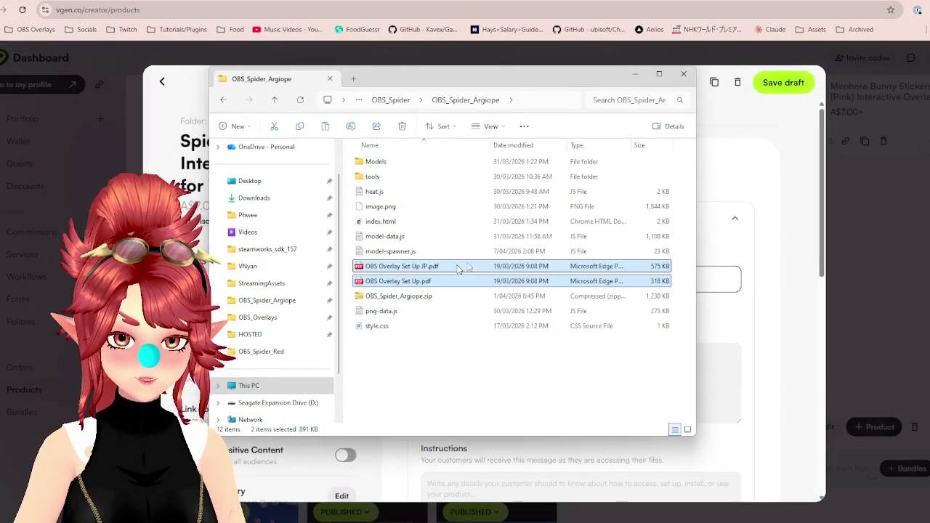
click(391, 100)
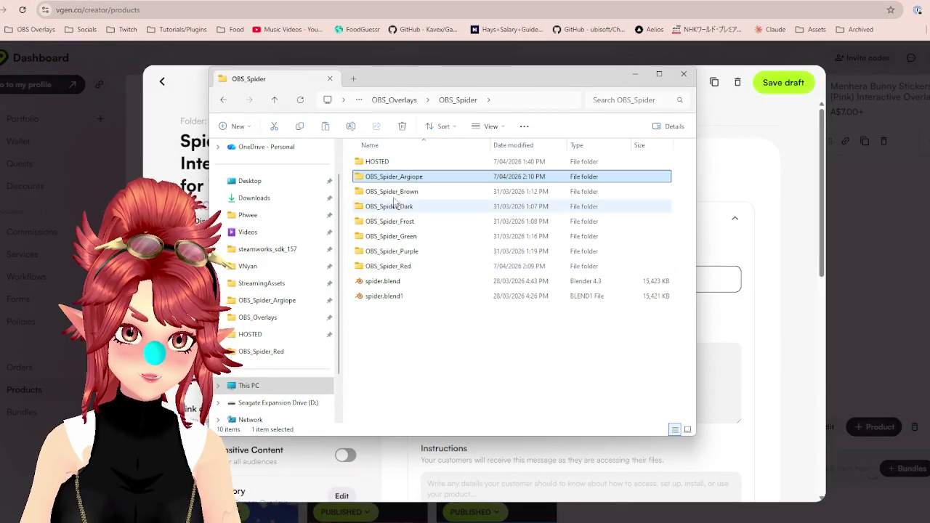
double_click(391, 191)
click(398, 281)
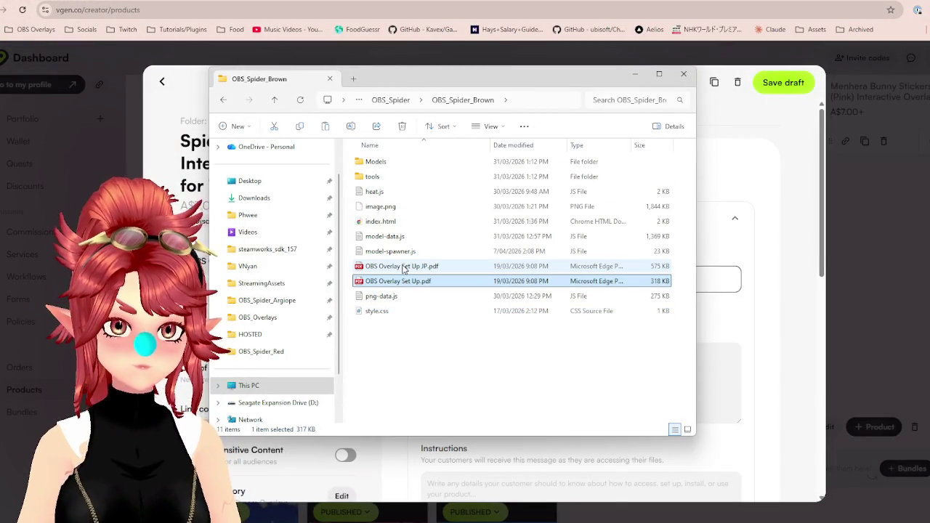
ctrl+click(406, 269)
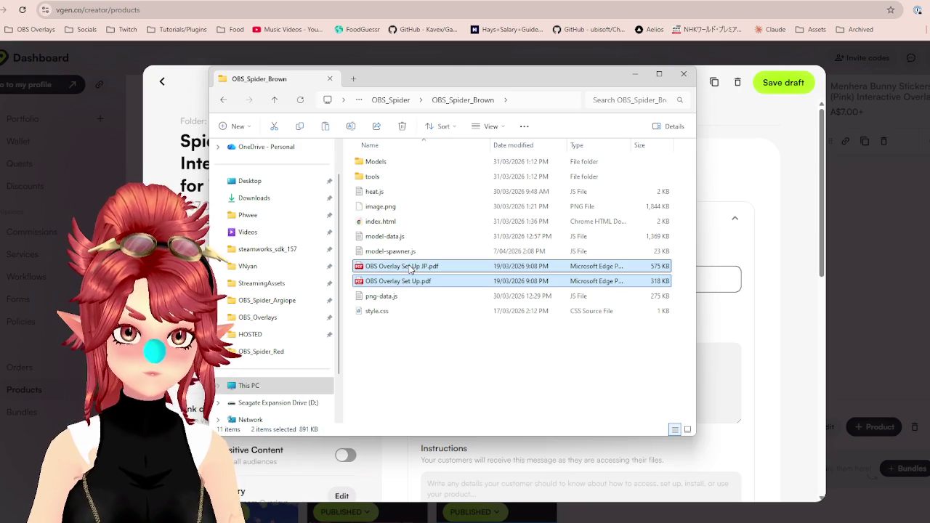
key(Delete)
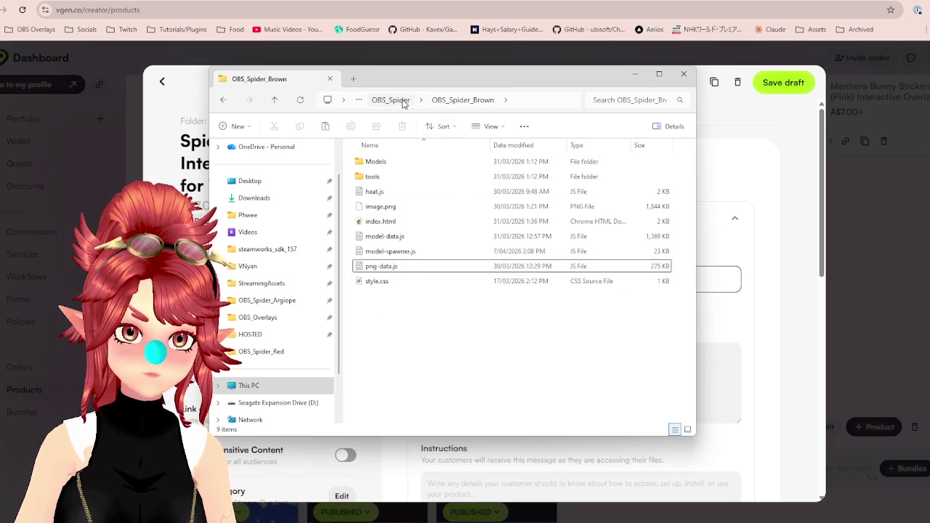
Preview image.png, then delete it from OBS_Spider_Argiope and OBS_Spider_Brown.
mouse_move(381, 207)
double_click(393, 208)
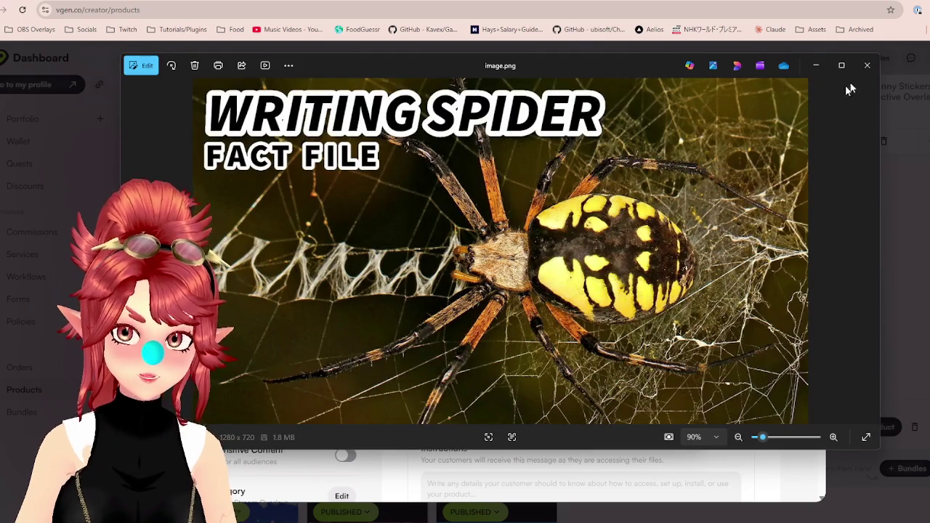
click(867, 65)
click(385, 101)
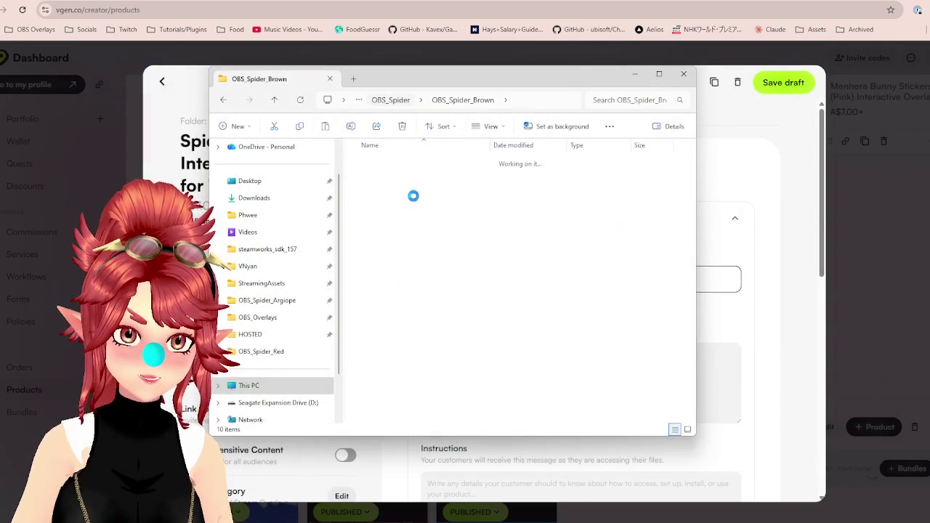
double_click(392, 178)
click(390, 207)
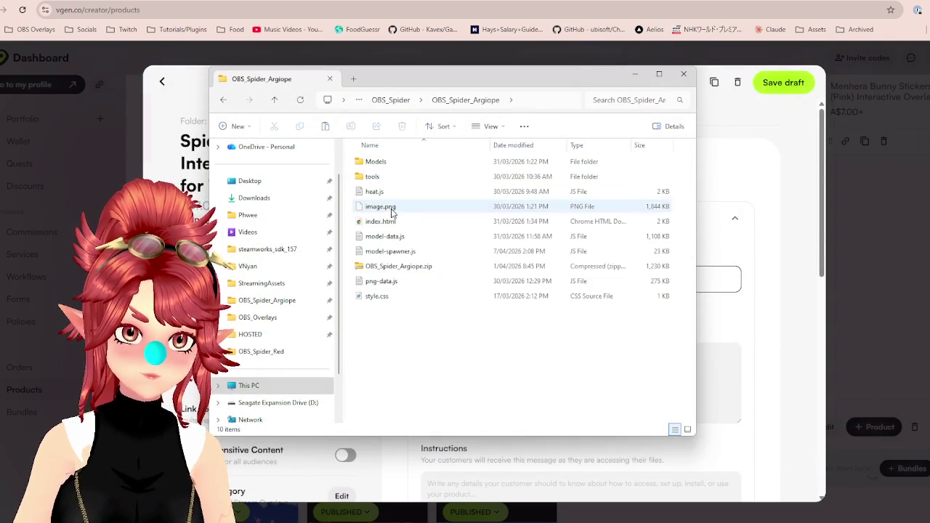
key(Delete)
click(390, 101)
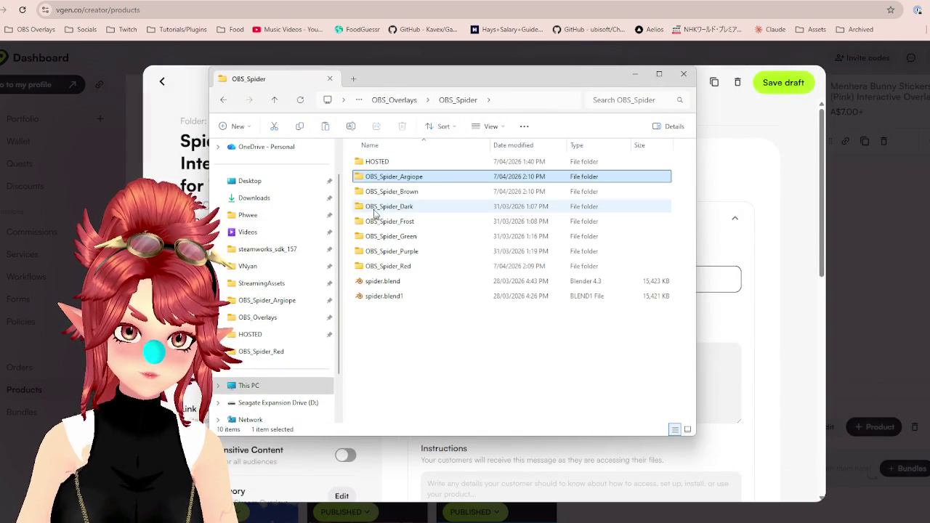
double_click(388, 192)
click(383, 208)
key(Delete)
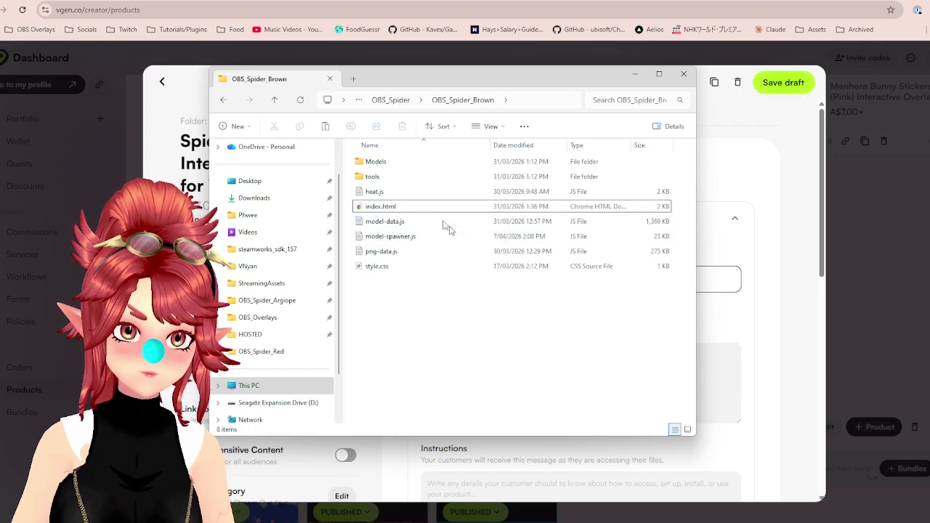
Delete image.png and both setup PDFs from OBS_Spider_Dark.
click(390, 101)
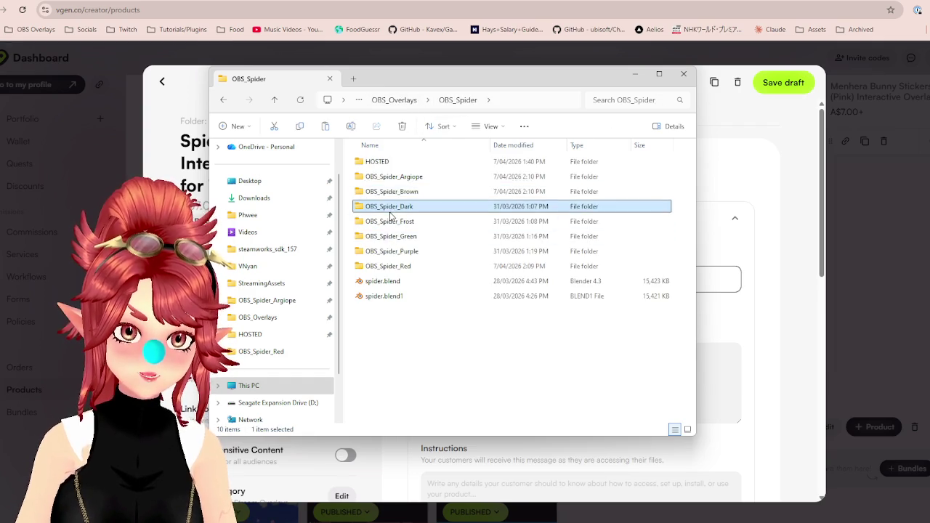
double_click(389, 206)
click(398, 281)
ctrl+click(398, 267)
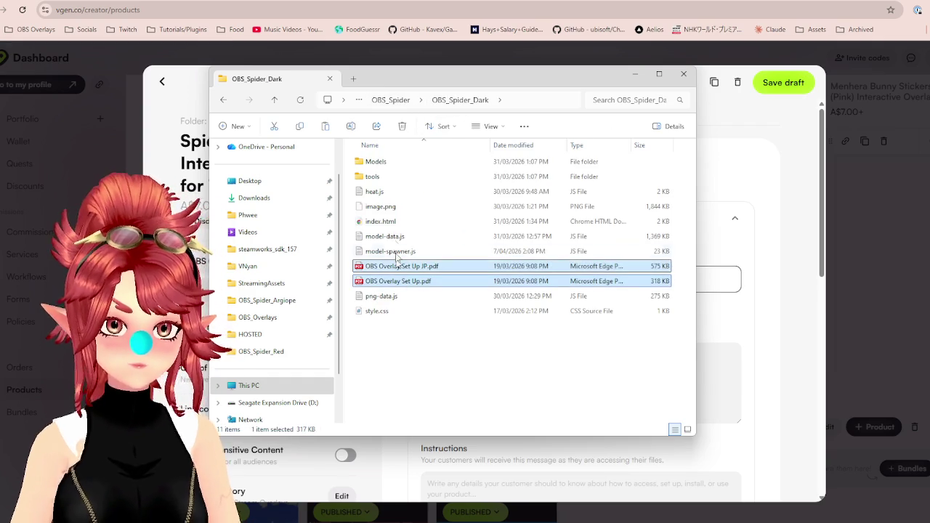
ctrl+click(380, 207)
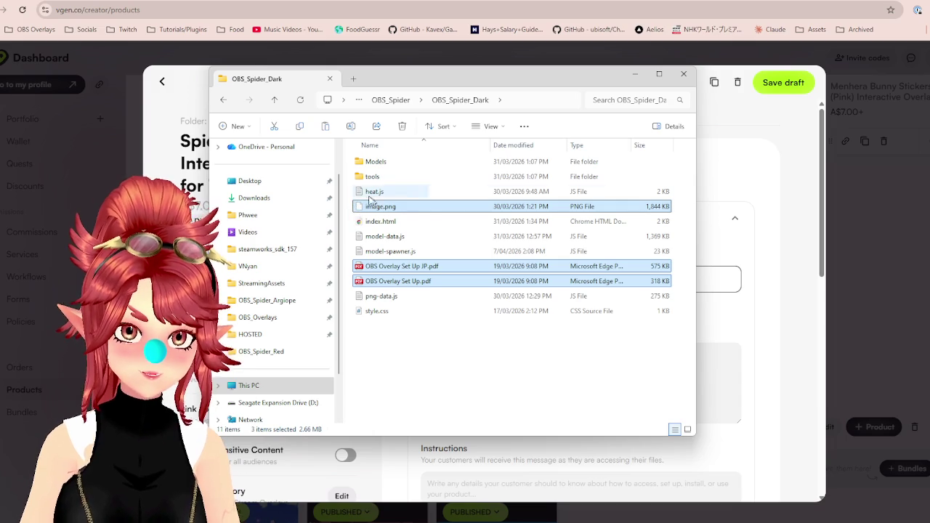
key(Delete)
Select both setup PDFs and image.png in OBS_Spider_Frost.
click(391, 100)
double_click(392, 221)
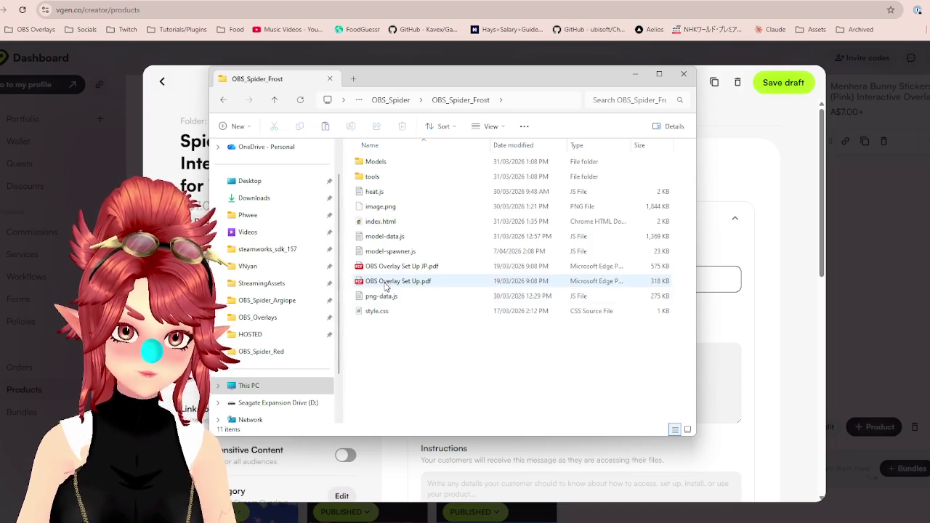
click(385, 283)
ctrl+click(396, 266)
ctrl+click(381, 206)
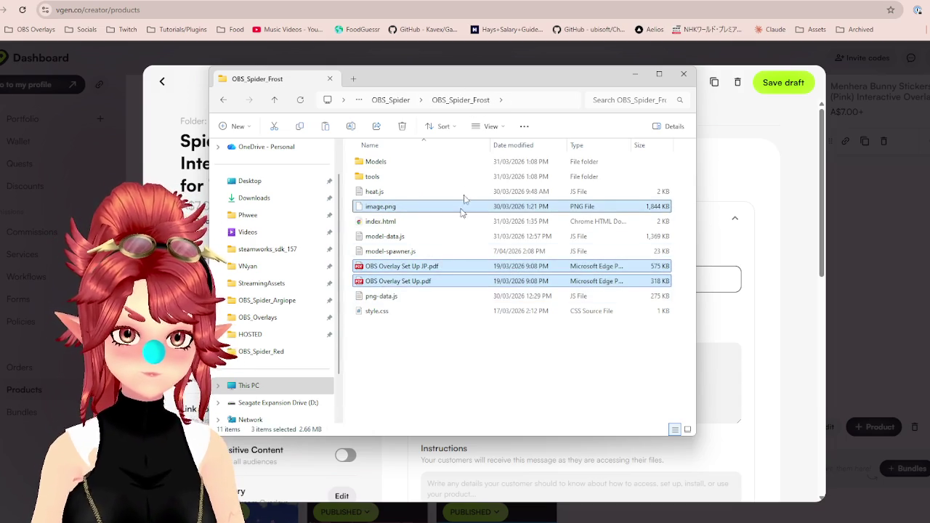
Delete both setup PDFs and image.png from OBS_Spider_Green.
click(391, 100)
click(383, 238)
double_click(383, 240)
click(385, 281)
ctrl+click(396, 266)
ctrl+click(381, 206)
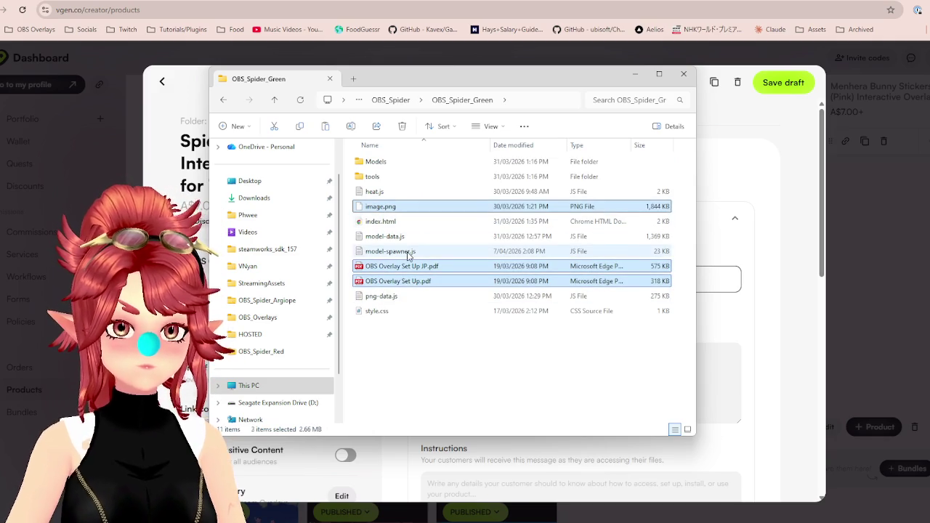
key(Delete)
Delete both setup PDFs and image.png from OBS_Spider_Purple.
click(391, 99)
double_click(391, 251)
click(396, 281)
ctrl+click(398, 266)
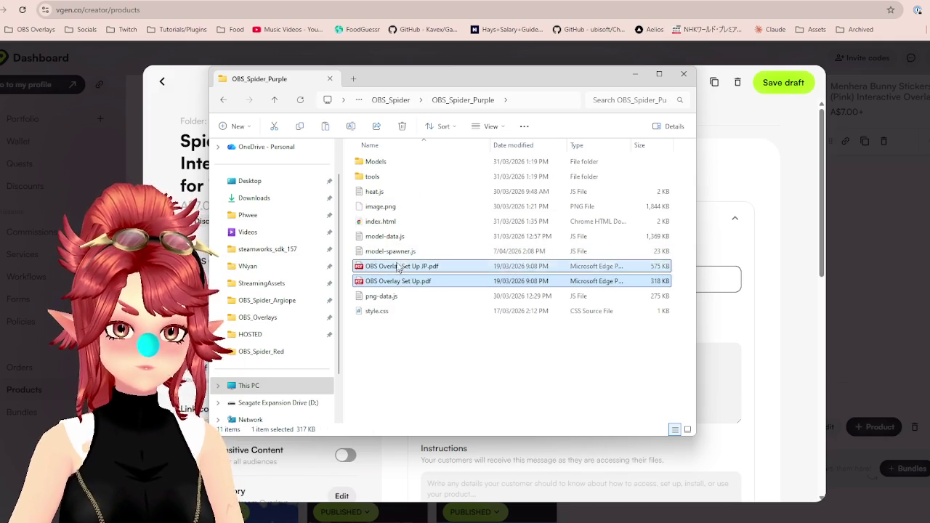
ctrl+click(380, 207)
key(Delete)
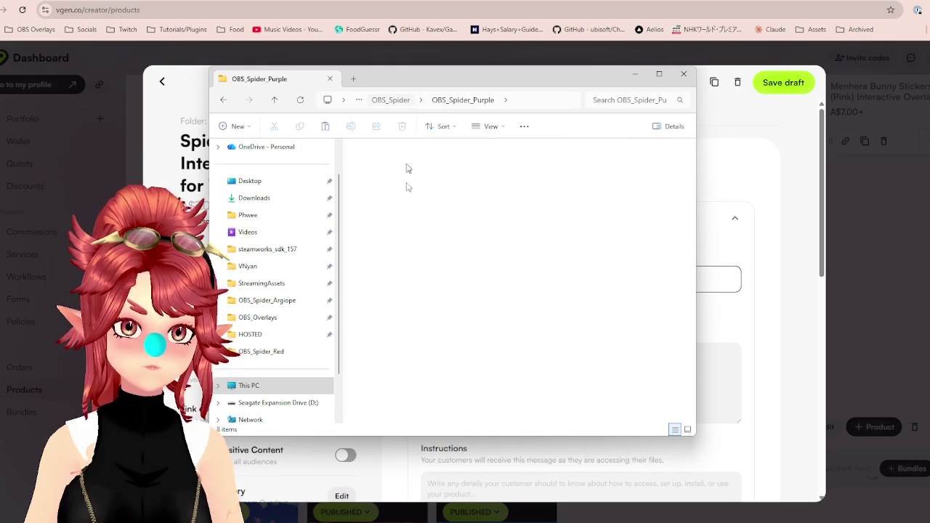
Delete the old OBS Overlay Set Up.pdf and image.png from OBS_Spider_Red.
click(391, 100)
double_click(389, 266)
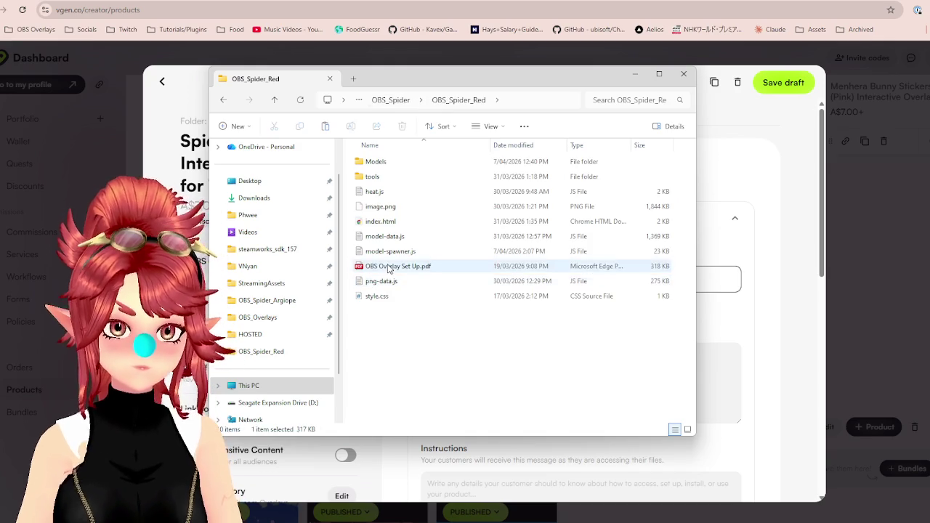
click(389, 268)
ctrl+click(381, 207)
key(Delete)
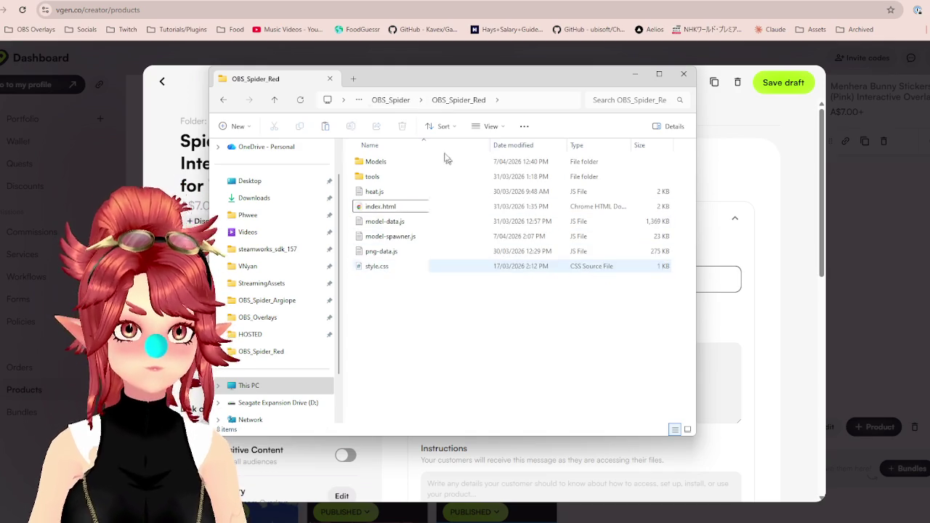
click(387, 100)
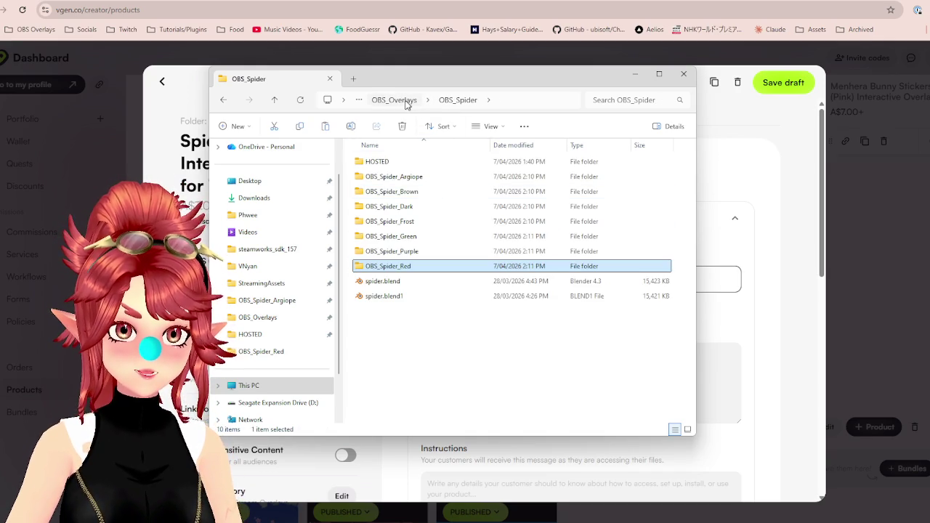
Copy the newer OBS Overlay Set Up.pdf from the OBS_Overlays folder.
click(407, 100)
scroll(428, 372, down, 2)
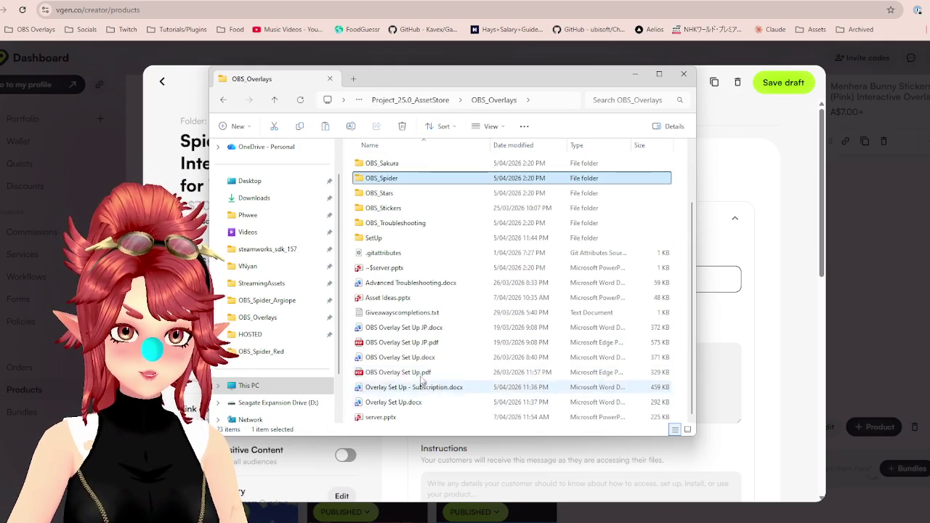
click(407, 372)
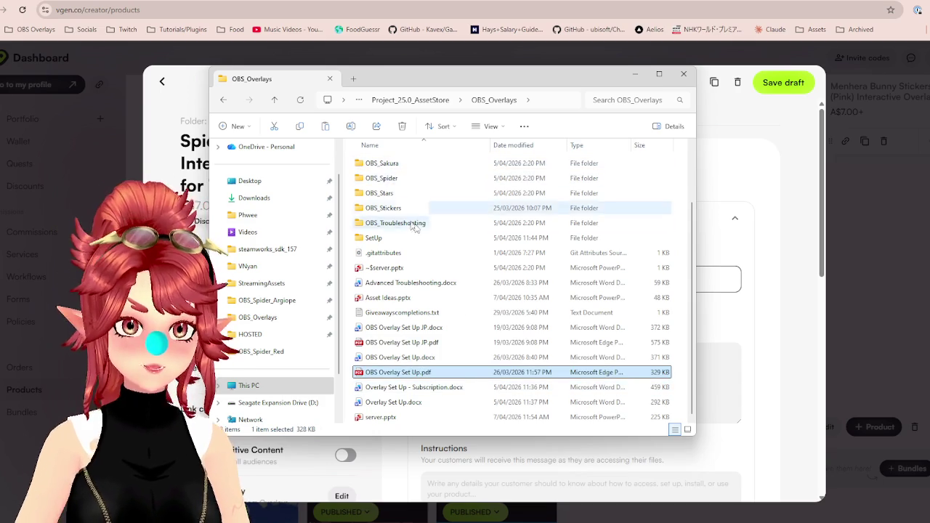
scroll(403, 266, up, 2)
Paste the setup PDF into the Argiope, Brown, Dark and Frost spider folders.
double_click(395, 251)
double_click(395, 178)
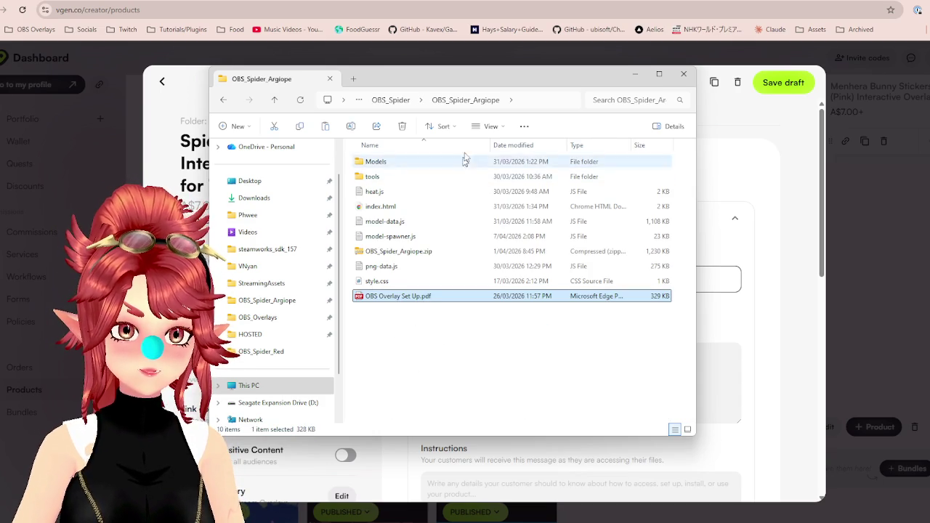
click(392, 100)
double_click(391, 191)
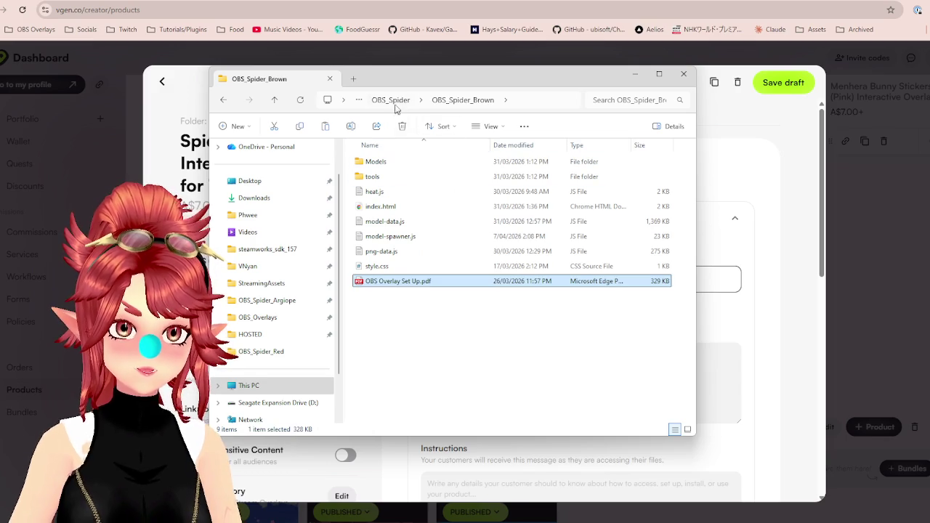
click(391, 99)
click(390, 208)
double_click(390, 209)
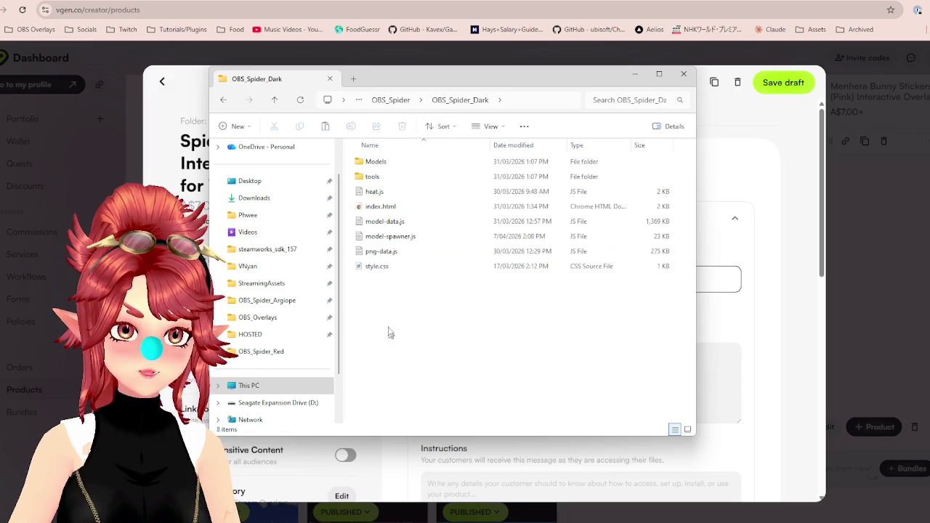
click(391, 99)
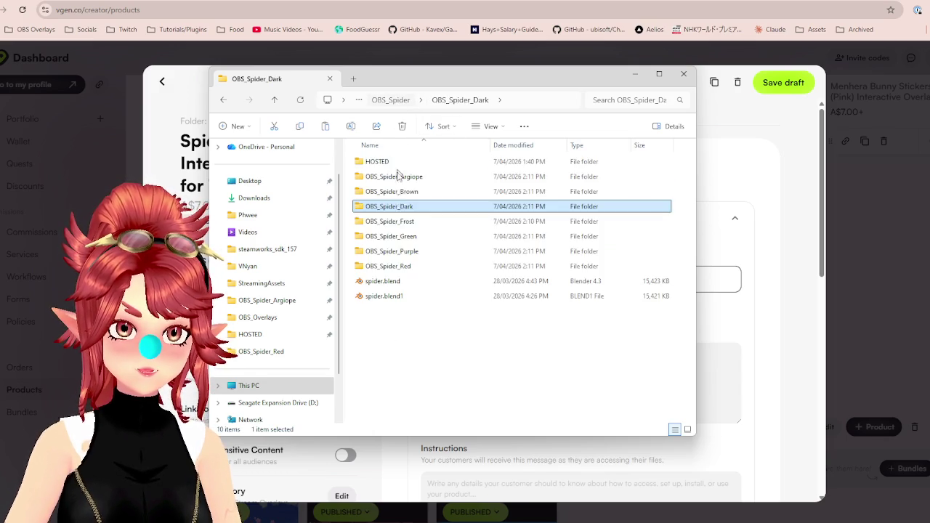
double_click(392, 224)
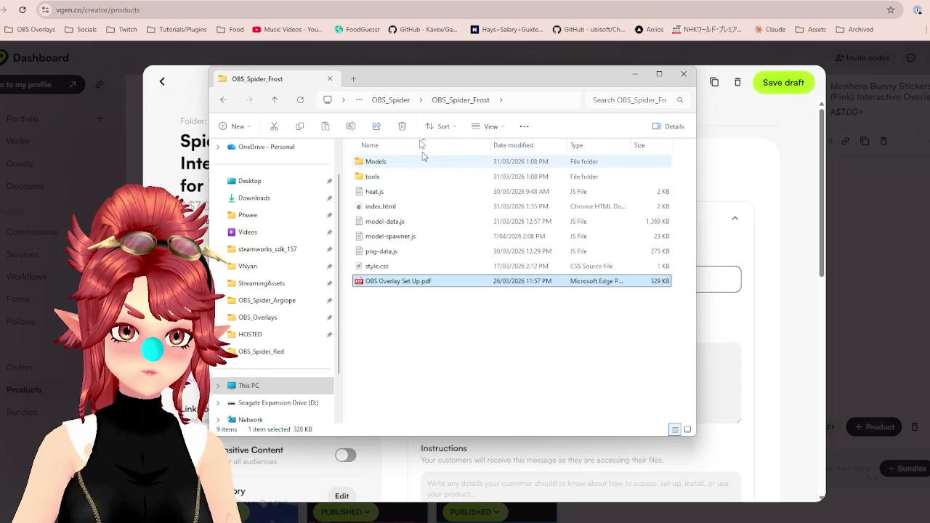
Paste the setup PDF into the Green, Purple and Red folders, then return to Argiope.
click(390, 99)
click(390, 237)
double_click(389, 238)
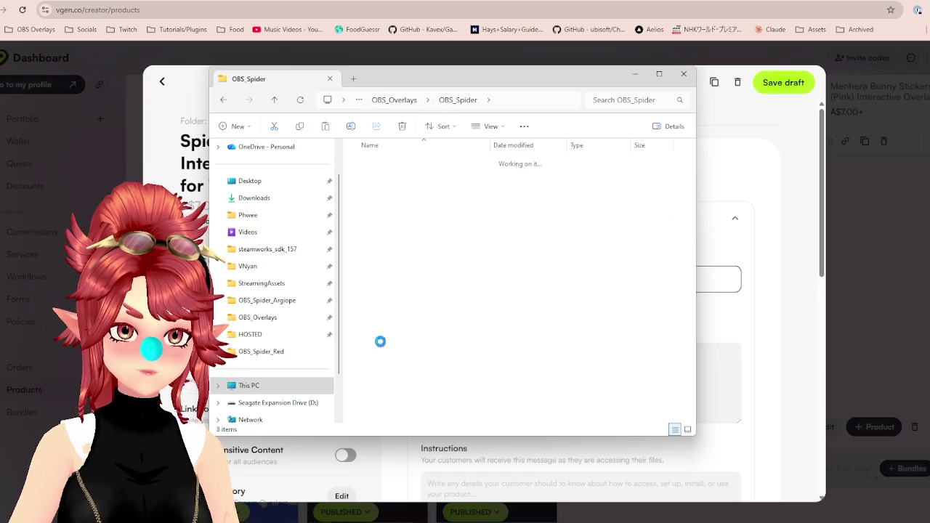
click(397, 101)
double_click(407, 251)
click(396, 101)
click(396, 268)
double_click(396, 267)
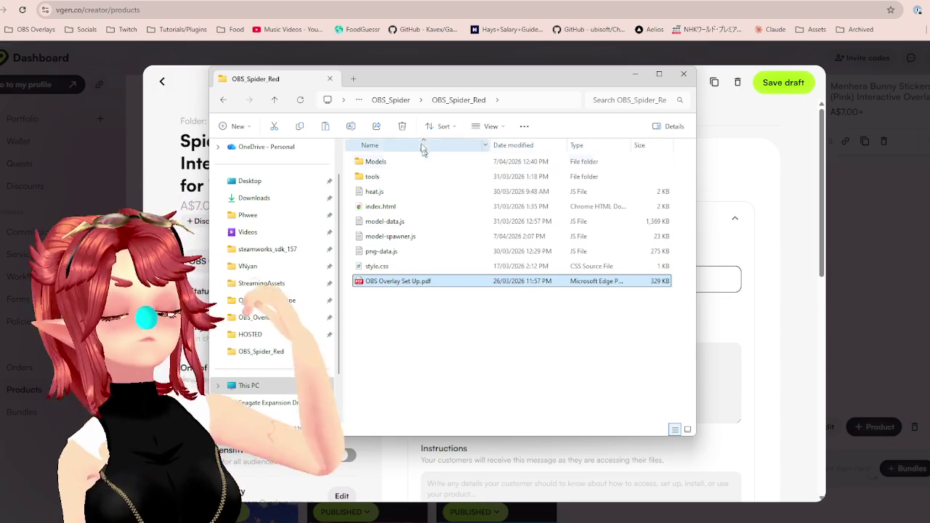
click(392, 99)
click(386, 176)
double_click(385, 177)
click(383, 297)
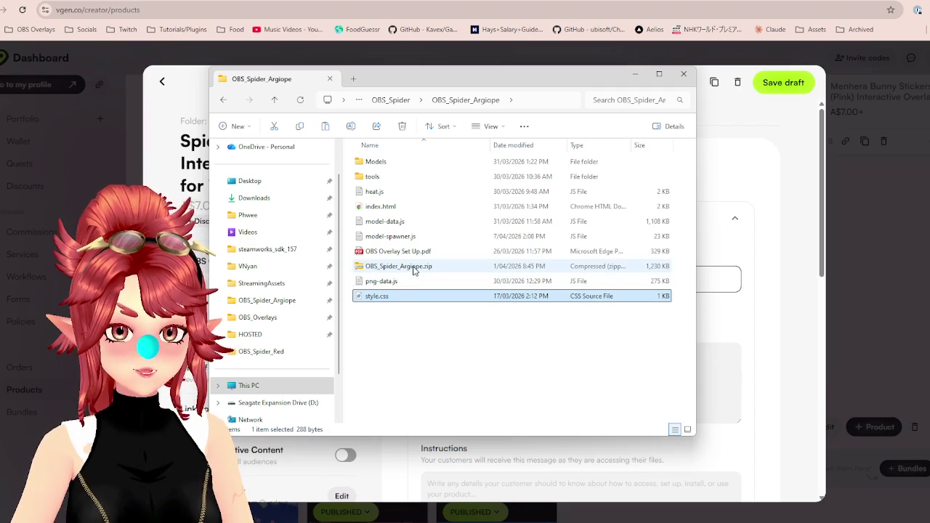
Delete OBS_Spider_Argiope.zip, compare against OBS_Spider_Brown, and return to Argiope.
click(415, 268)
key(Delete)
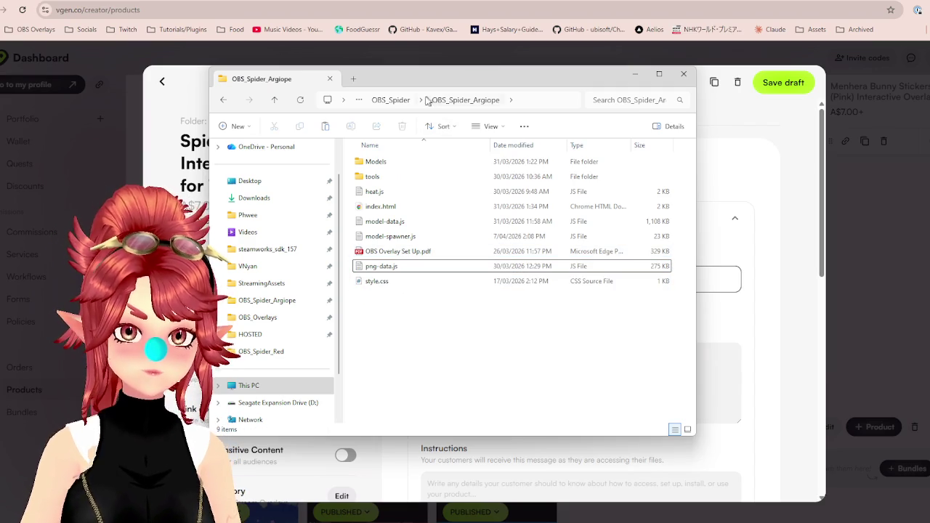
click(399, 104)
double_click(399, 190)
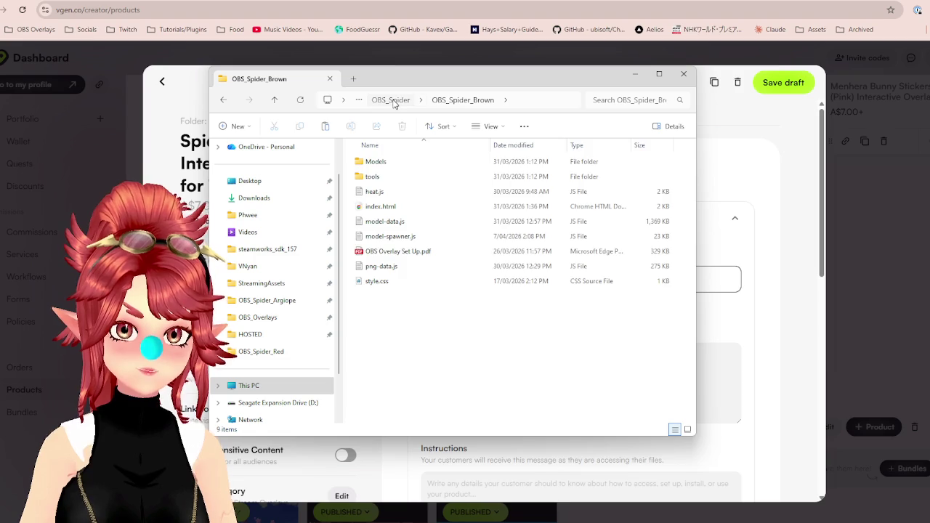
click(391, 101)
double_click(395, 179)
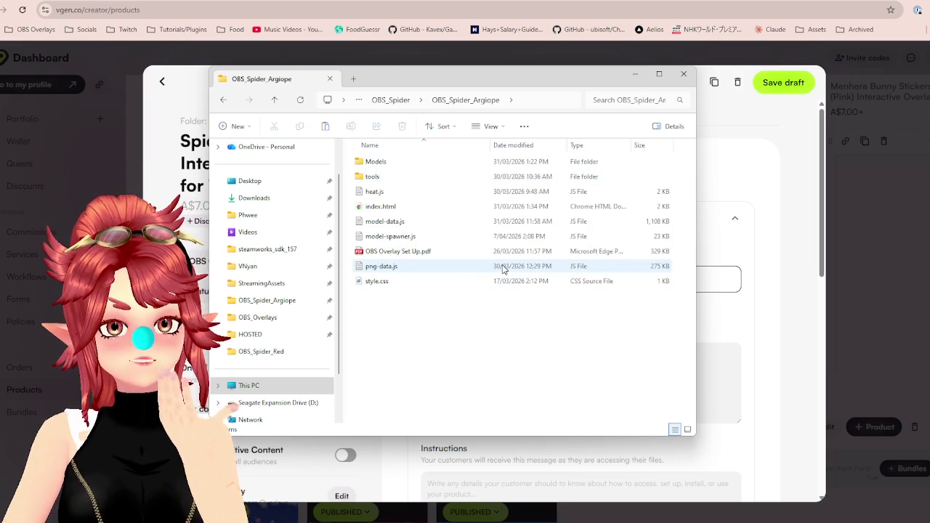
Select the six script, HTML and CSS files, from style.css up to heat.js.
click(400, 282)
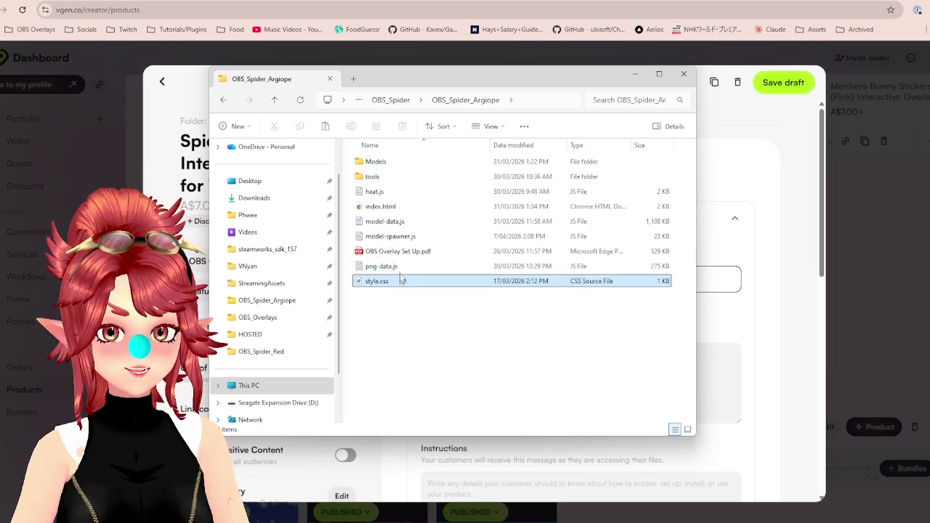
drag(399, 266, 398, 226)
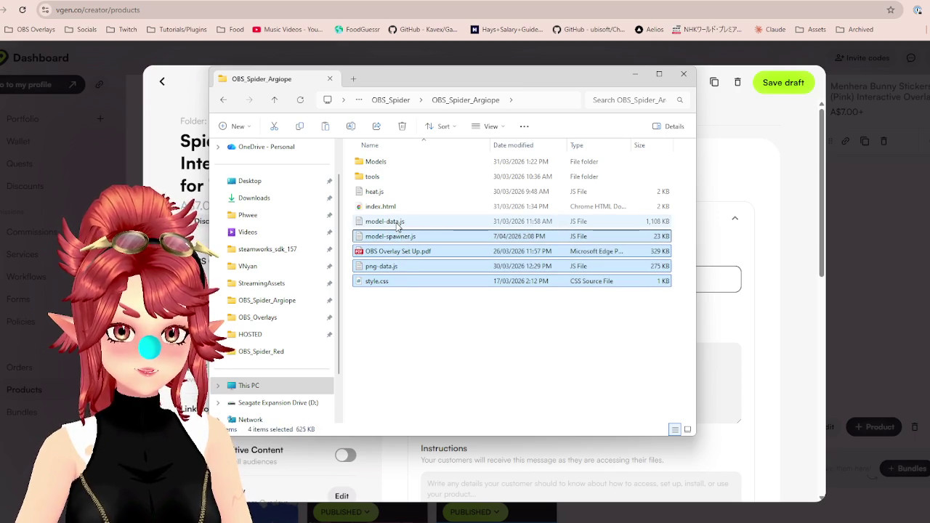
click(413, 324)
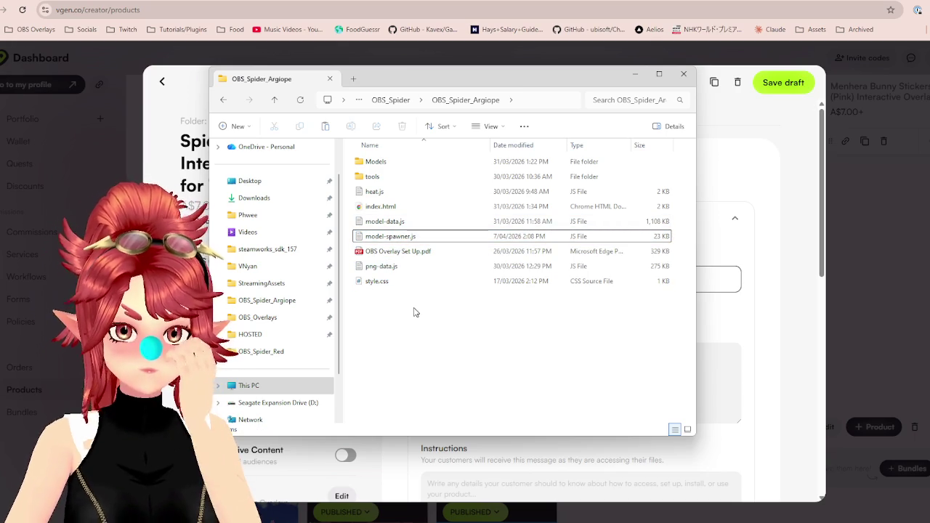
click(404, 283)
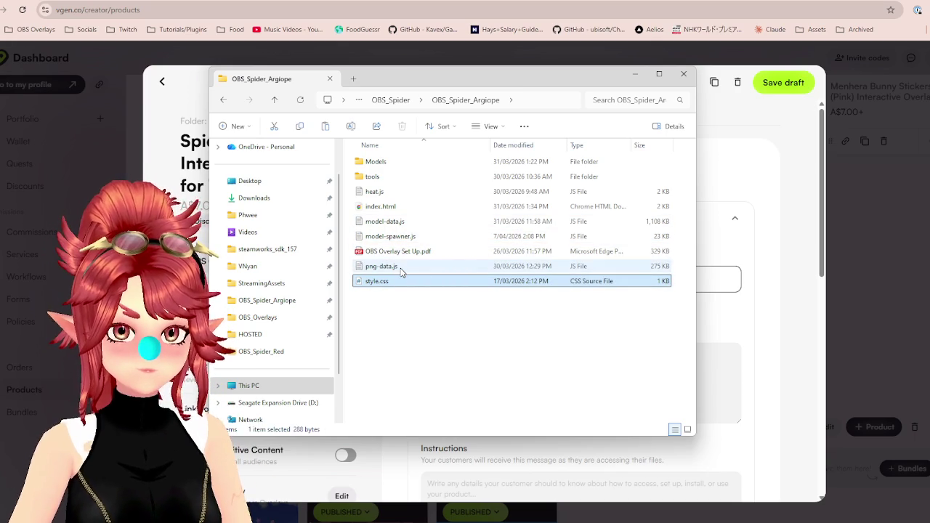
ctrl+click(399, 268)
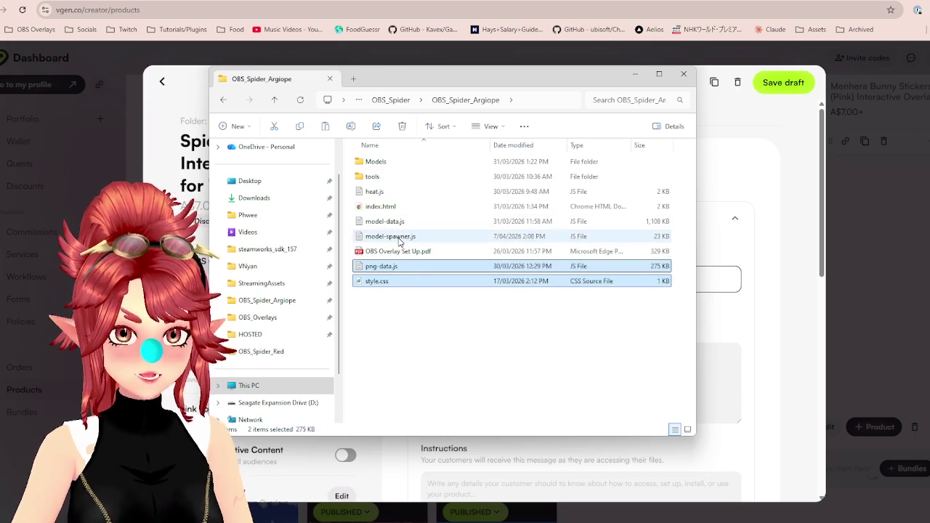
ctrl+click(398, 236)
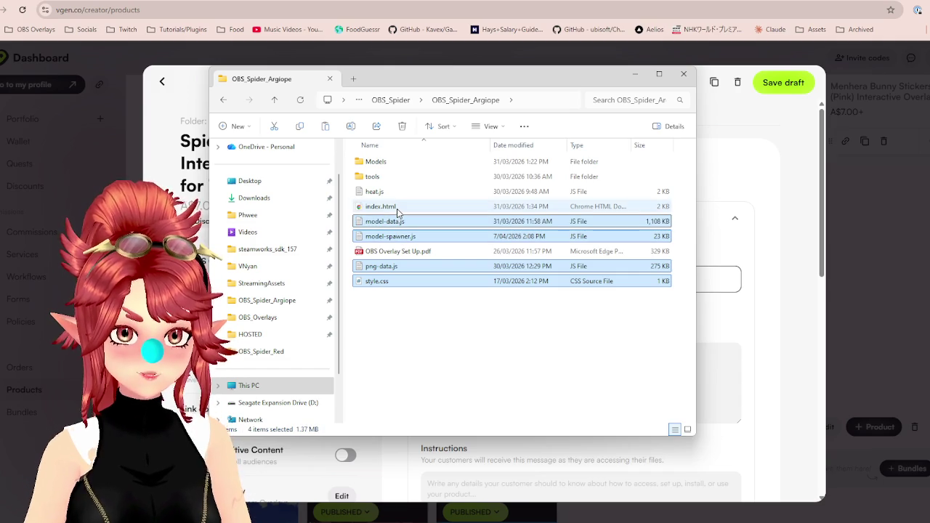
ctrl+click(396, 208)
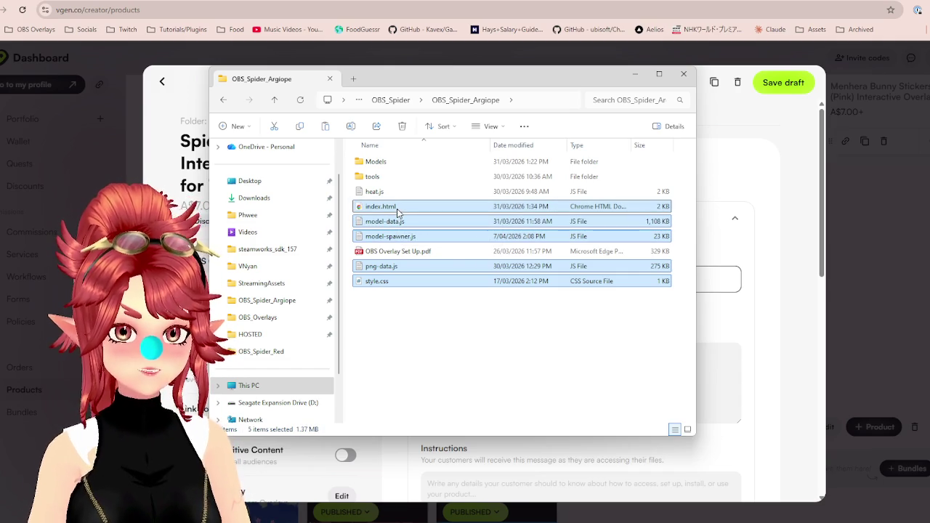
ctrl+click(397, 192)
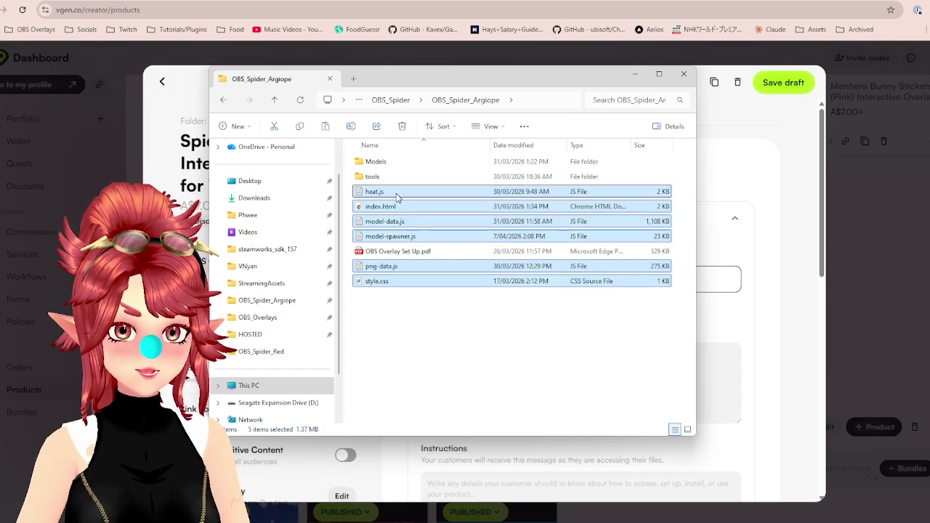
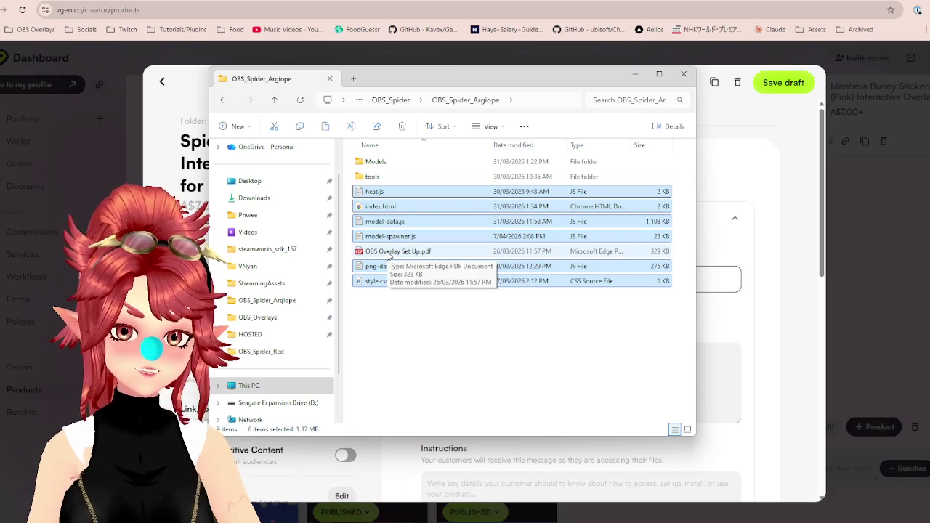
Zip the Argiope overlay files, including the setup PDF, into Spider_Argiope.zip.
ctrl+click(391, 253)
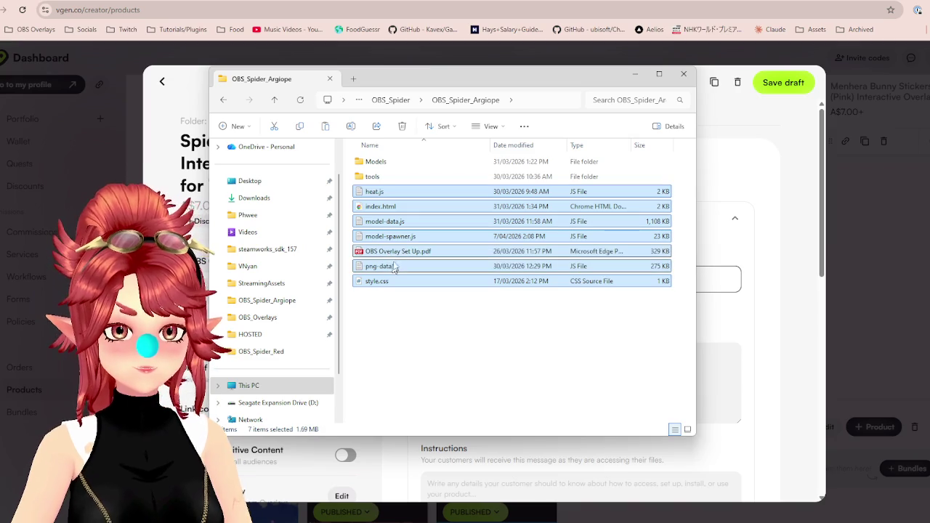
right_click(398, 236)
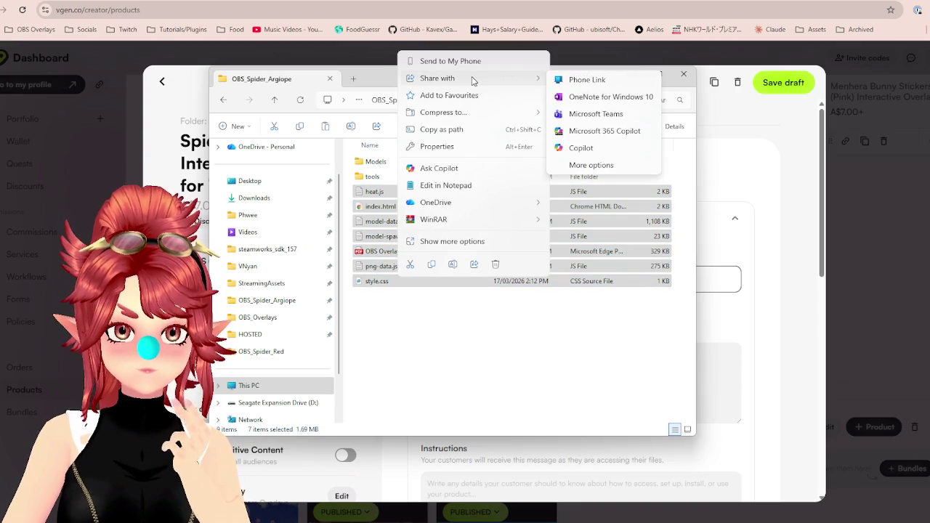
mouse_move(443, 112)
click(566, 115)
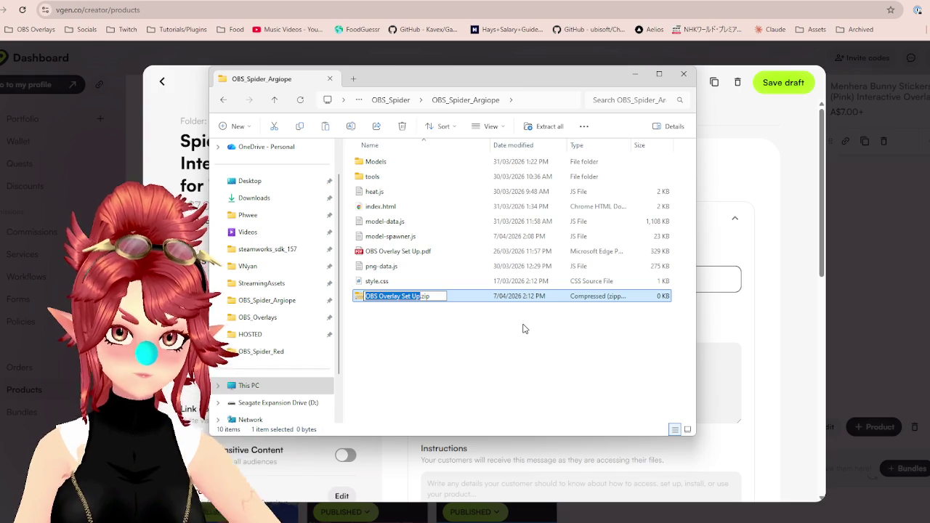
text(Spider_)
text(Argi)
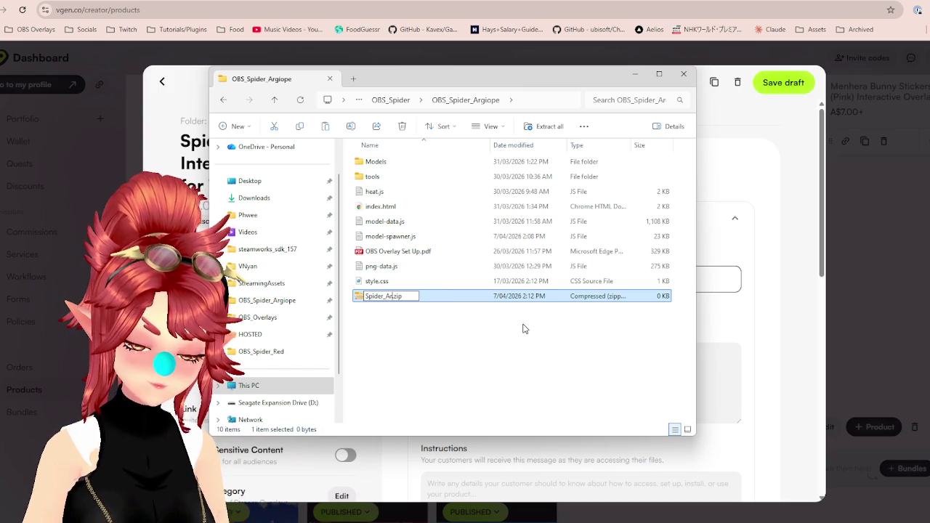
text(ope)
key(Return)
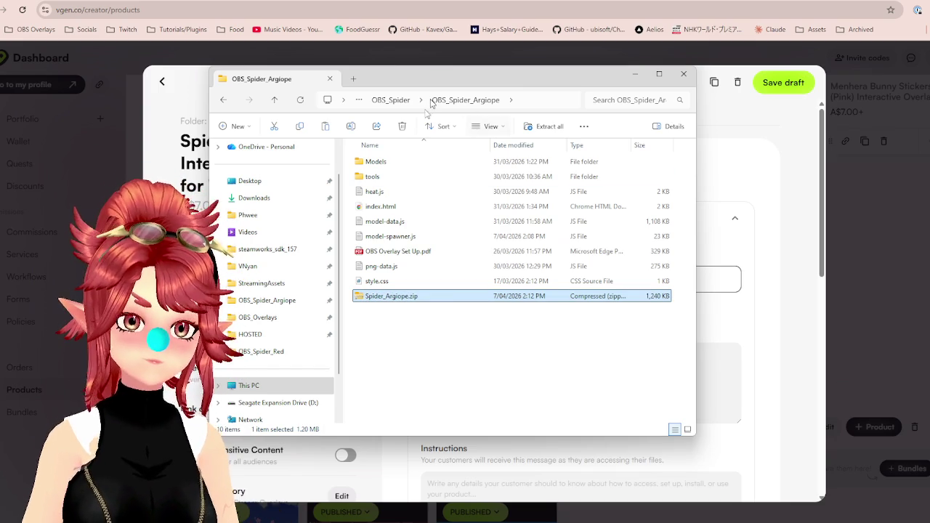
Compress the seven OBS_Spider_Brown files, heat.js to style.css, into Spider_Brown.zip.
click(387, 101)
double_click(393, 191)
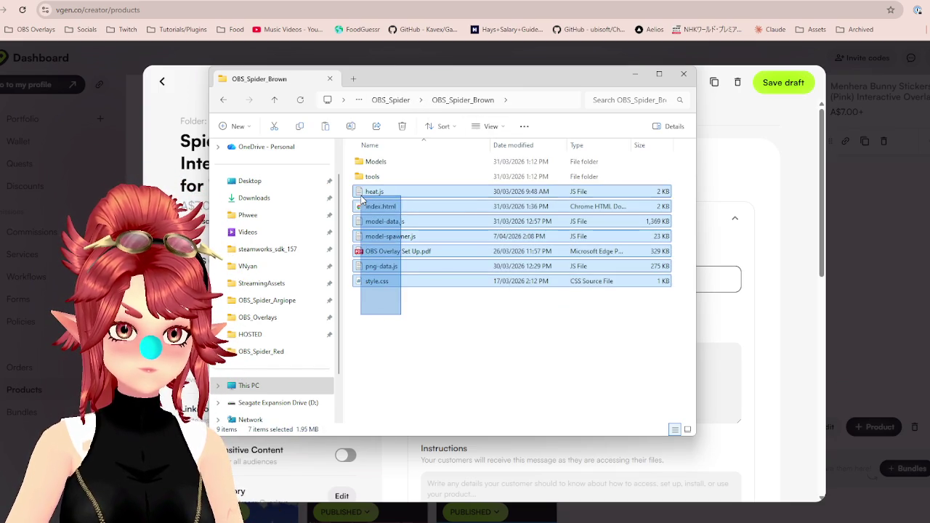
drag(388, 301, 360, 188)
right_click(389, 254)
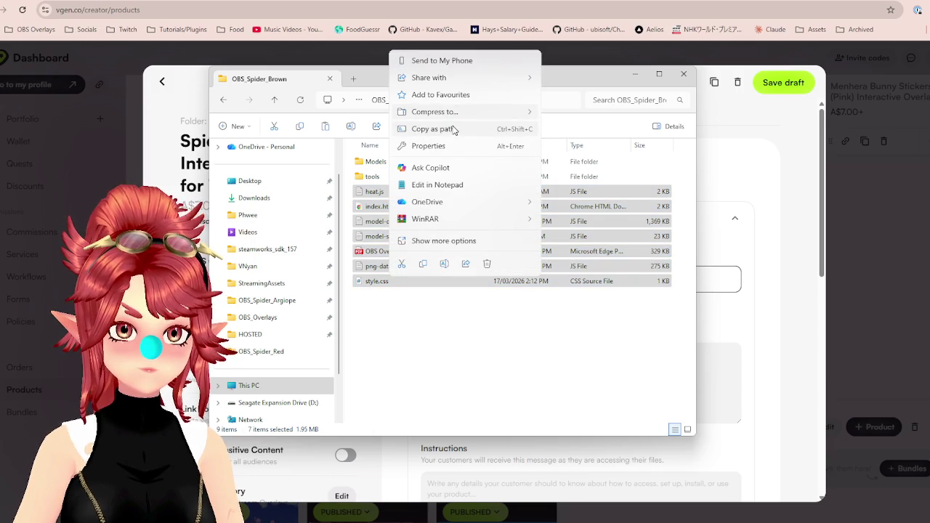
mouse_move(435, 112)
click(572, 121)
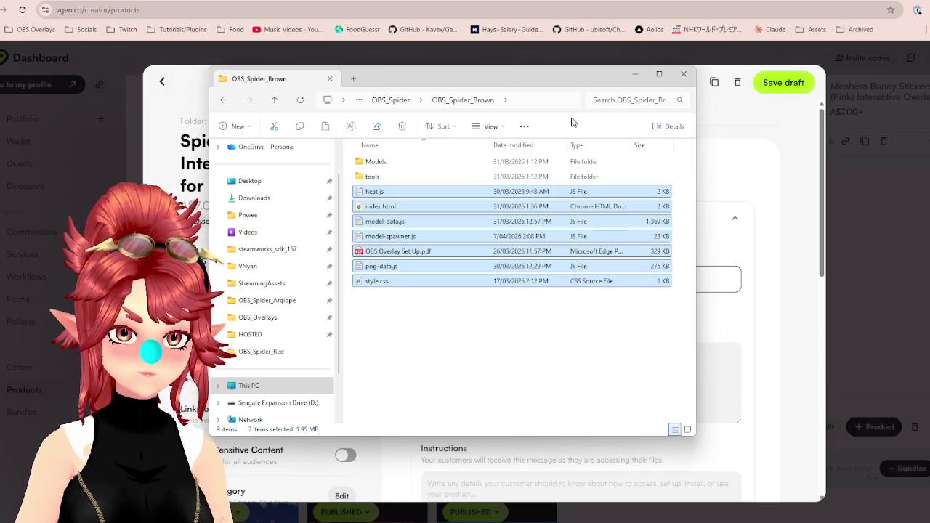
text(Spider_.zip)
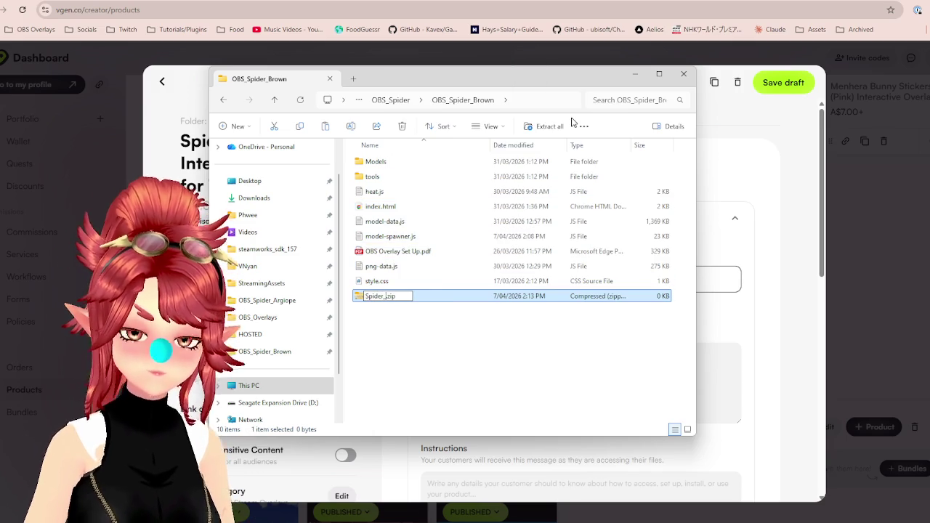
text(Brown)
key(Return)
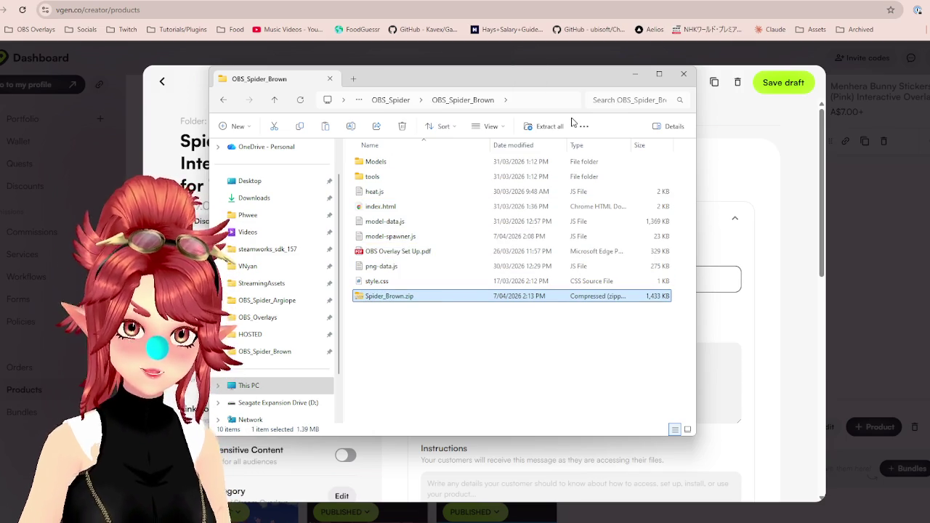
Compress the seven OBS_Spider_Dark files into Spider_Dark.zip and return to OBS_Spider.
click(390, 101)
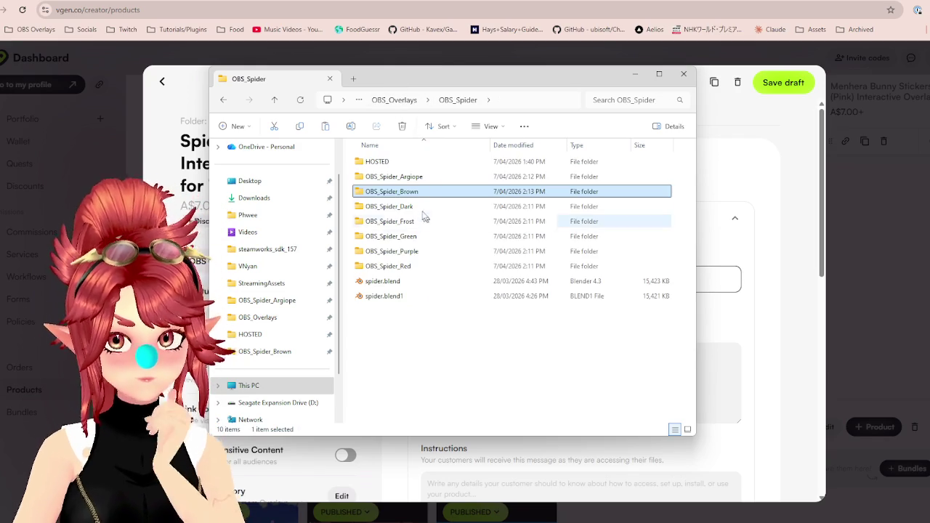
double_click(421, 208)
drag(409, 312, 373, 190)
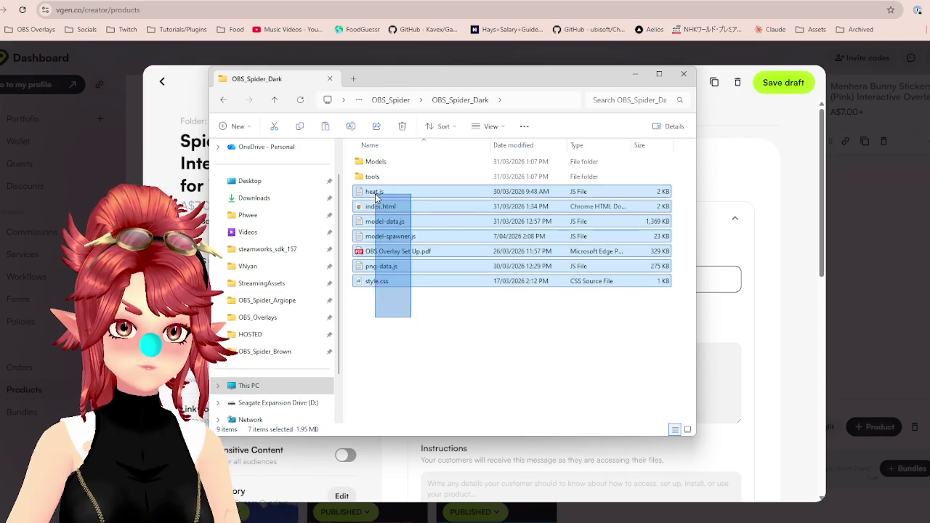
right_click(397, 256)
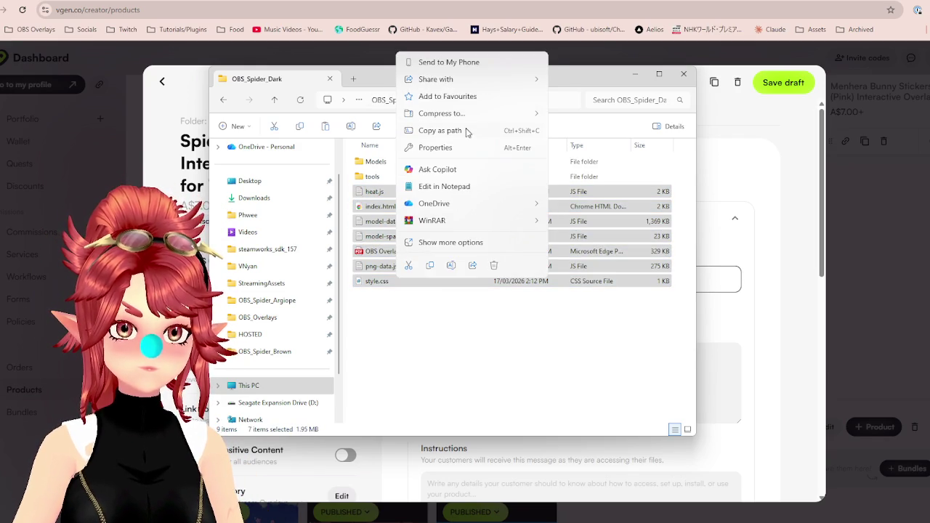
click(585, 116)
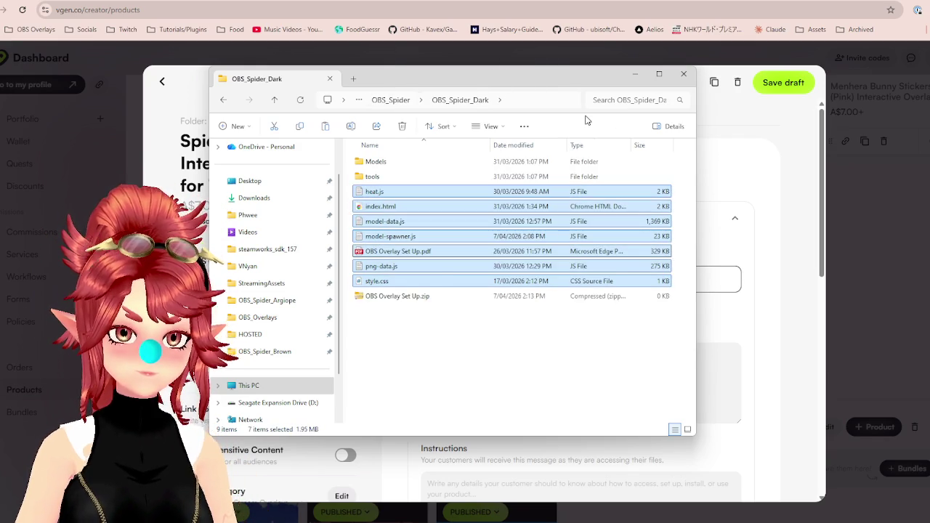
text(Spider_Dark.zip)
key(Return)
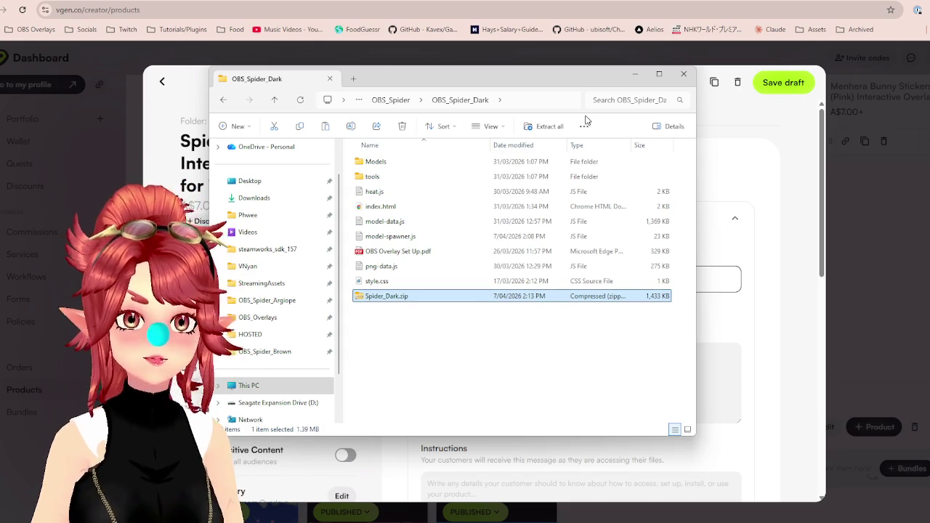
click(390, 100)
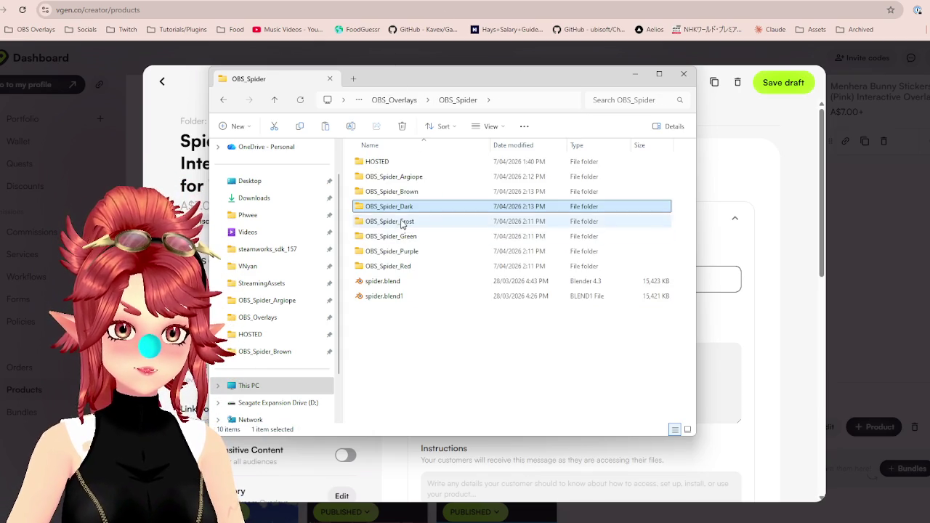
Compress the seven OBS_Spider_Frost files, heat.js to style.css, into Spider_Frost.zip.
double_click(401, 224)
drag(414, 318, 370, 195)
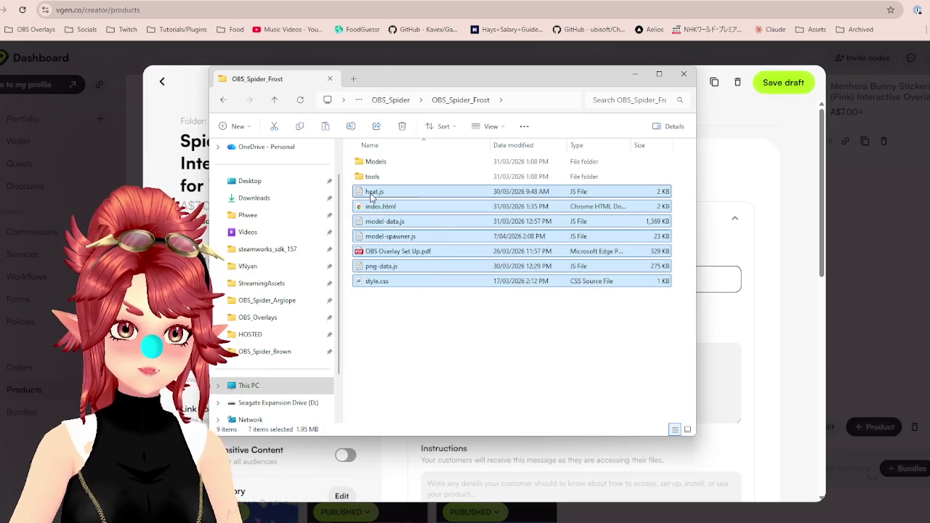
right_click(393, 256)
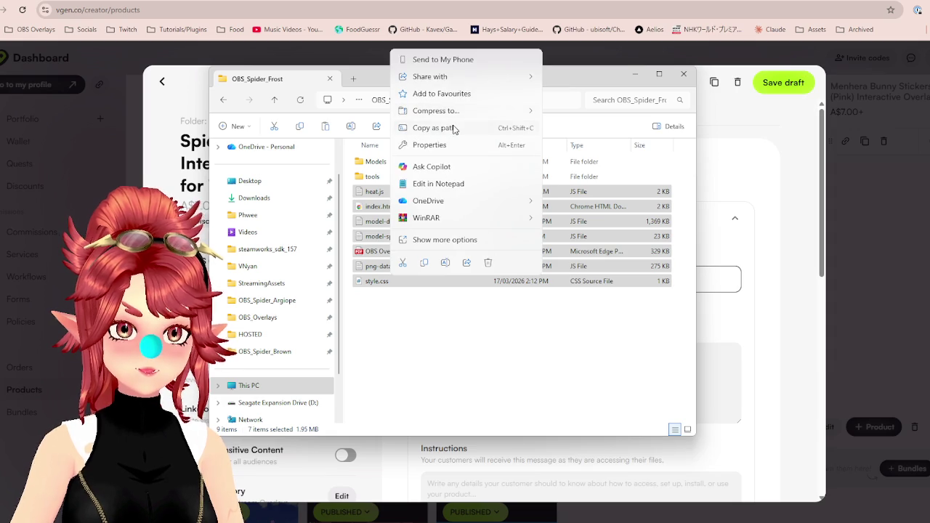
click(563, 114)
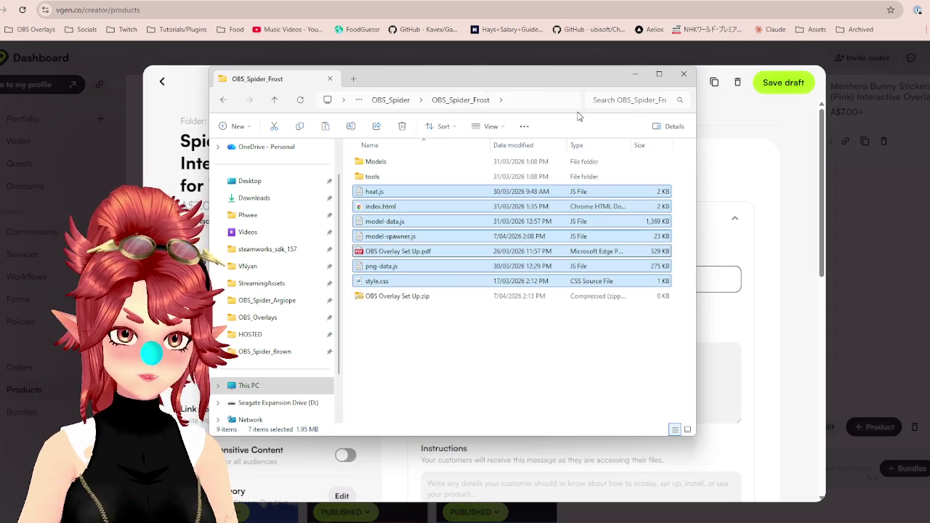
text(Spider_Frost.zip)
key(Return)
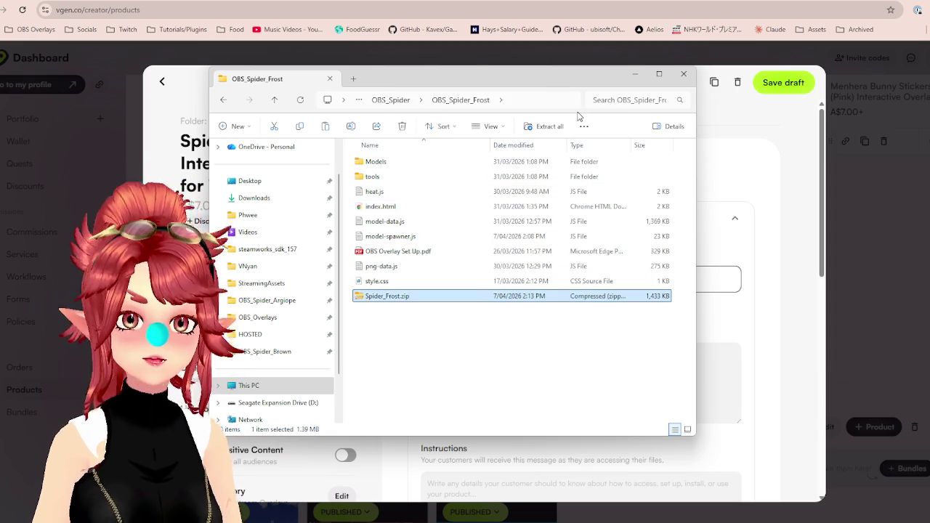
click(390, 100)
Compress the seven OBS_Spider_Green files into Spider_Green.zip.
double_click(390, 237)
drag(421, 330, 368, 198)
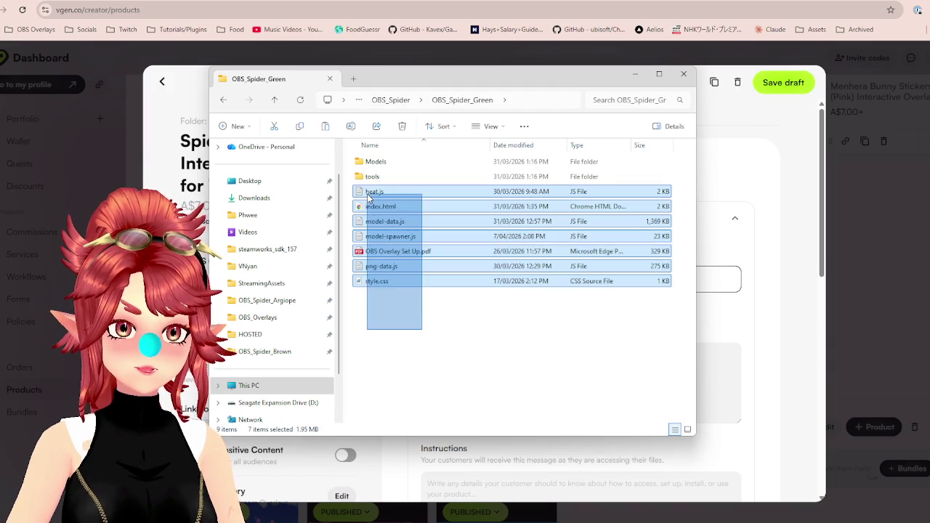
right_click(405, 253)
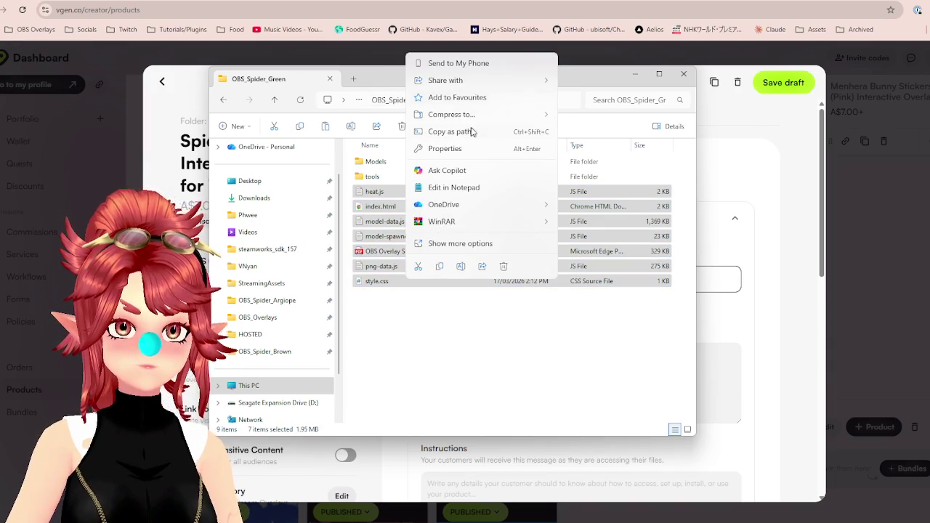
click(589, 118)
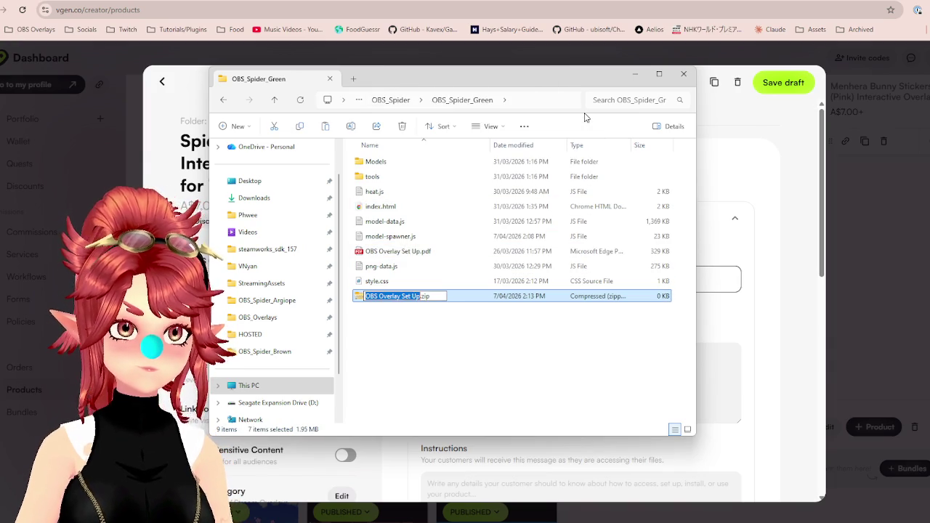
text(Spider_Gr)
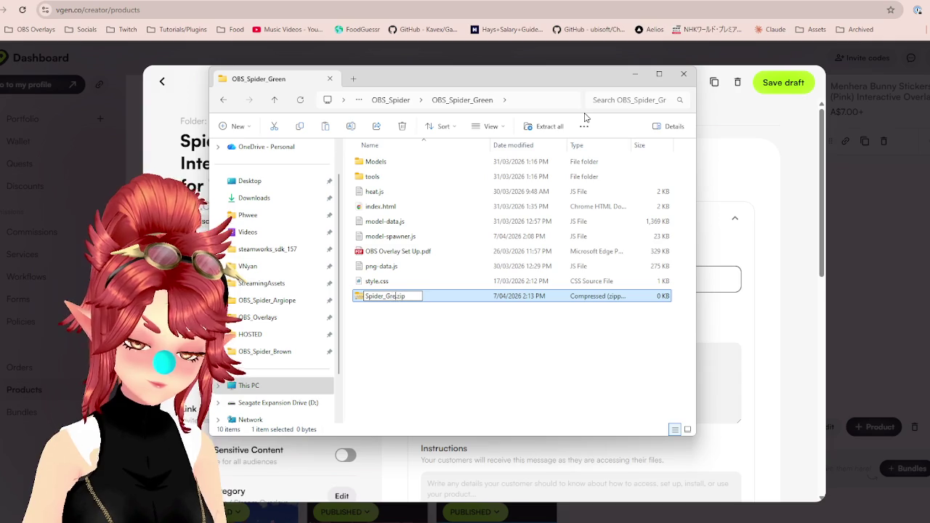
text(een)
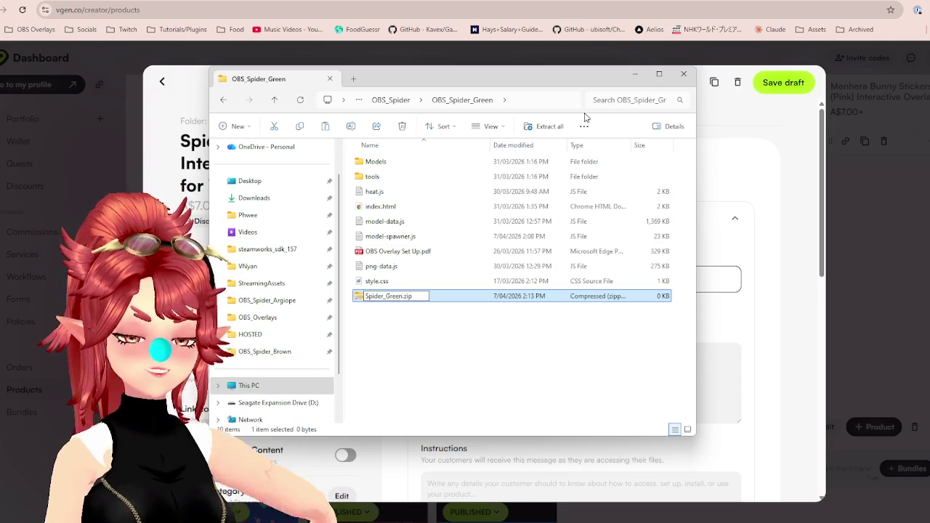
key(Return)
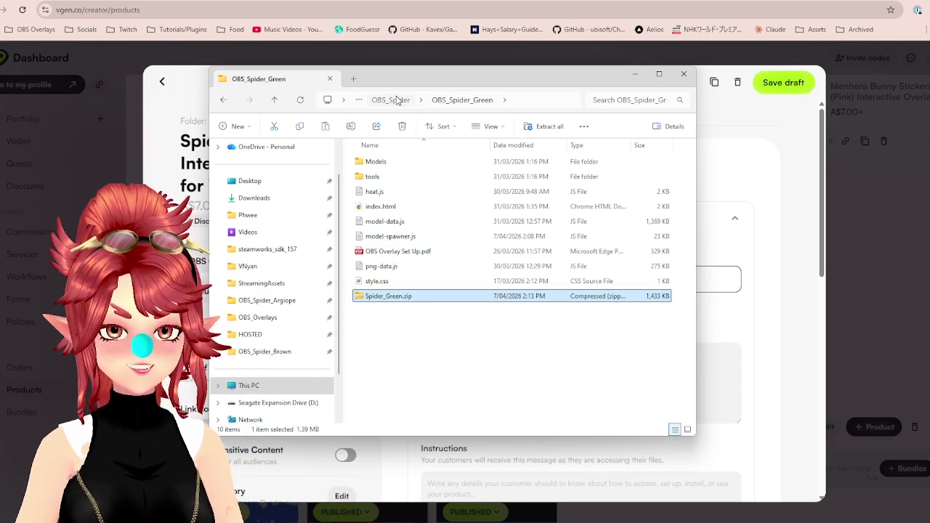
click(396, 99)
Compress the seven OBS_Spider_Purple files into Spider_Purple.zip and return to OBS_Spider.
click(402, 253)
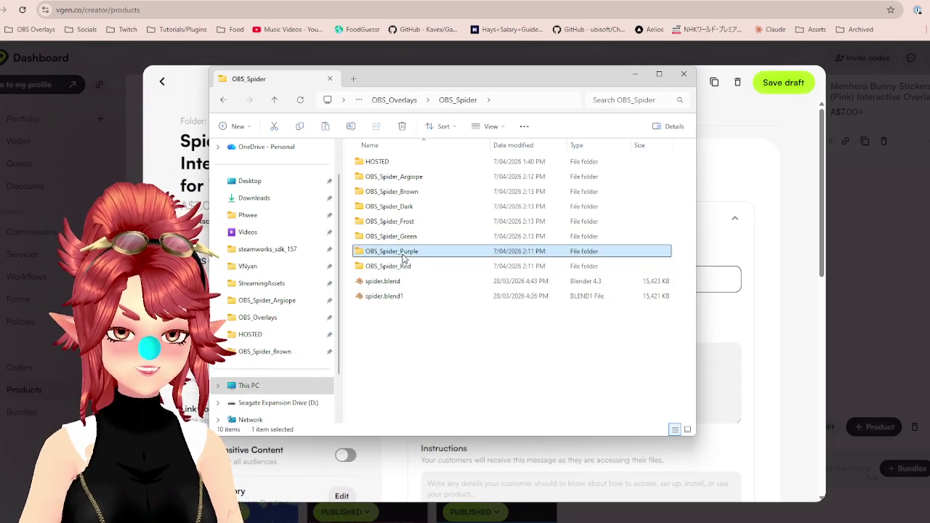
double_click(403, 256)
drag(416, 324, 366, 185)
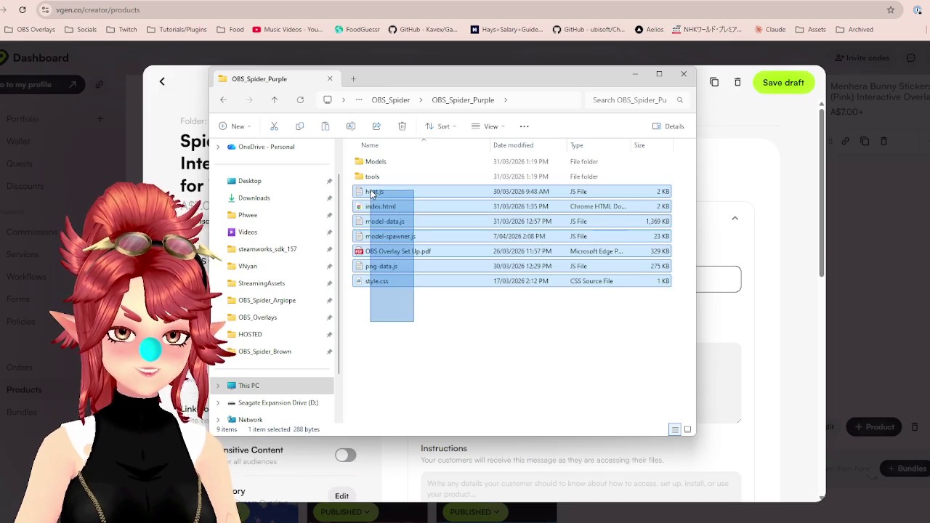
right_click(385, 252)
click(442, 137)
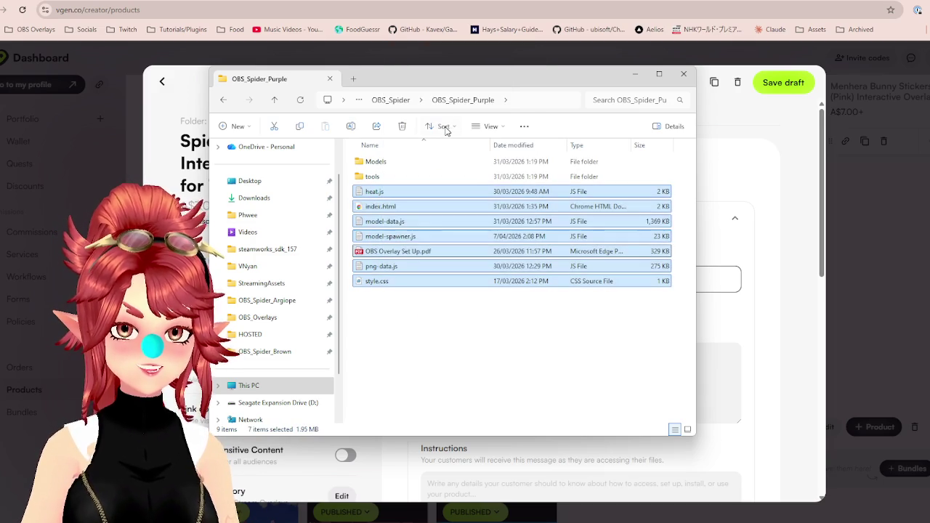
right_click(418, 251)
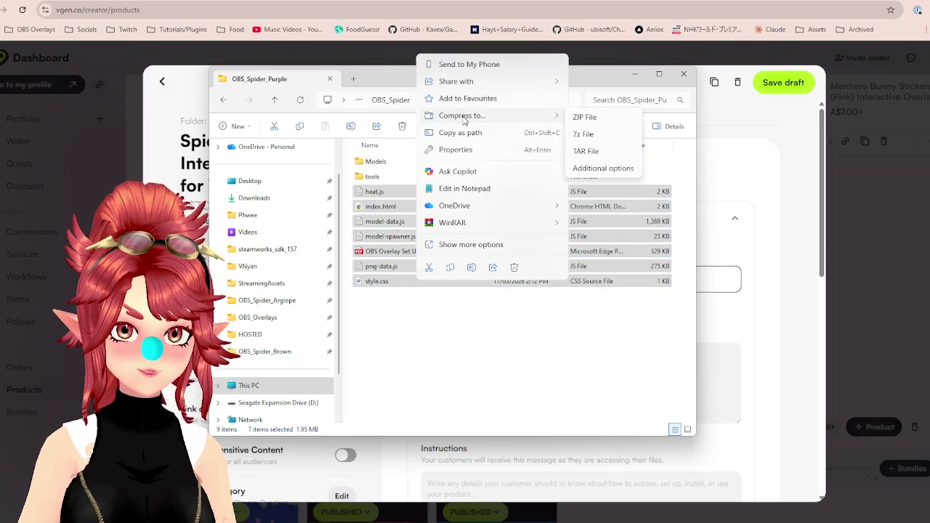
click(584, 117)
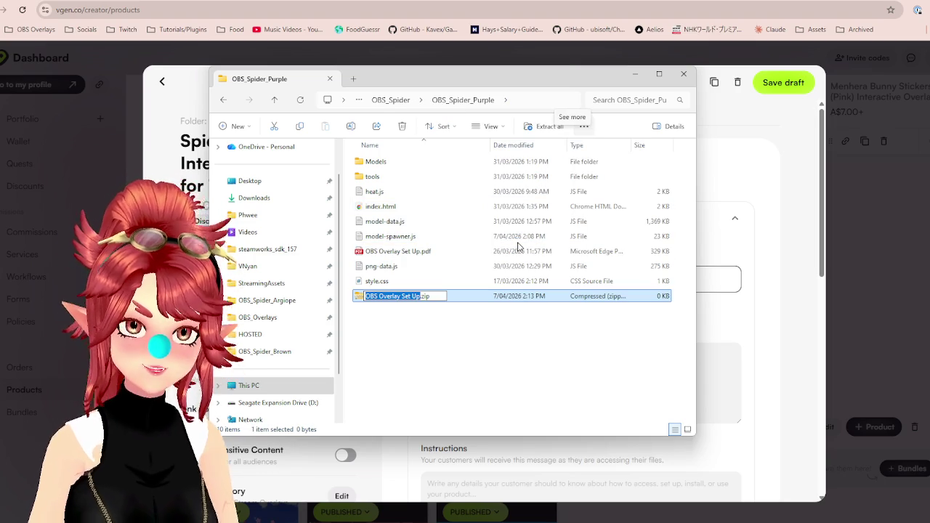
text(Spider_)
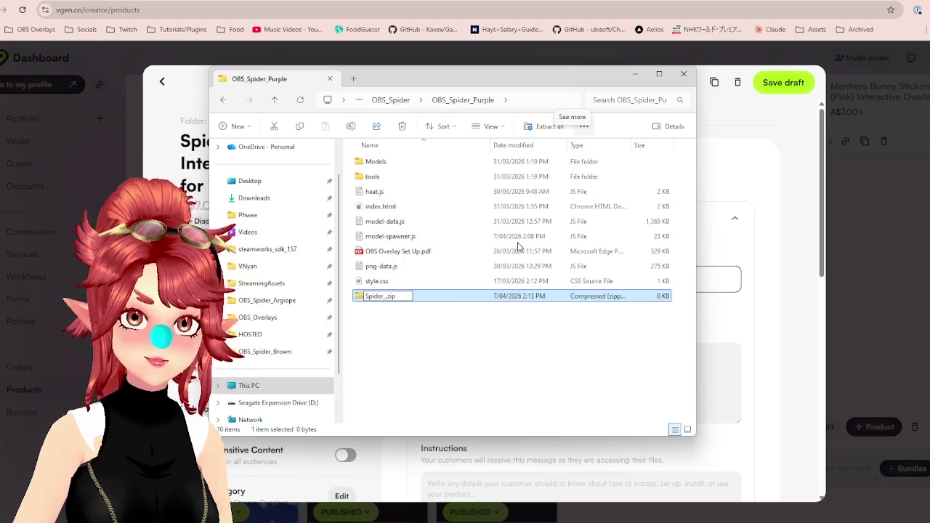
text(Purple)
key(Return)
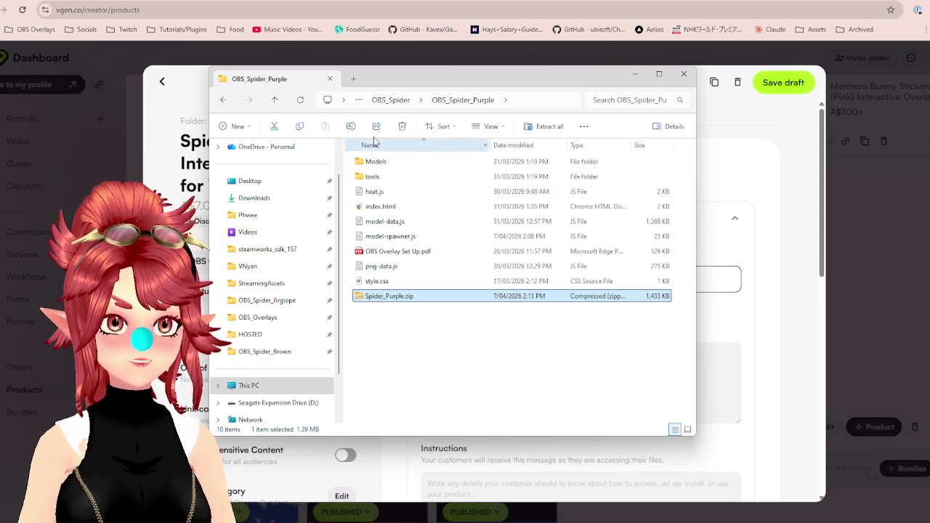
click(391, 101)
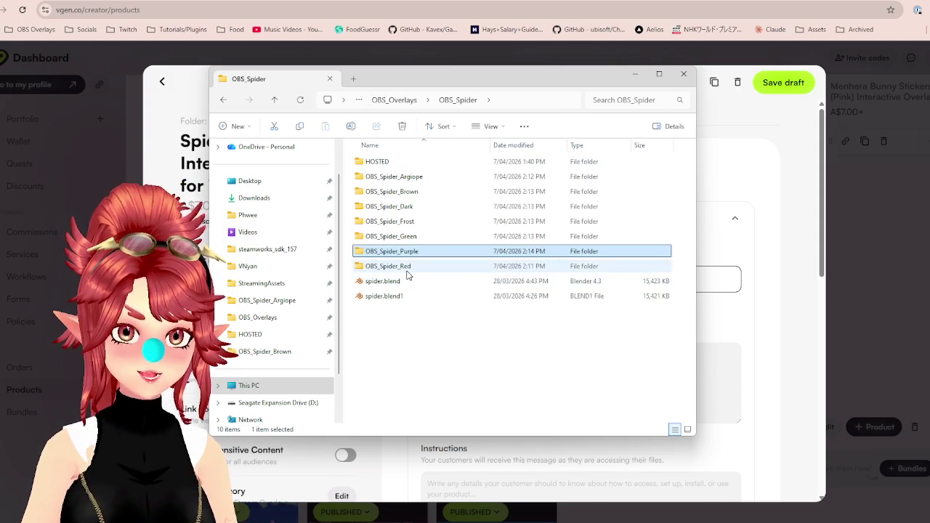
Compress the seven OBS_Spider_Red files, heat.js to style.css, into Spider_Red.zip.
double_click(407, 269)
drag(431, 315, 363, 192)
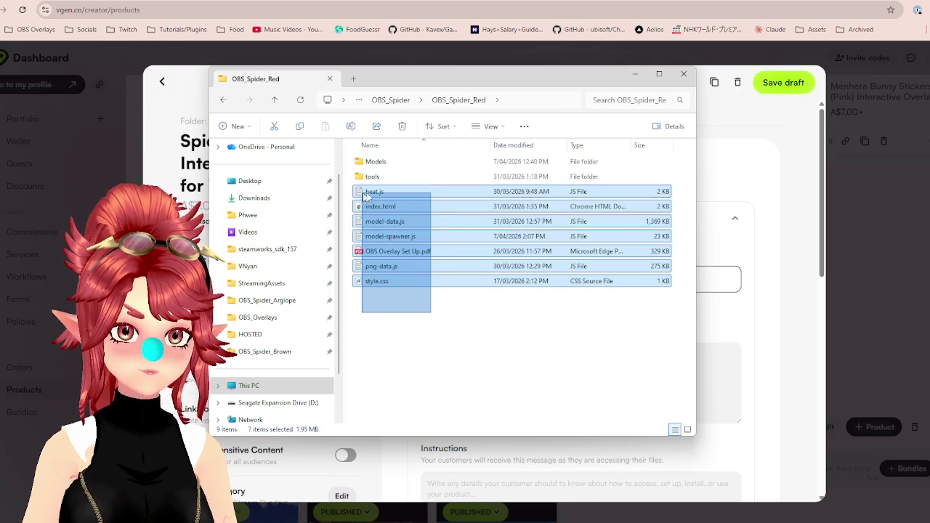
right_click(392, 276)
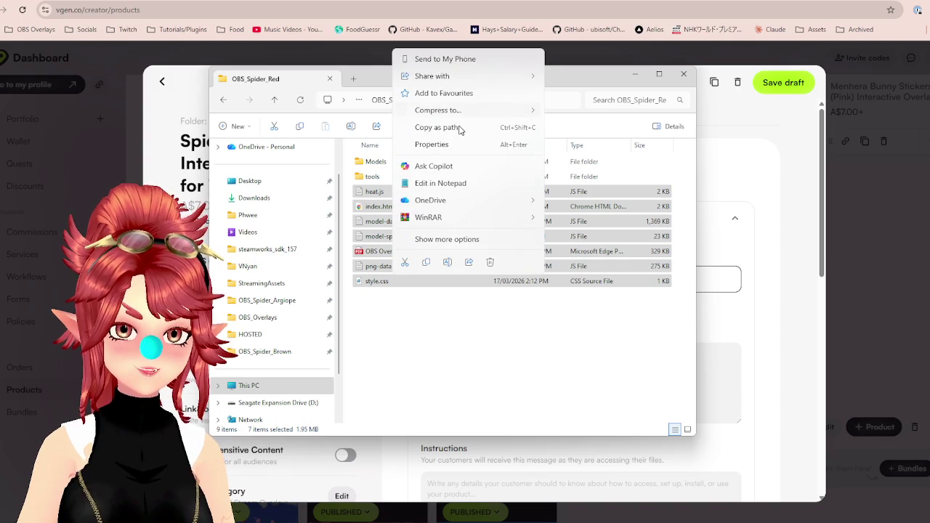
mouse_move(438, 110)
click(570, 118)
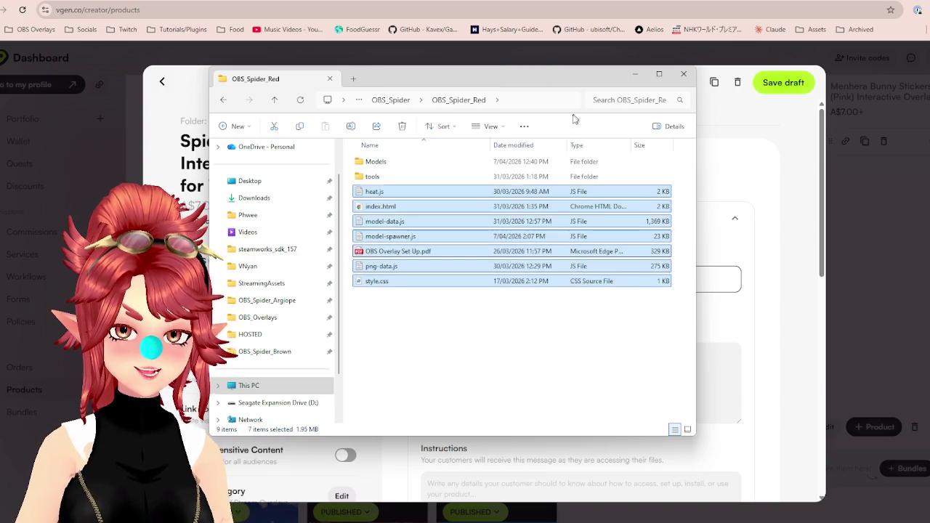
text(Spider_Red.zip)
key(Return)
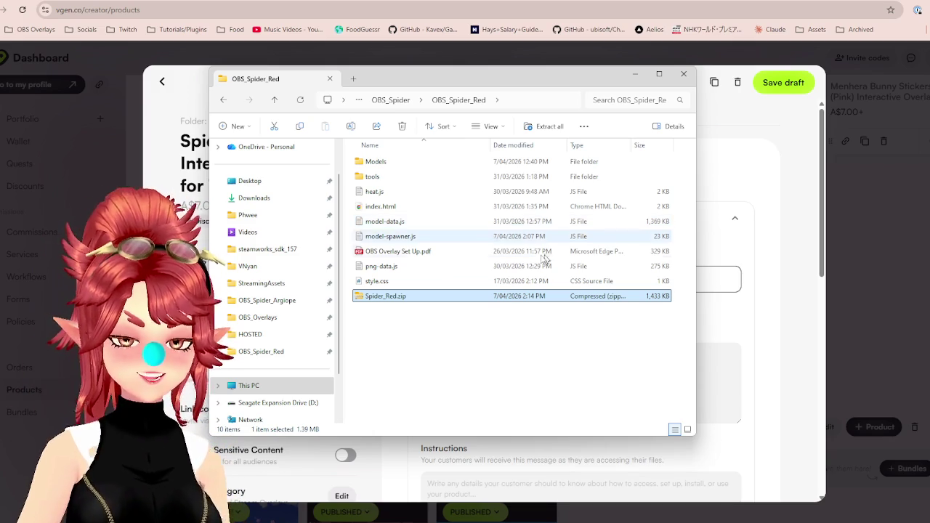
Move File Explorer aside and bring the product's Deliverables page to the front.
click(390, 99)
drag(441, 78, 610, 101)
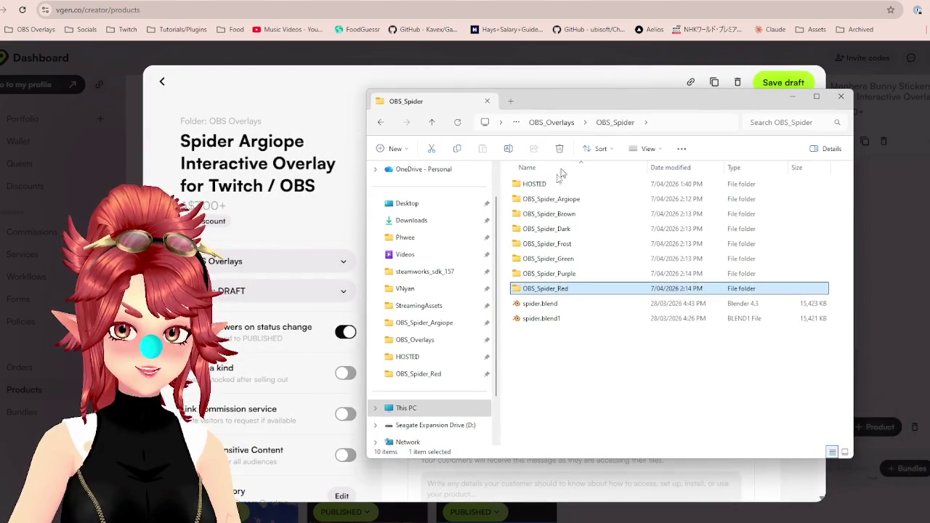
double_click(550, 199)
click(587, 77)
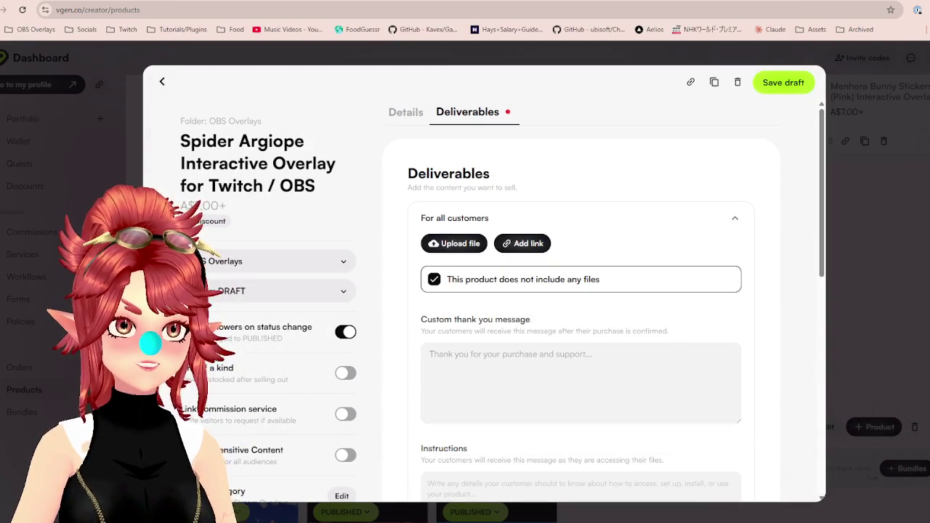
Upload Spider_Argiope.zip from OBS_Spider_Argiope as a deliverable and save it.
click(458, 243)
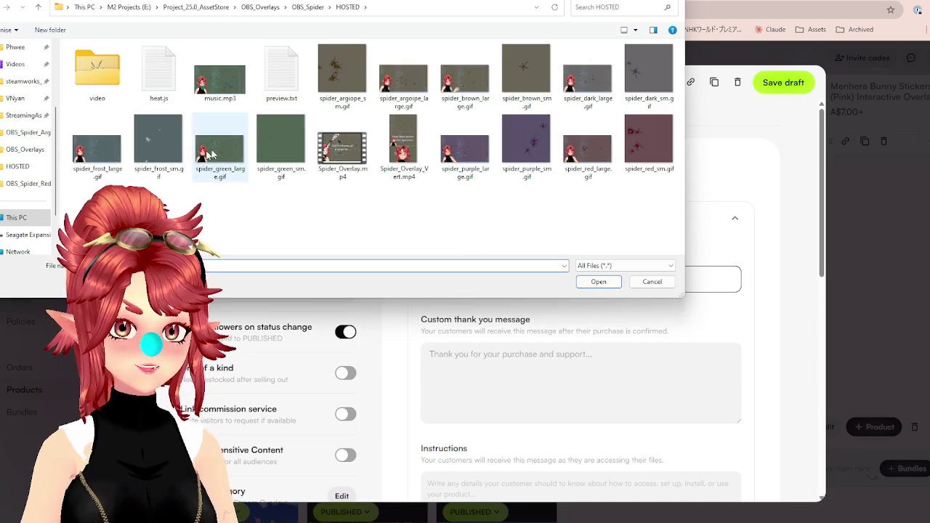
click(308, 6)
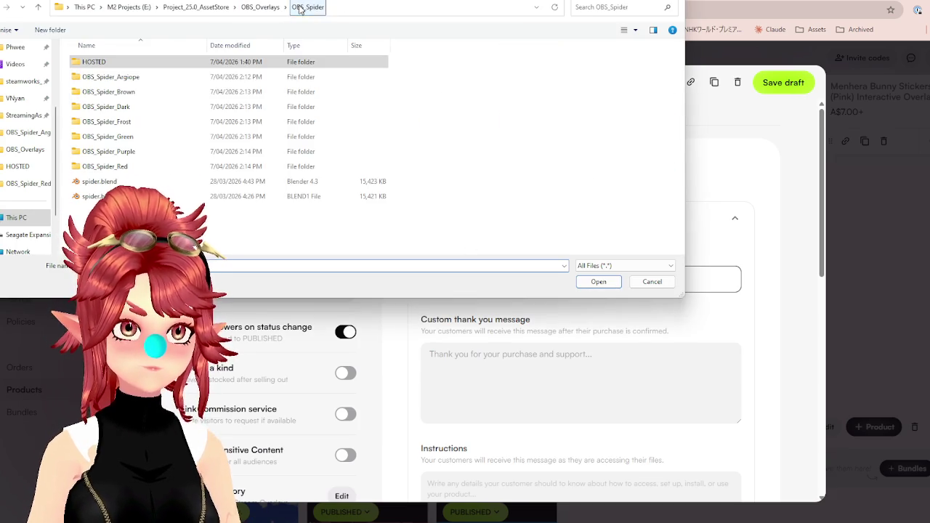
click(136, 78)
double_click(135, 78)
click(112, 182)
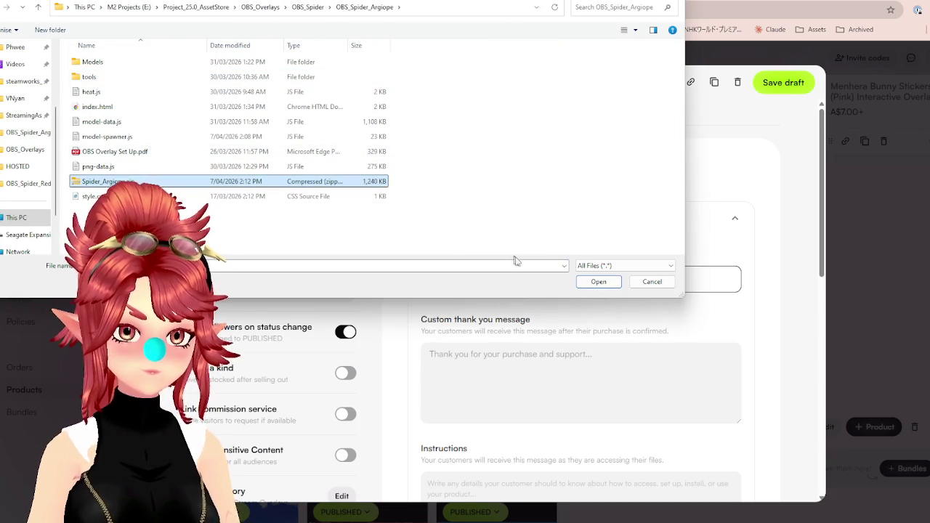
click(586, 286)
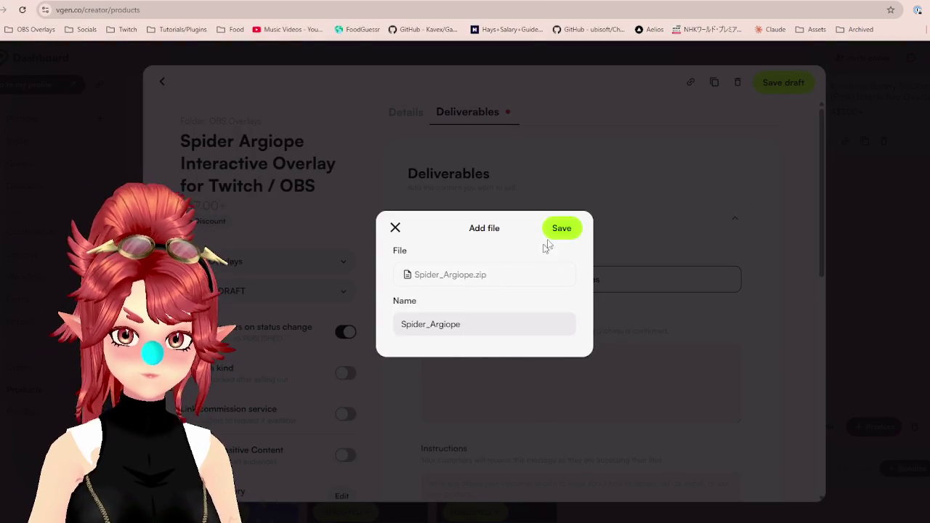
click(553, 231)
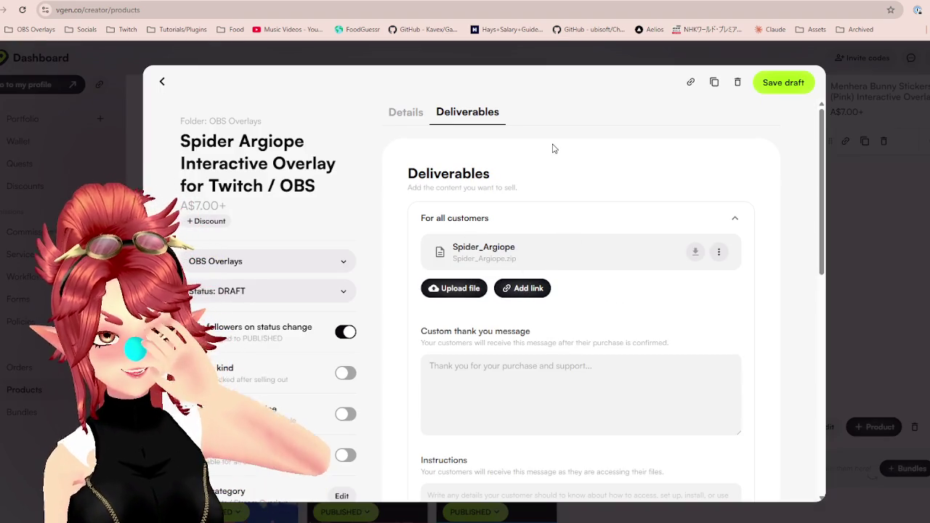
Review the deliverables list and start uploading another deliverable file.
scroll(632, 301, down, 1)
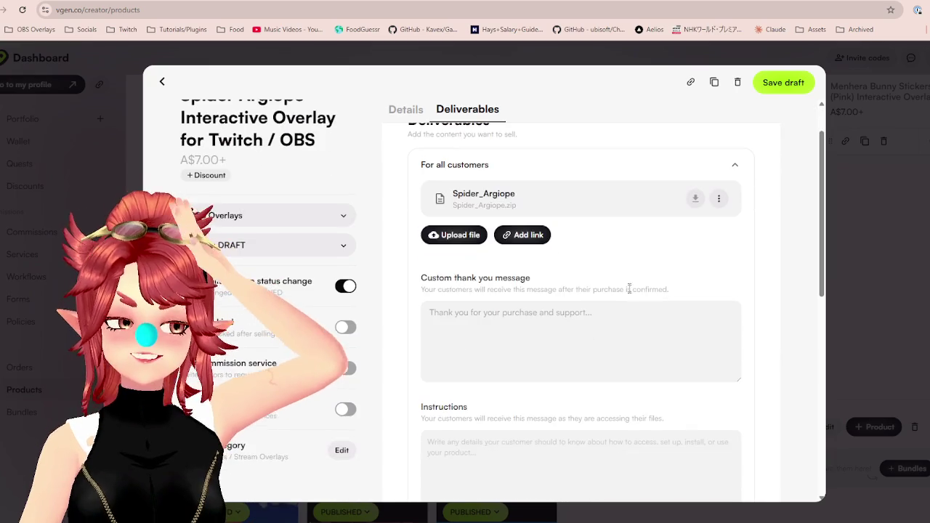
scroll(614, 239, down, 2)
scroll(589, 228, up, 3)
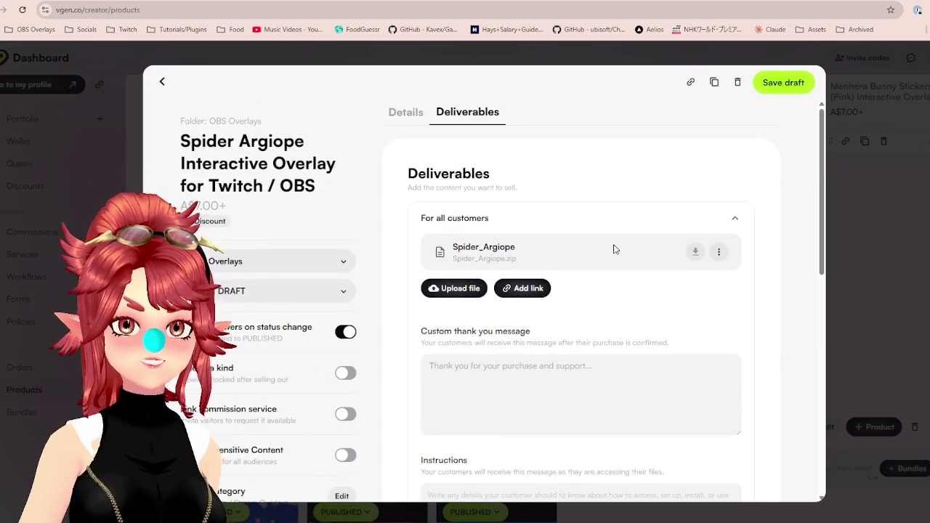
scroll(621, 282, down, 1)
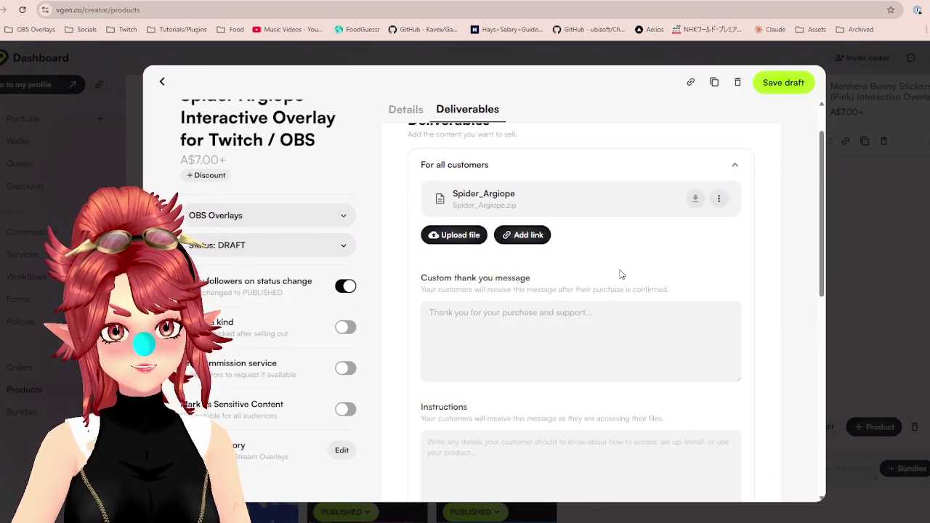
scroll(621, 273, down, 1)
scroll(621, 269, down, 1)
scroll(621, 269, up, 3)
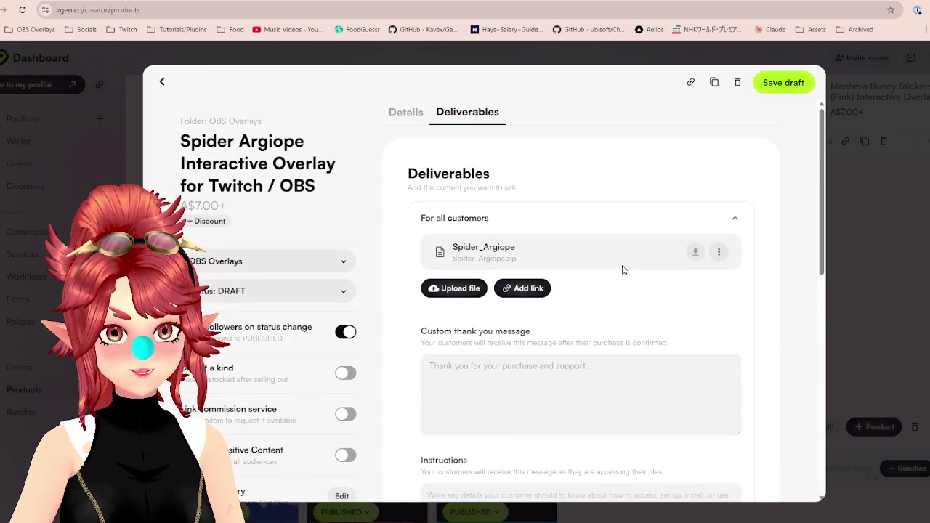
click(456, 283)
Add the OBS Overlay Set Up PDF as a second deliverable.
click(124, 153)
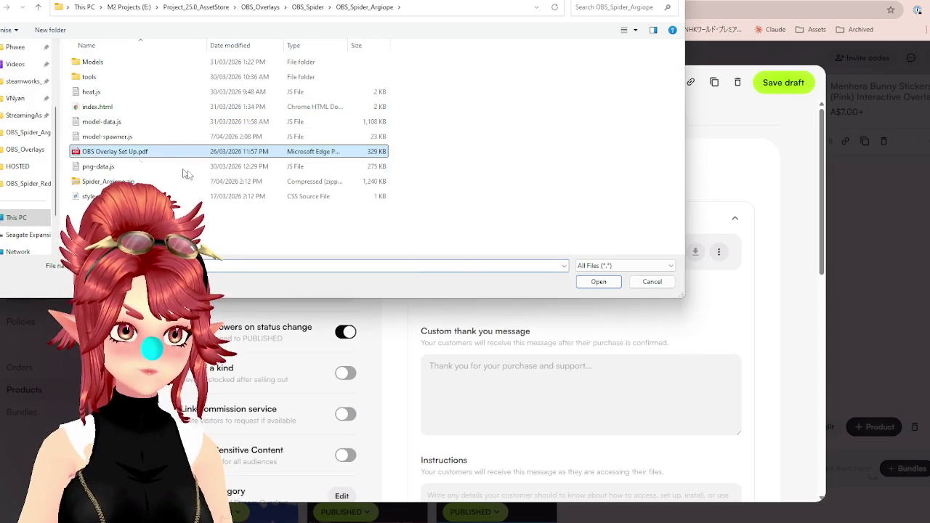
click(579, 283)
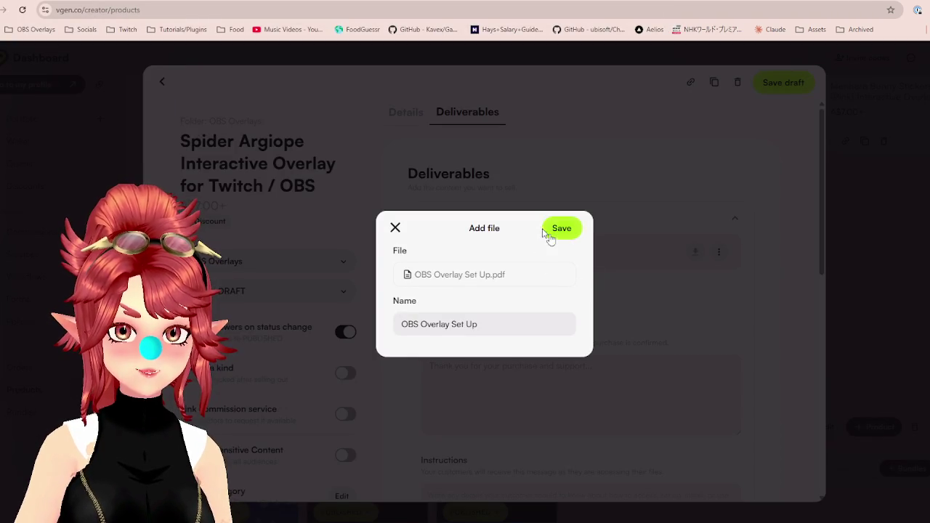
click(556, 229)
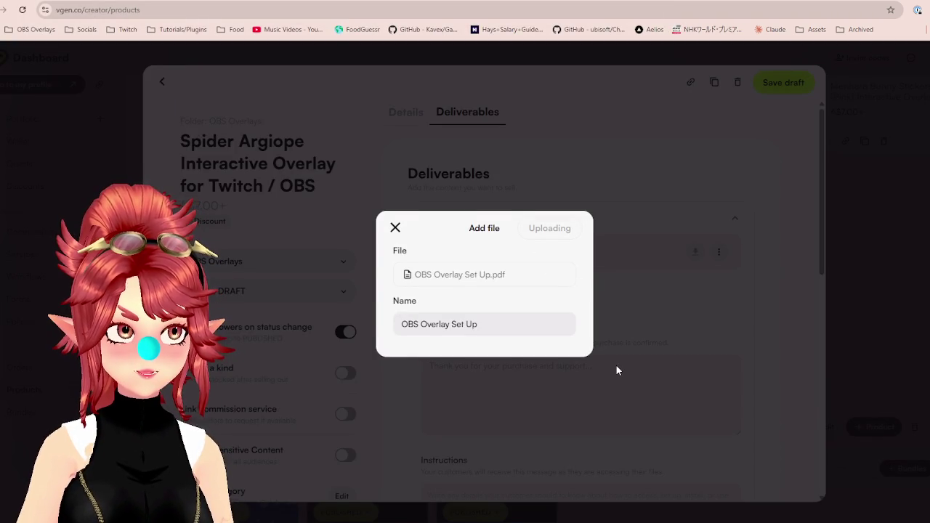
scroll(639, 312, down, 3)
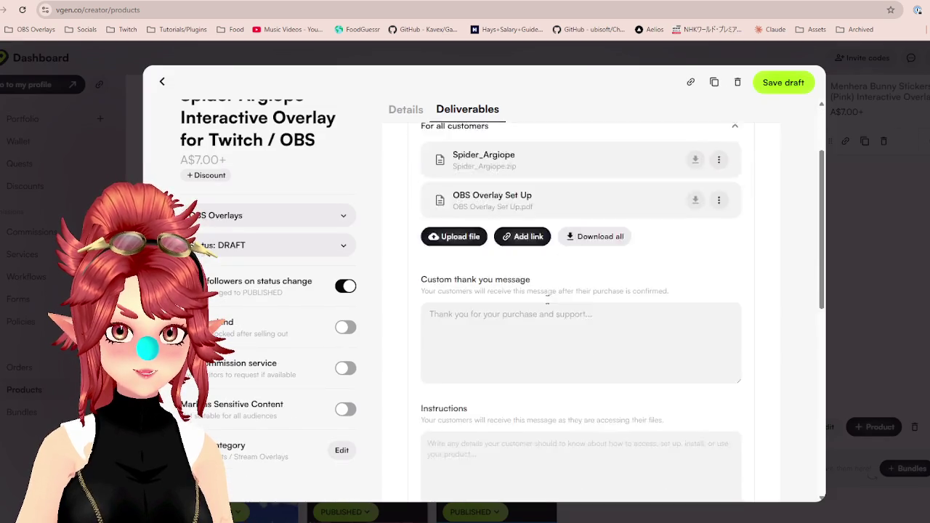
scroll(538, 233, up, 3)
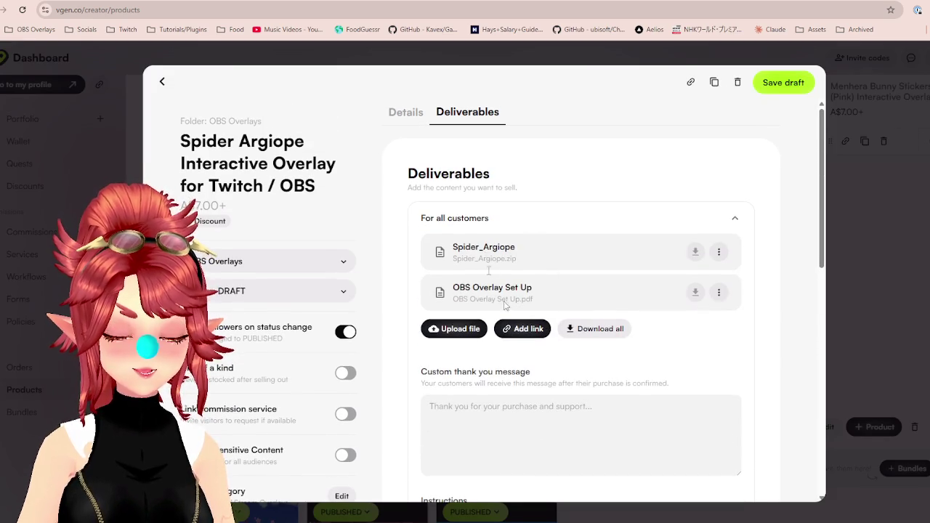
scroll(544, 348, down, 3)
scroll(544, 348, down, 3)
scroll(629, 271, up, 4)
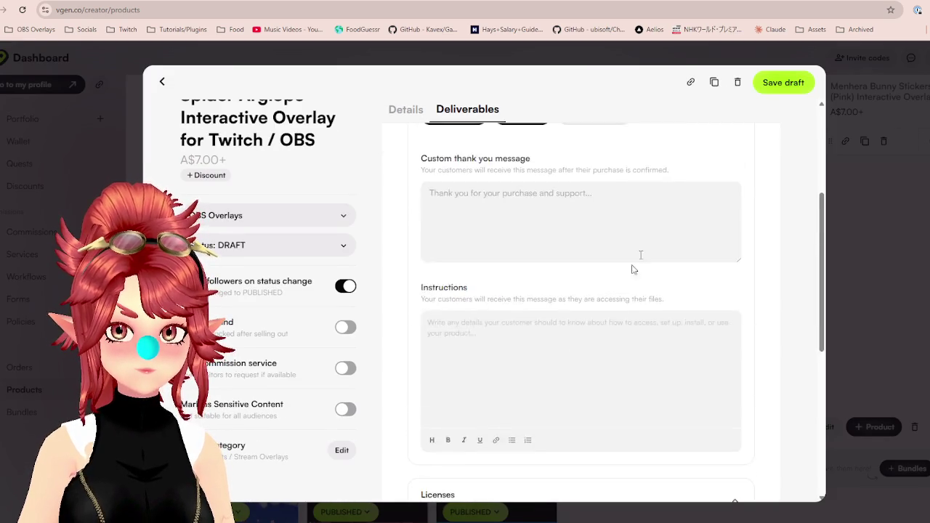
scroll(647, 237, up, 3)
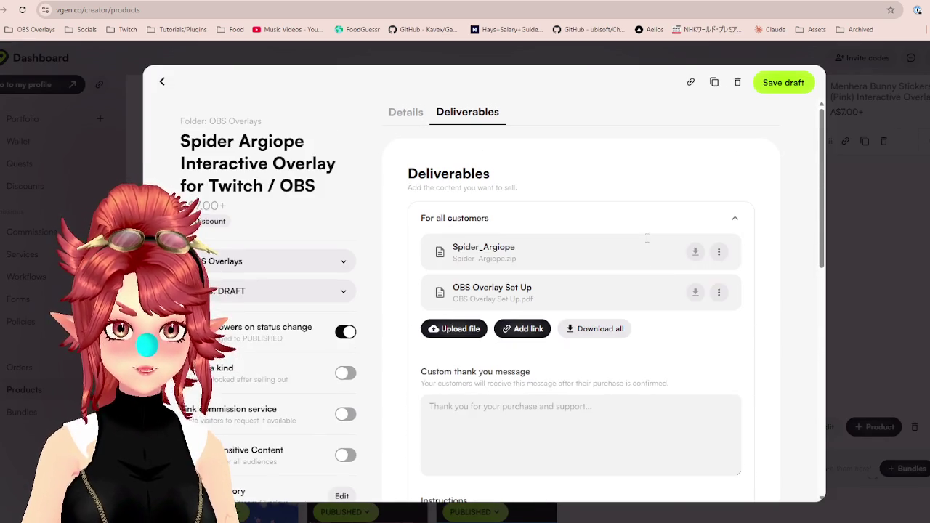
Save the Spider Argiope product draft and close the editor.
click(789, 85)
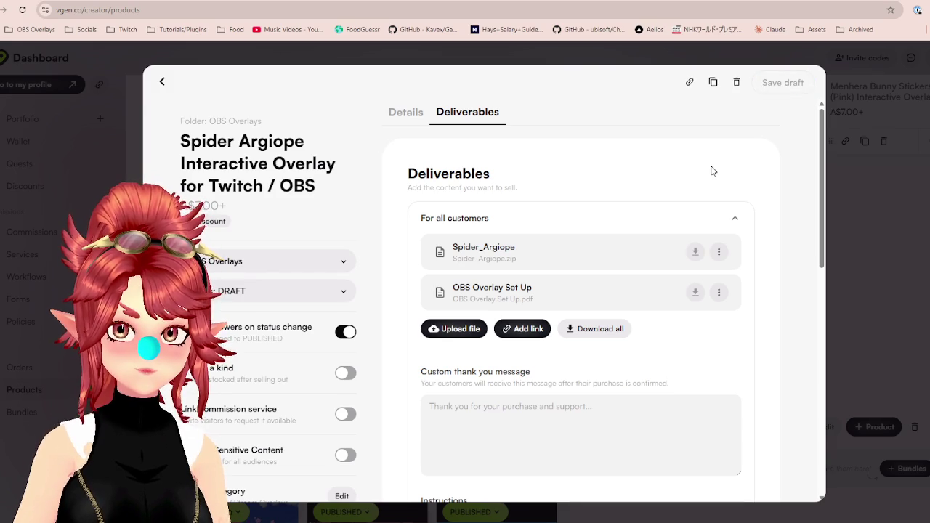
key(Escape)
click(539, 222)
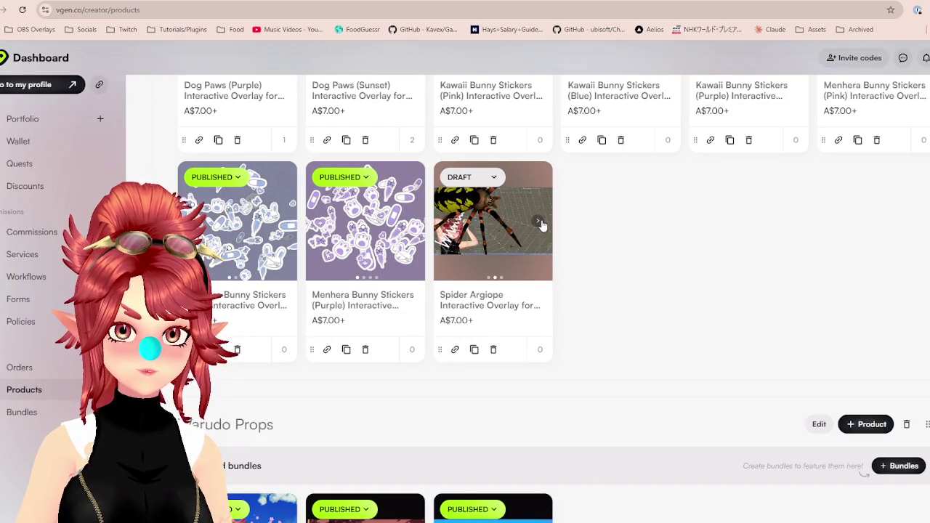
Flip through the Spider card's preview images and briefly open its editor.
click(540, 223)
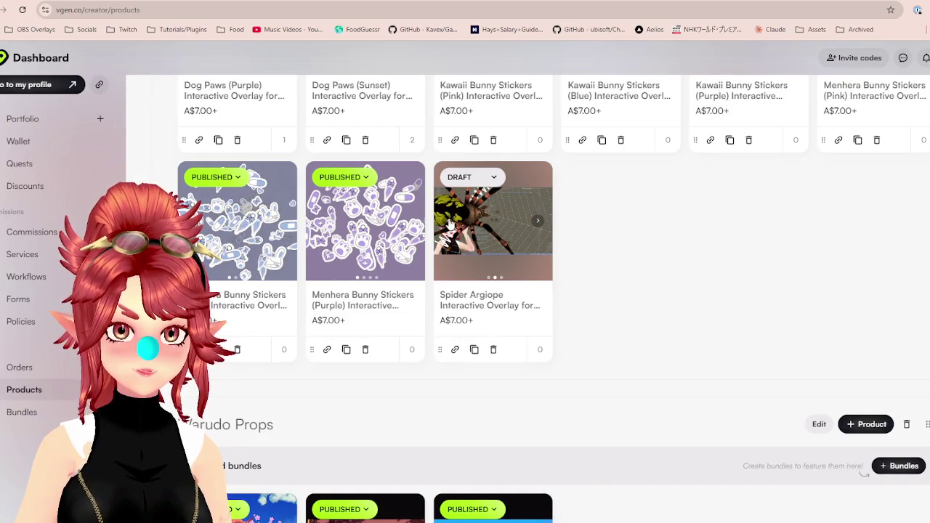
click(536, 226)
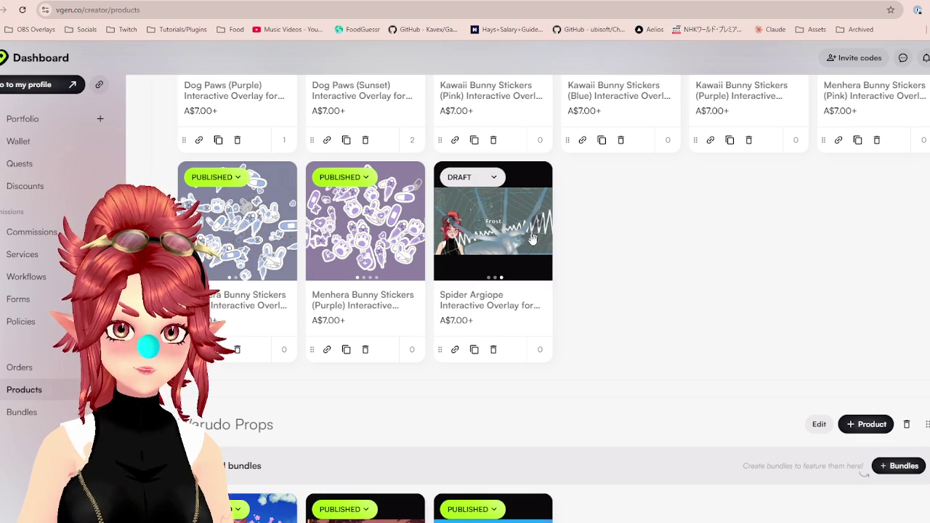
click(486, 309)
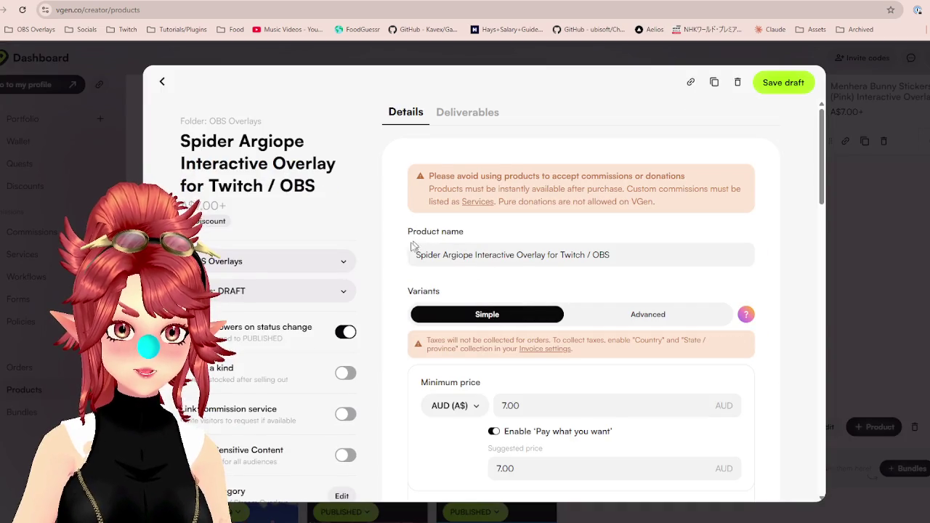
click(161, 84)
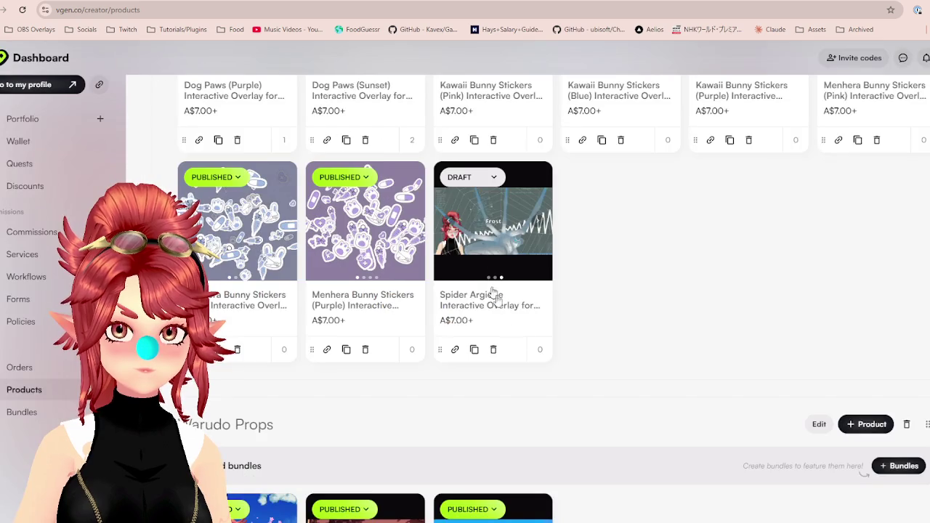
Set the Spider Argiope listing status to PUBLISHED and go to the public profile.
click(485, 182)
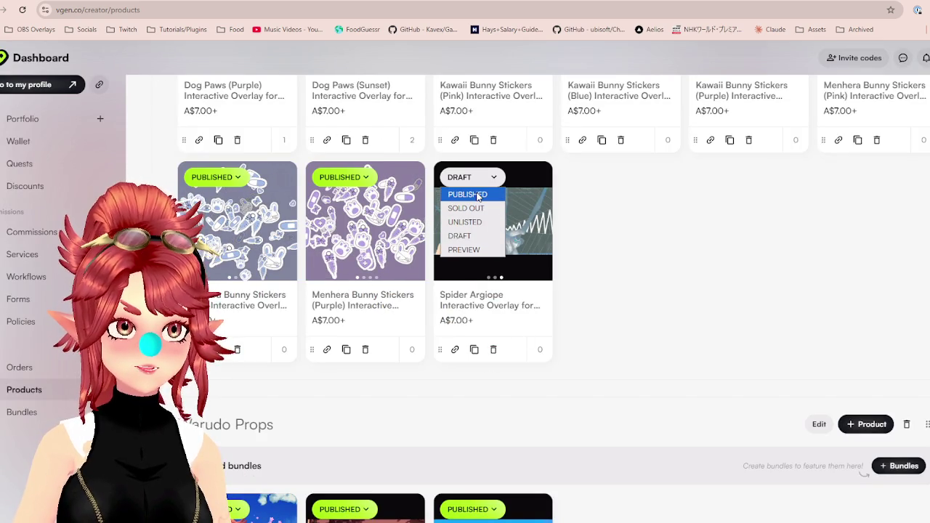
click(478, 195)
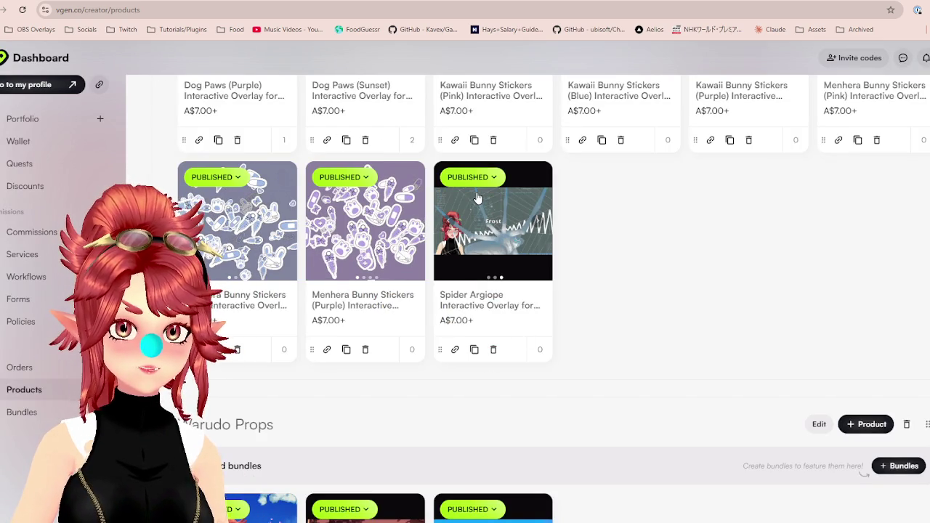
click(481, 305)
click(253, 64)
click(40, 84)
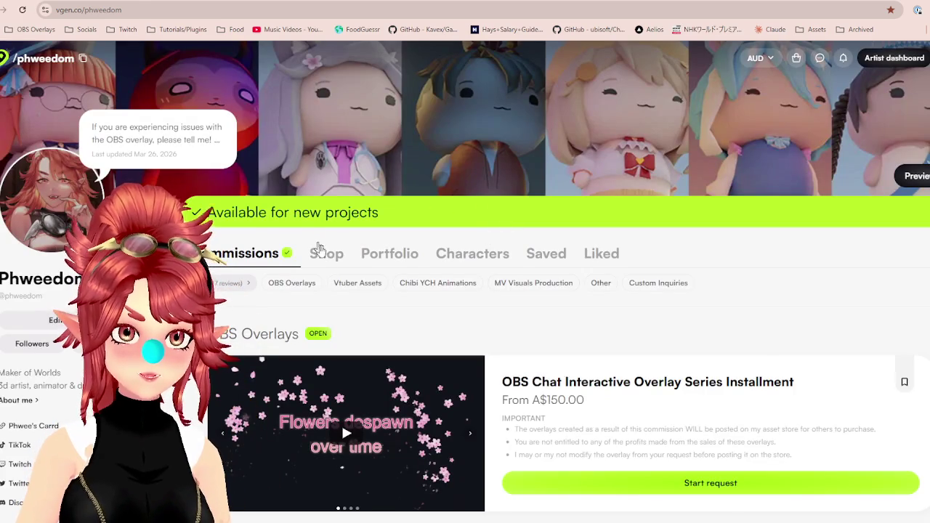
Open the Spider Argiope product page from the profile's Shop listings.
click(318, 245)
scroll(509, 382, down, 5)
scroll(587, 381, down, 4)
scroll(587, 381, down, 5)
scroll(552, 341, down, 5)
scroll(531, 313, down, 3)
scroll(508, 290, up, 2)
scroll(474, 347, up, 2)
scroll(276, 326, down, 2)
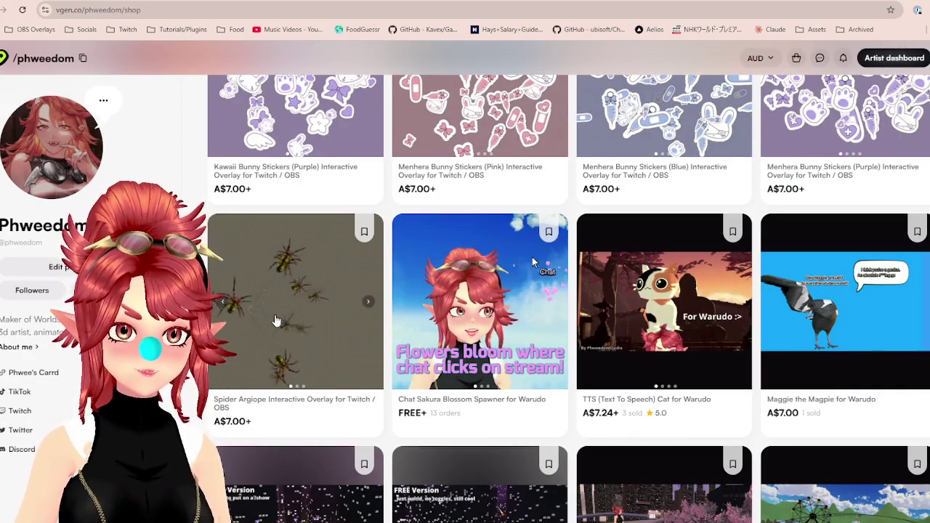
click(276, 321)
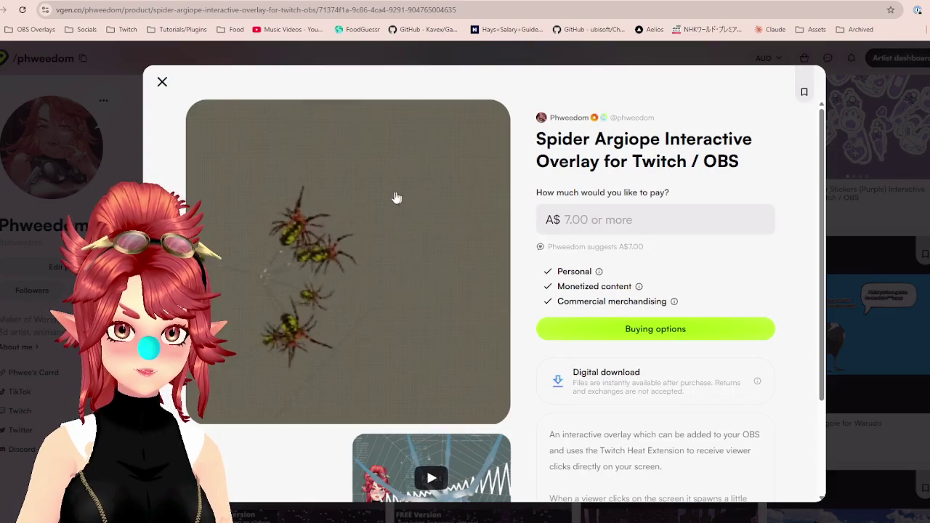
Review the product page, reopen it, and bring the spider folder window forward.
scroll(435, 283, down, 2)
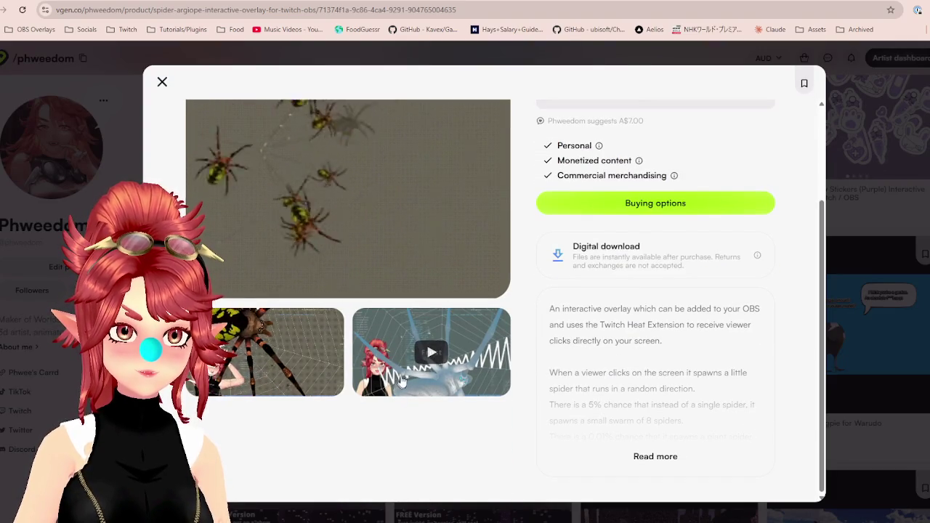
scroll(326, 262, up, 2)
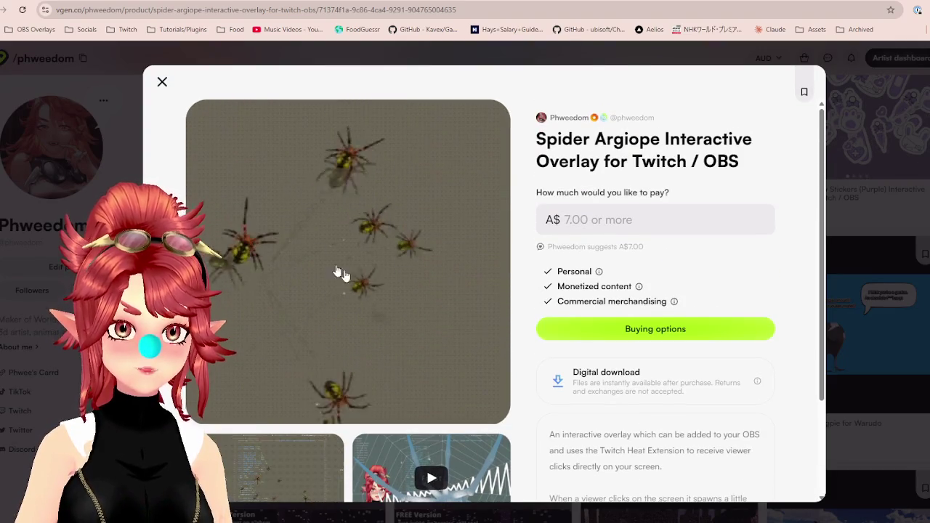
click(162, 82)
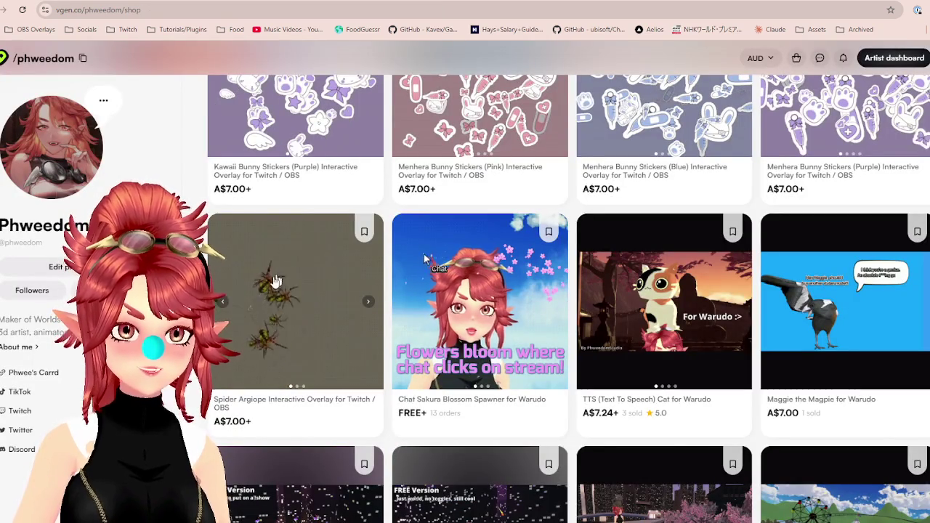
click(289, 403)
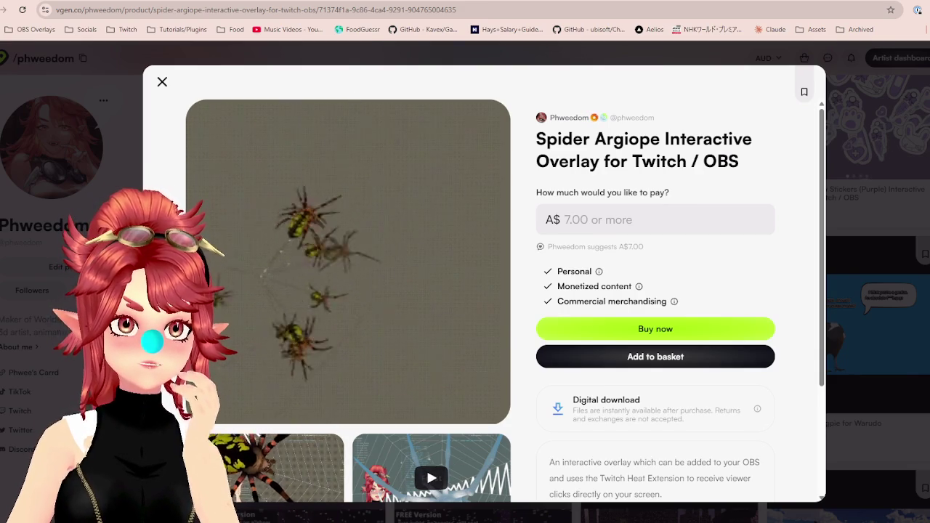
key(alt+Tab)
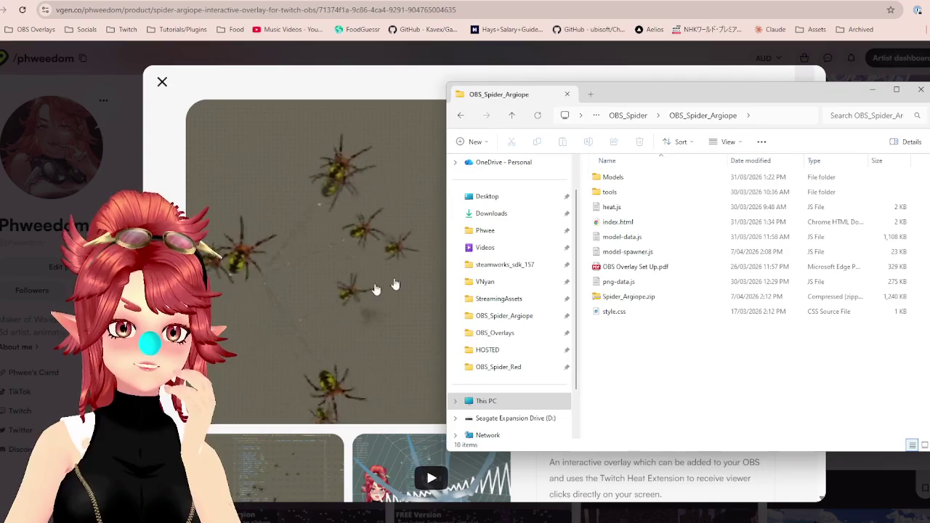
Open the HOSTED folder under OBS_Spider and reposition the File Explorer window.
click(639, 119)
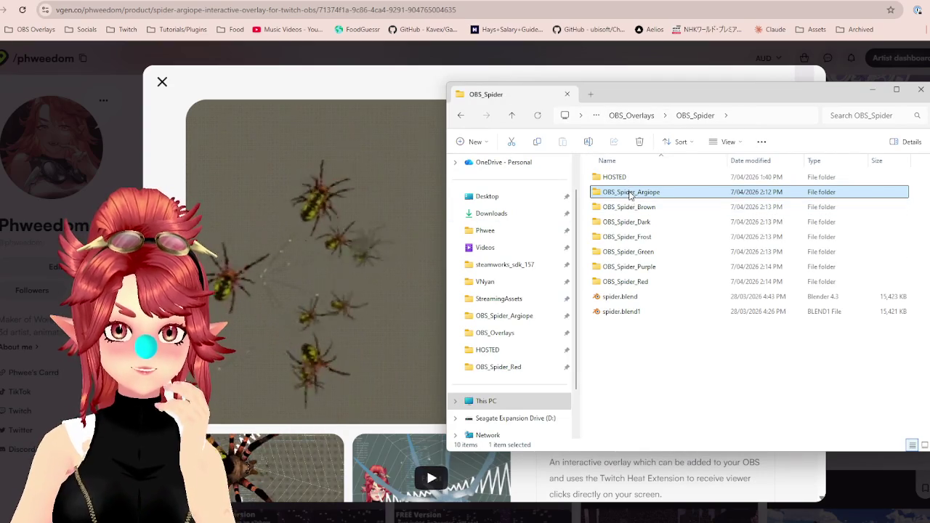
double_click(627, 187)
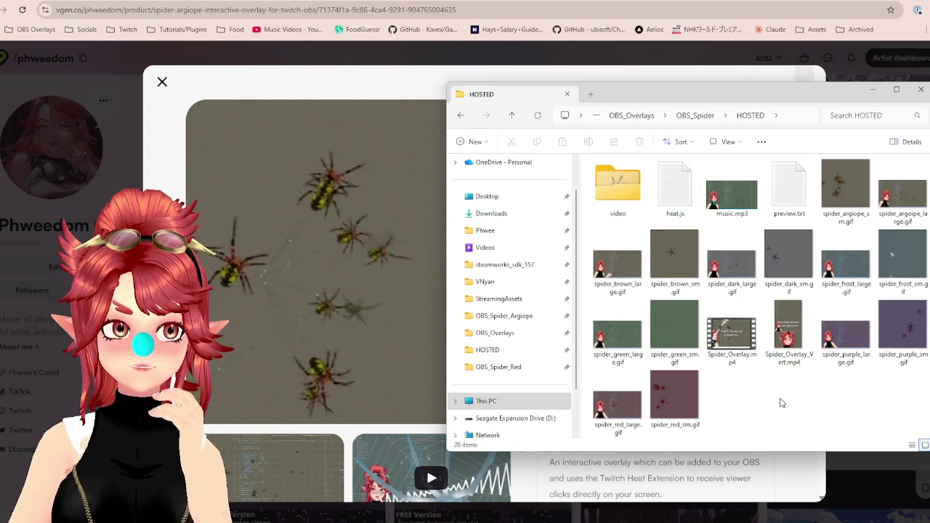
mouse_move(701, 91)
mouse_down()
mouse_move(582, 85)
mouse_move(666, 114)
mouse_move(673, 83)
mouse_up()
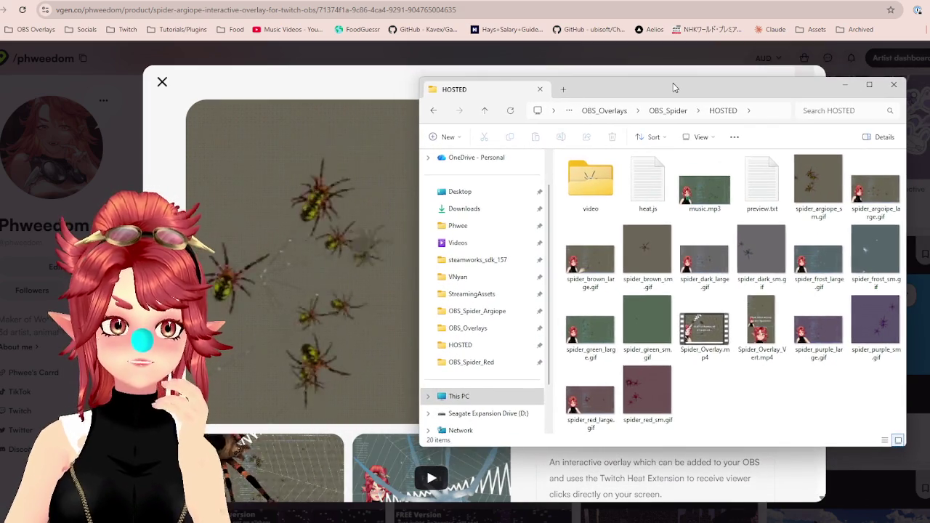
mouse_move(673, 83)
mouse_down()
mouse_move(671, 94)
mouse_move(630, 97)
mouse_up()
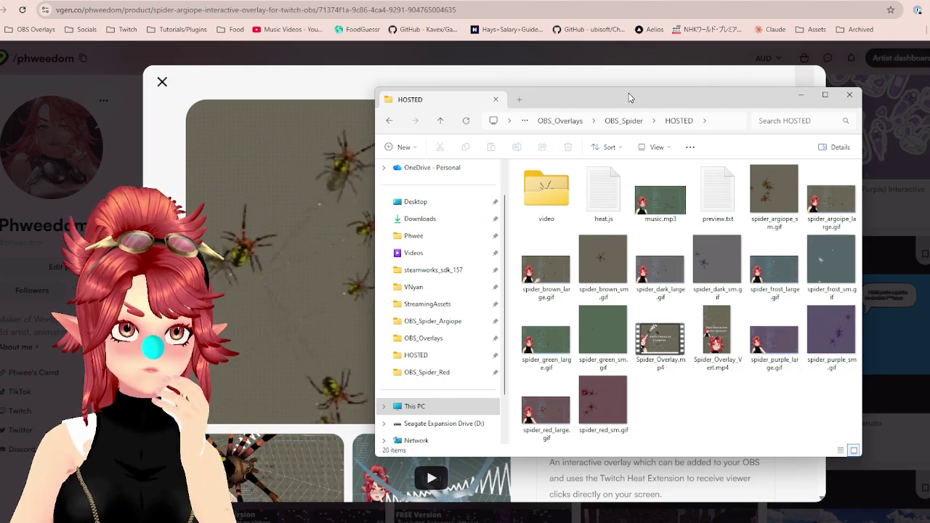
mouse_move(629, 98)
mouse_down()
mouse_move(582, 79)
mouse_move(719, 120)
mouse_up()
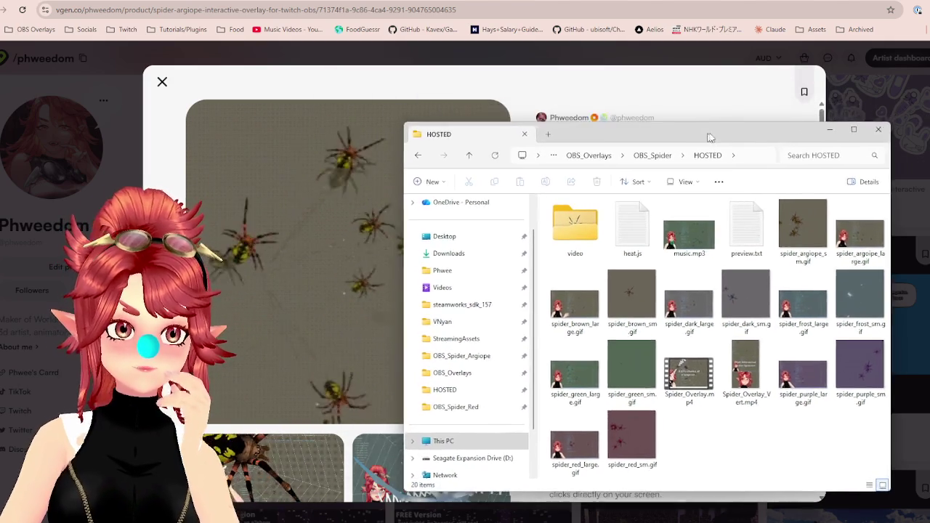
Preview the spider overlay video on the Spider Argiope product page.
click(380, 85)
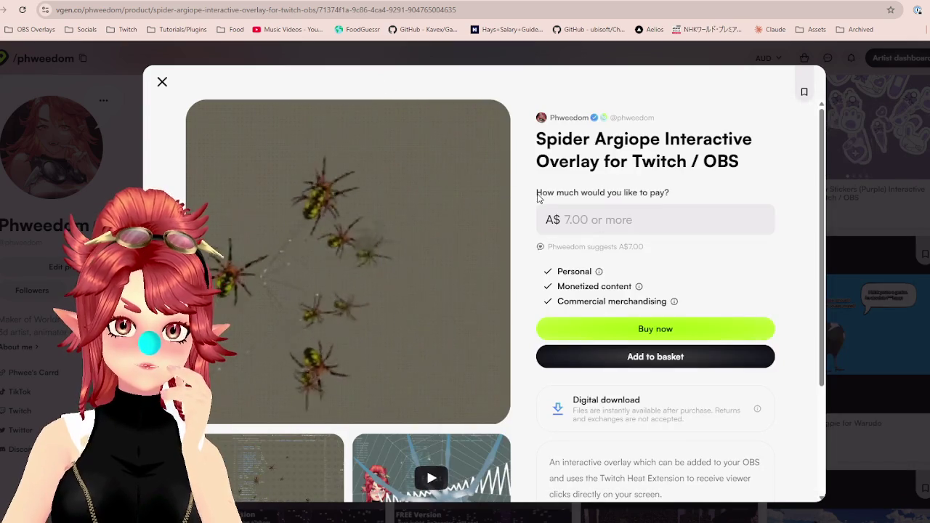
scroll(434, 245, down, 2)
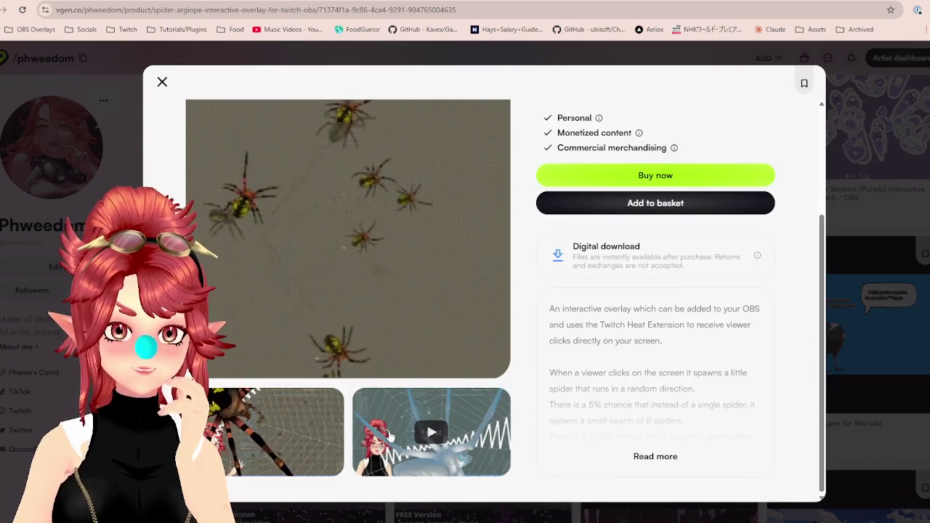
click(393, 433)
key(Escape)
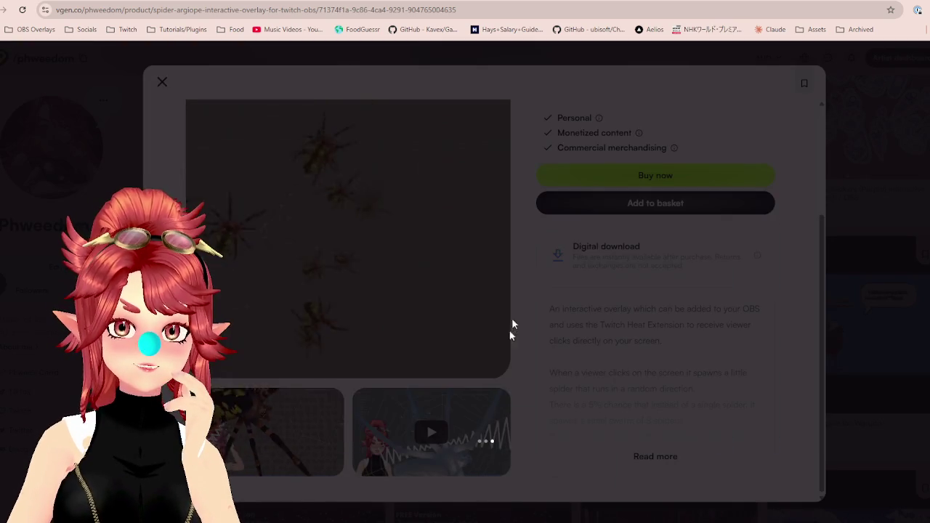
click(442, 414)
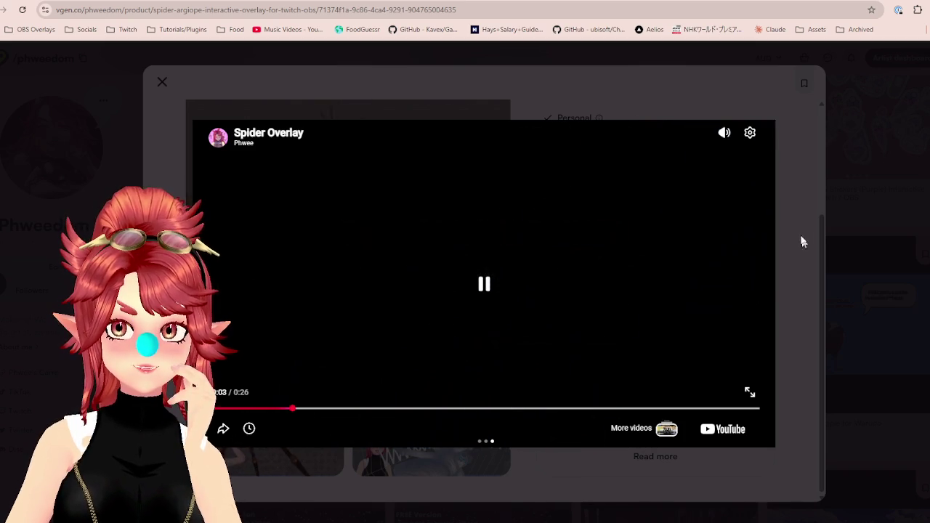
key(Escape)
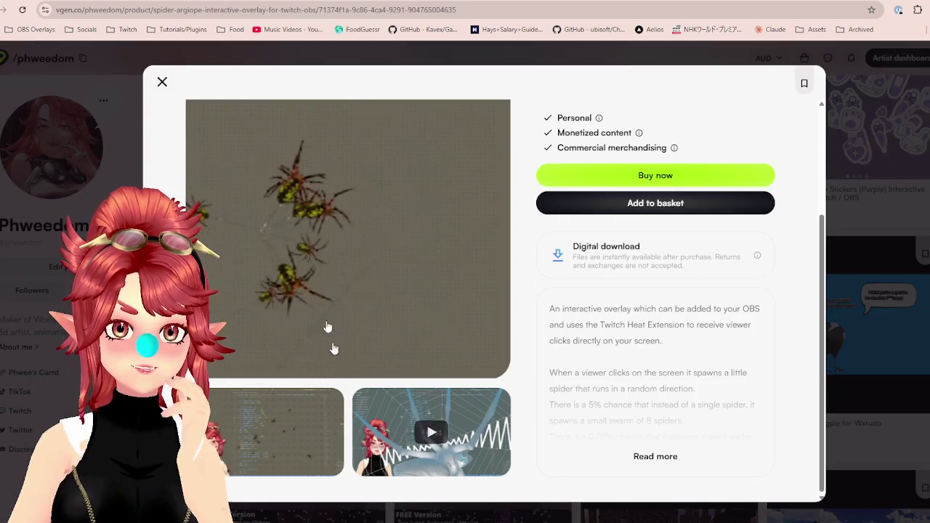
scroll(351, 229, up, 2)
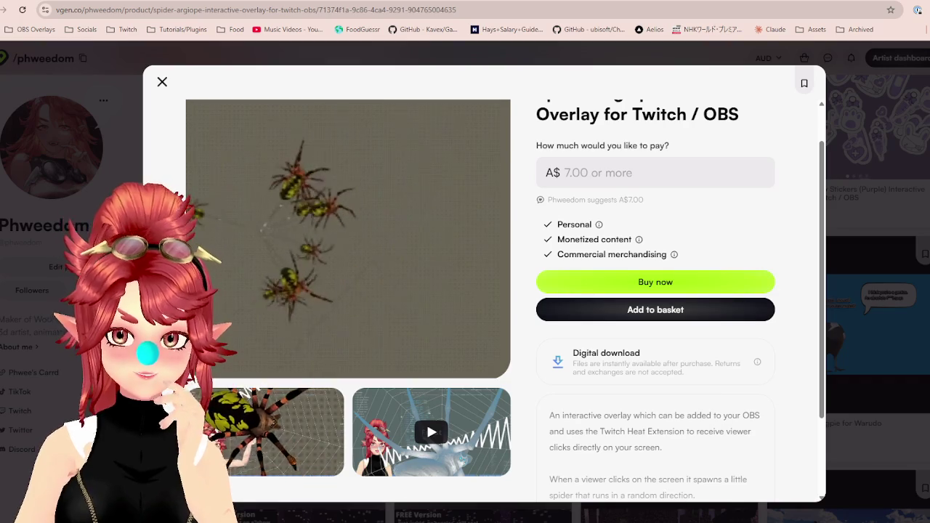
Save the Blankforediting_landscape DaVinci Resolve project and return to the product page.
click(660, 517)
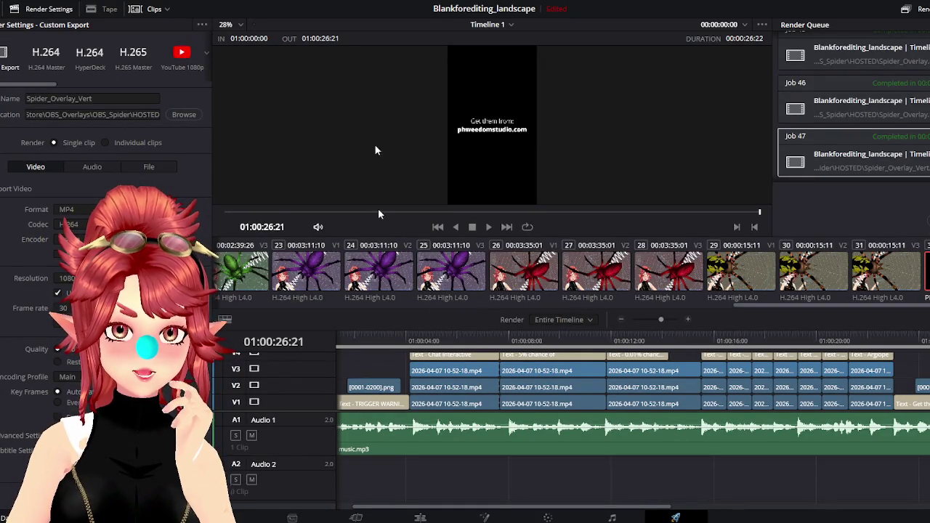
click(41, 6)
click(60, 61)
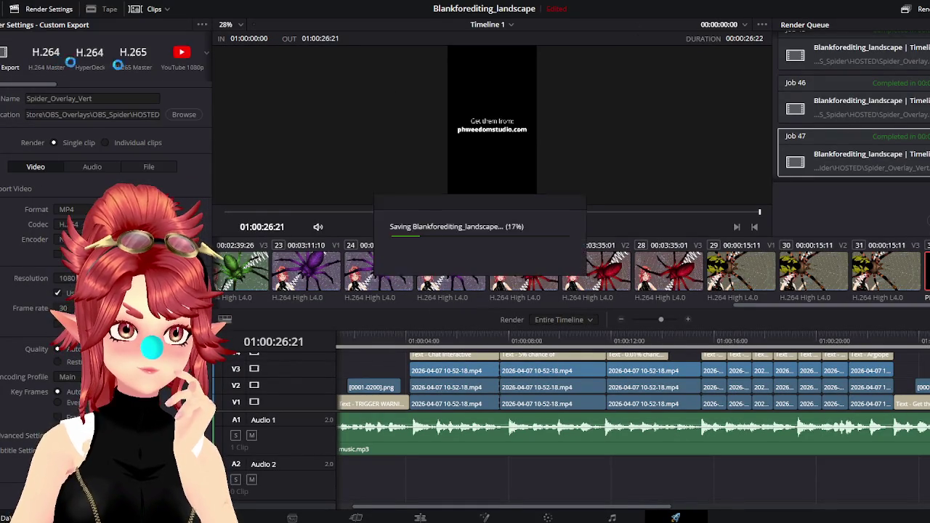
key(alt+Tab)
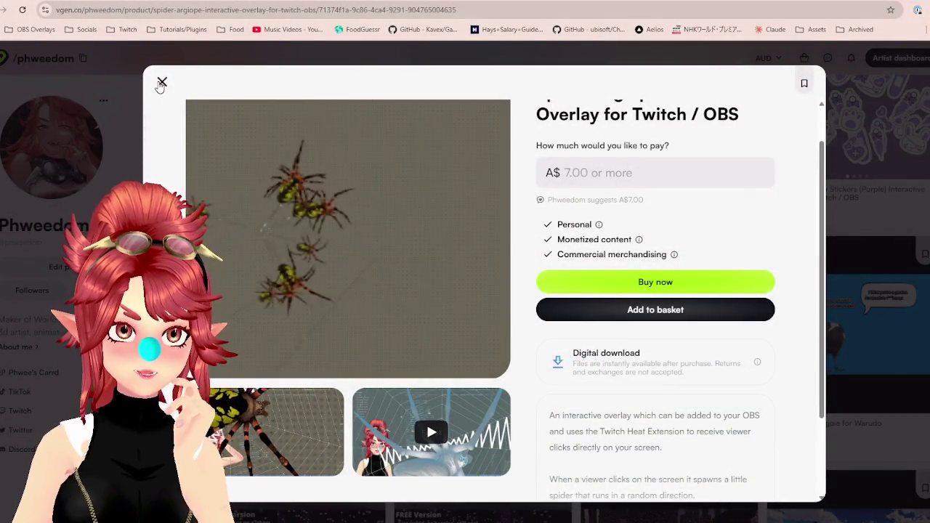
Close the Spider Argiope product page to return to the shop grid.
key(Escape)
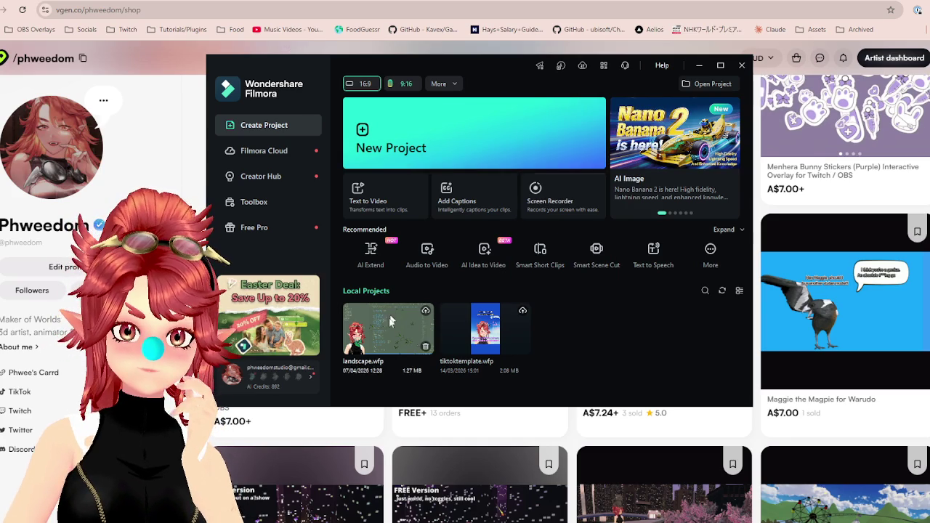
Open the landscape.wfp project, ignoring its missing files and dismissing the update notice.
click(513, 136)
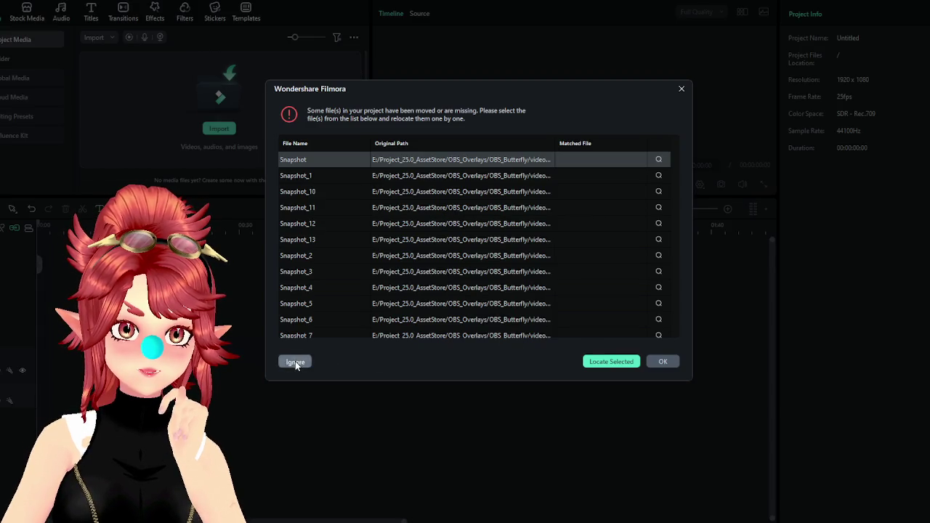
click(294, 362)
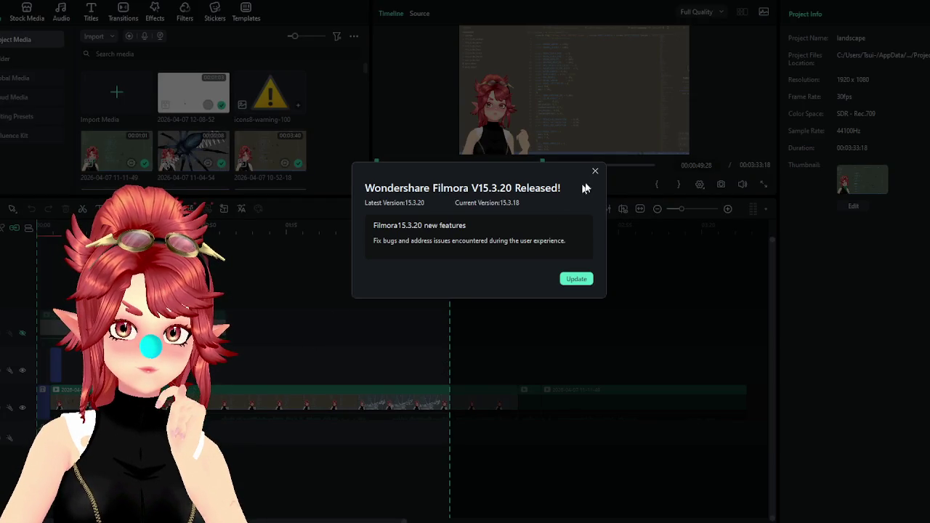
click(595, 171)
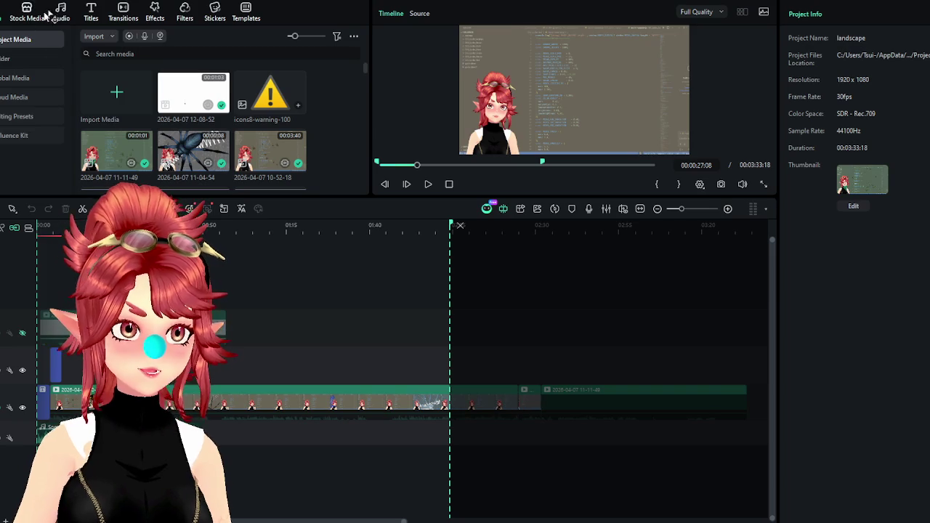
click(76, 2)
Change the landscape project resolution to a custom 1000 x 1000 square.
click(91, 206)
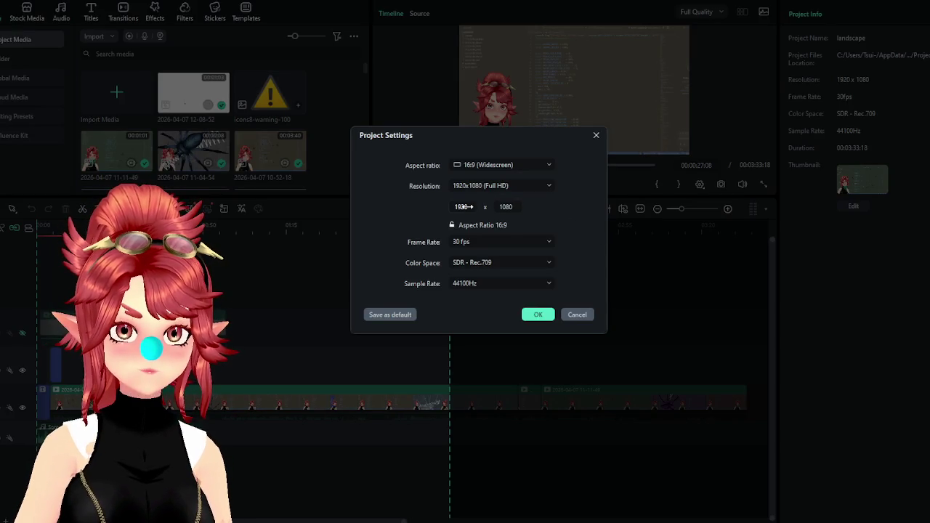
click(465, 206)
text(1000)
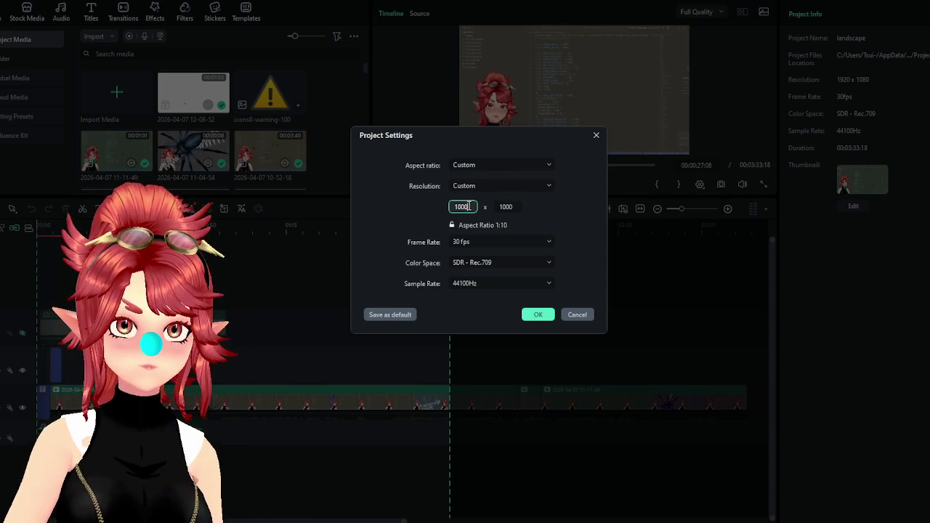
click(541, 320)
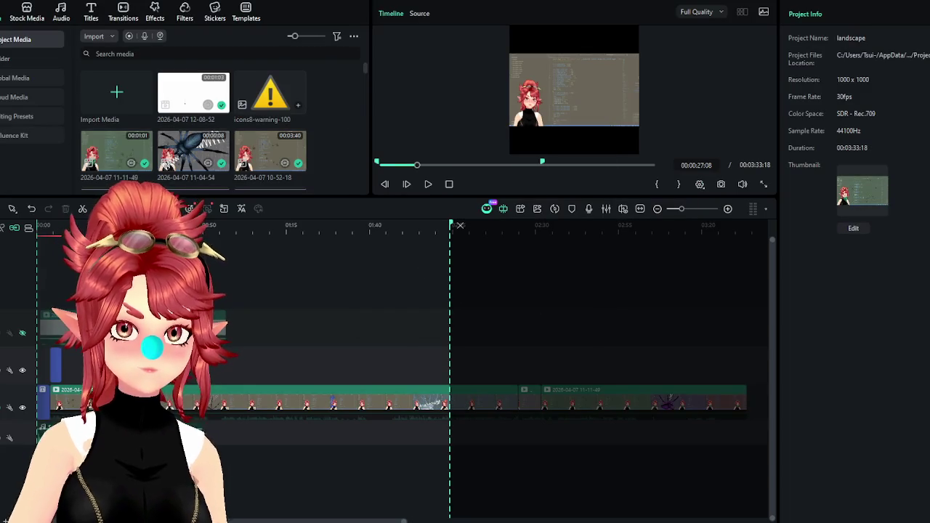
key(ctrl+equal)
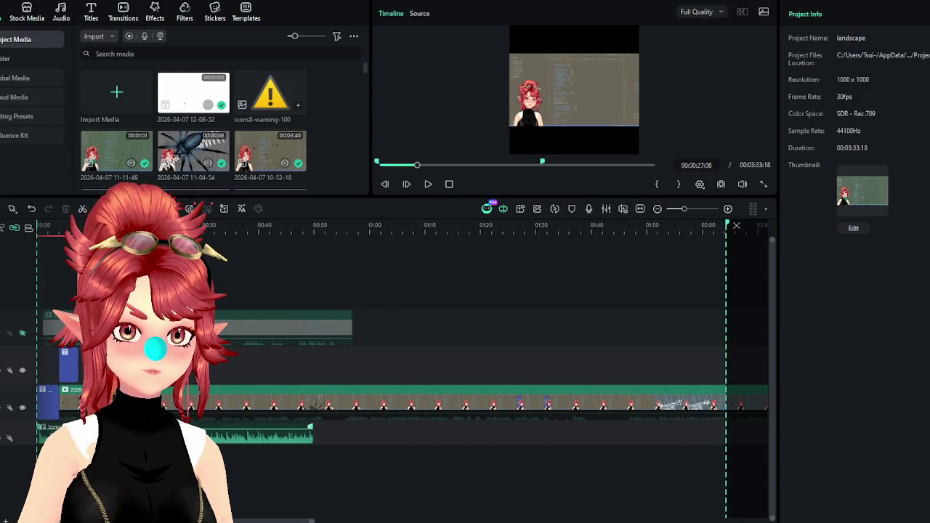
Delete the audio clip and the small blue clip from the timeline.
click(44, 435)
key(Delete)
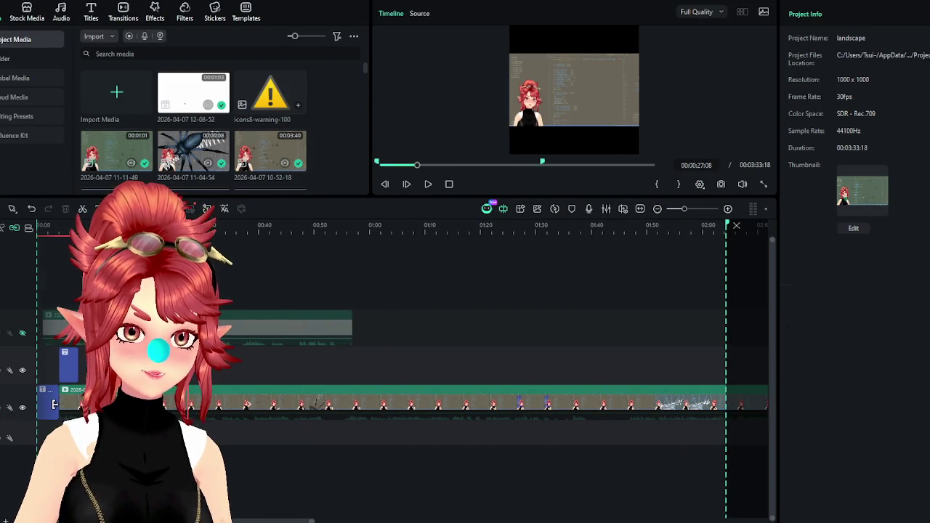
click(68, 363)
key(Delete)
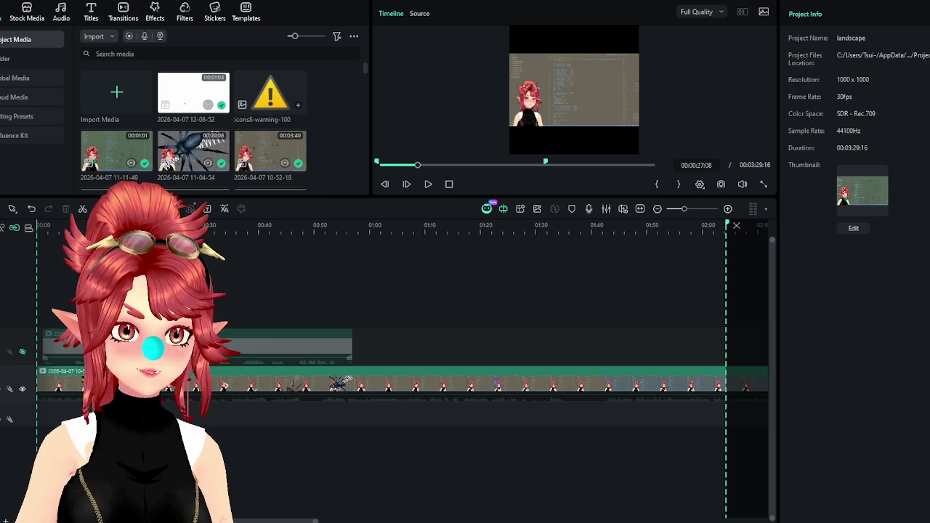
Pull the export Out Point in so the range ends seconds after the start.
click(54, 349)
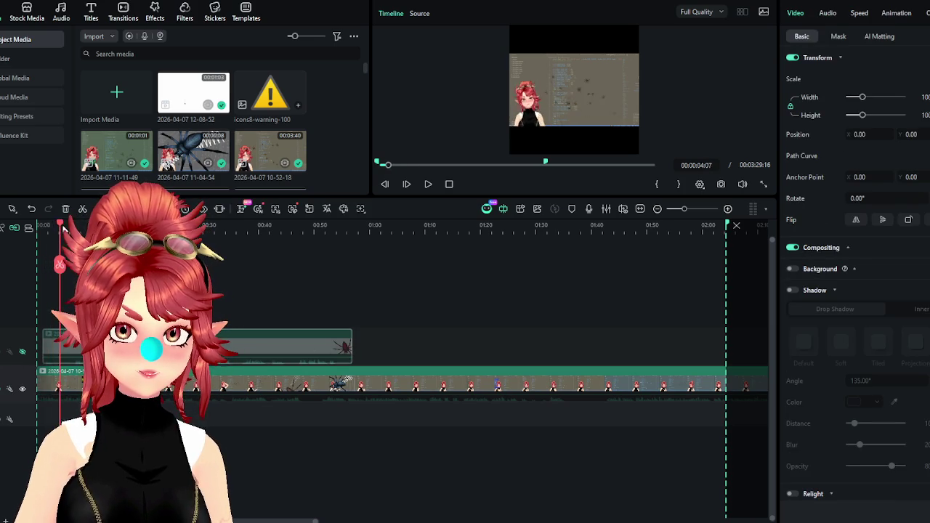
drag(74, 230, 60, 231)
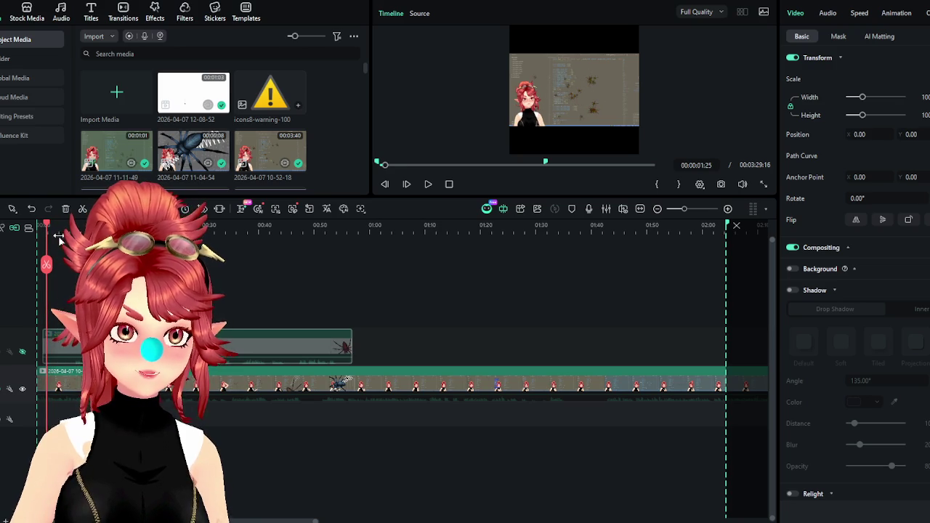
scroll(60, 228, up, 2)
scroll(44, 228, down, 2)
scroll(29, 227, down, 2)
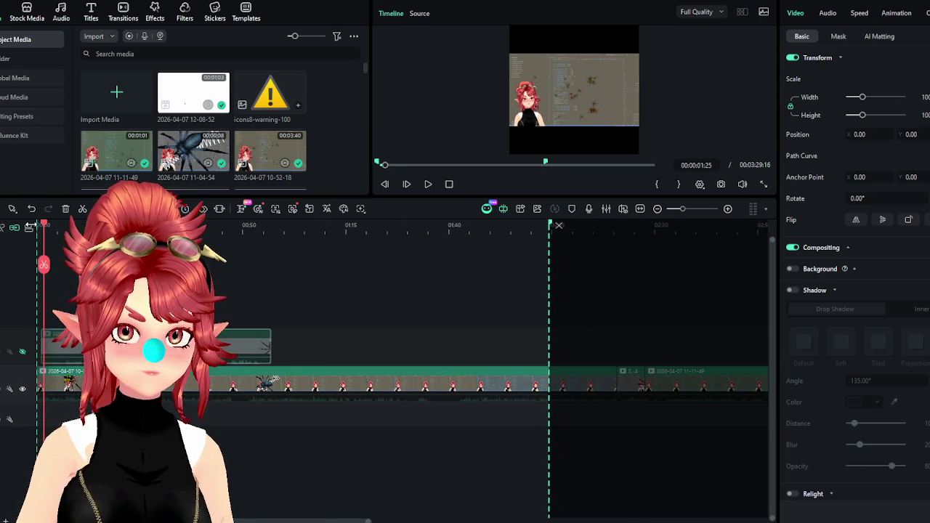
drag(549, 229, 45, 213)
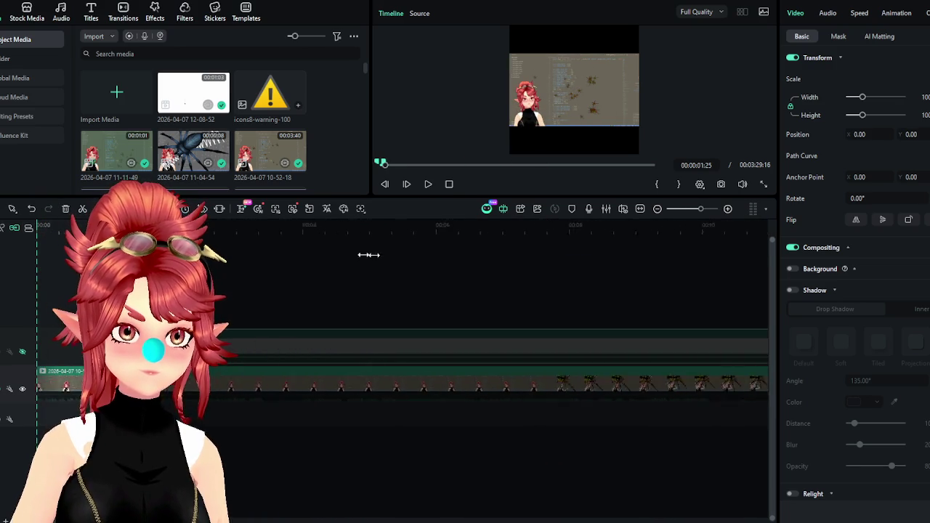
scroll(420, 256, up, 5)
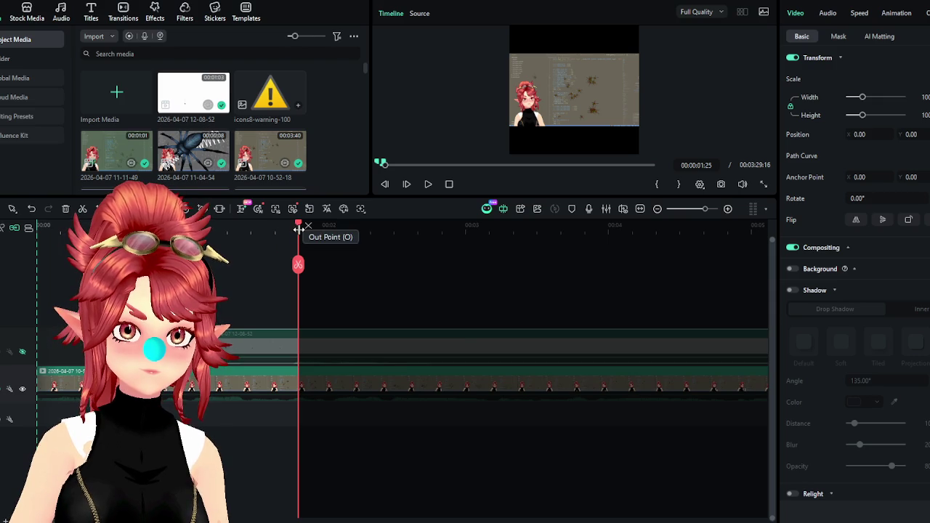
drag(298, 229, 232, 231)
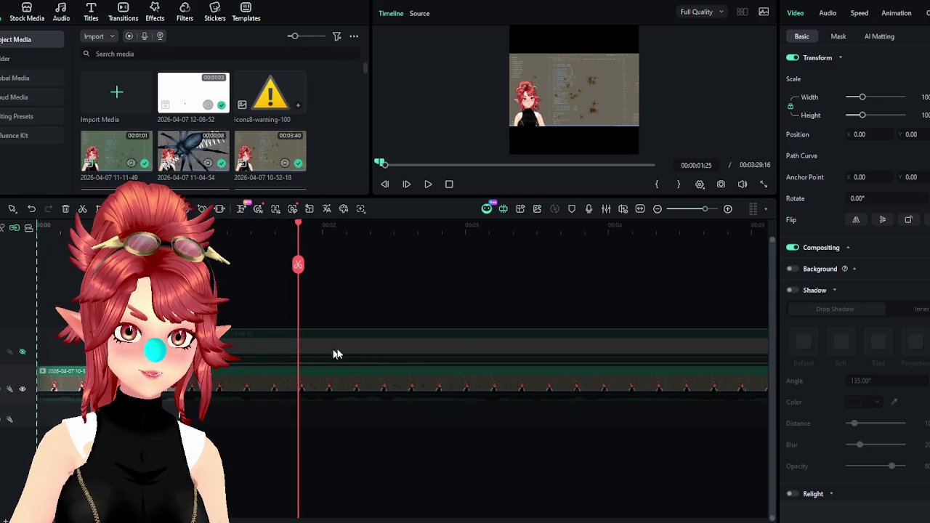
click(65, 228)
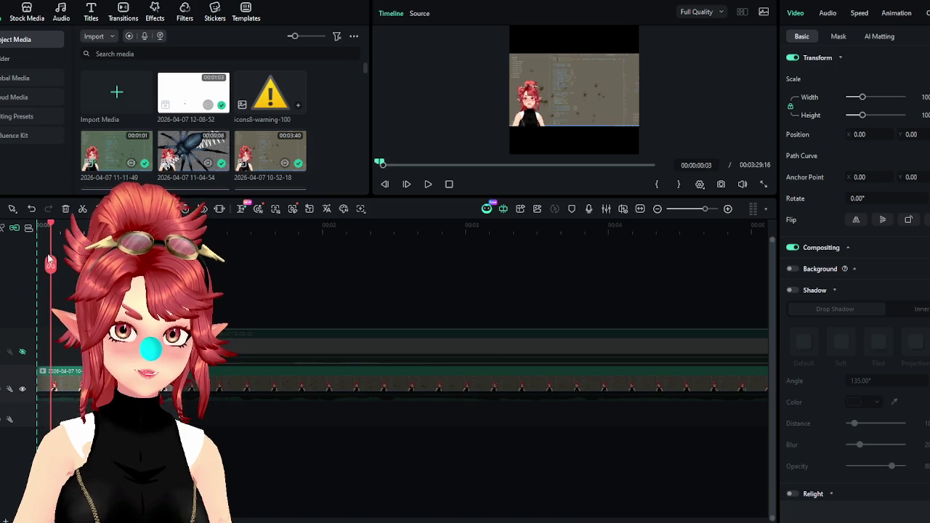
Scale the spider overlay to 400 at Position X -641, trim its start, and preview.
mouse_move(866, 103)
mouse_down()
mouse_move(884, 115)
mouse_move(814, 135)
mouse_move(904, 134)
mouse_up()
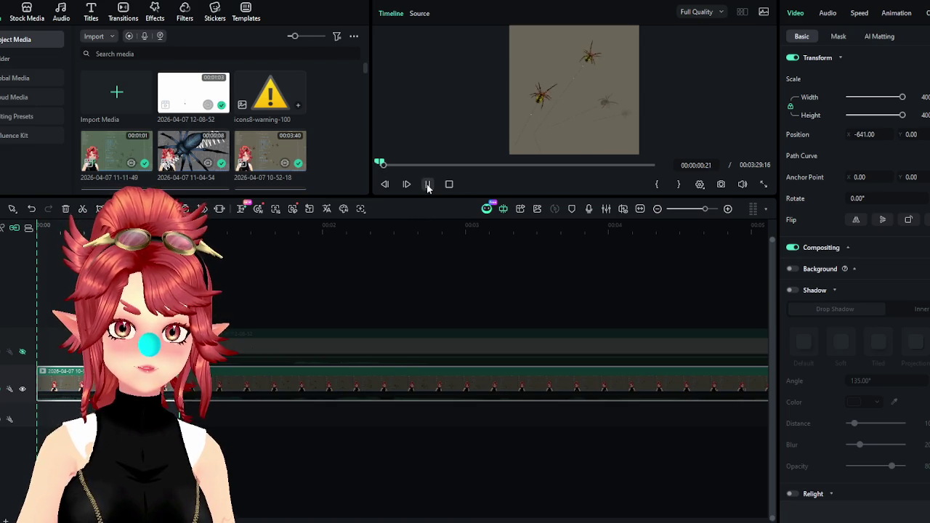
mouse_move(169, 225)
mouse_down()
mouse_move(276, 242)
mouse_move(265, 248)
mouse_up()
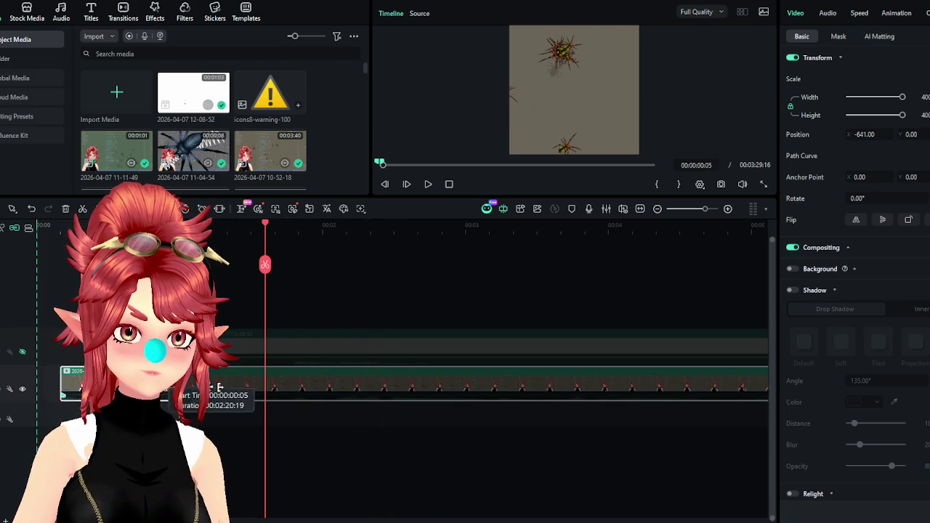
drag(36, 385, 256, 385)
click(52, 228)
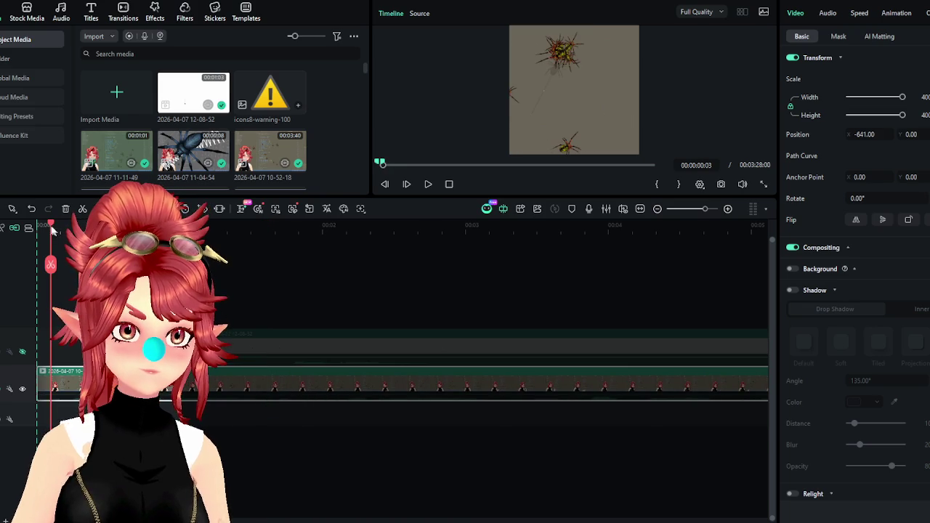
key(space)
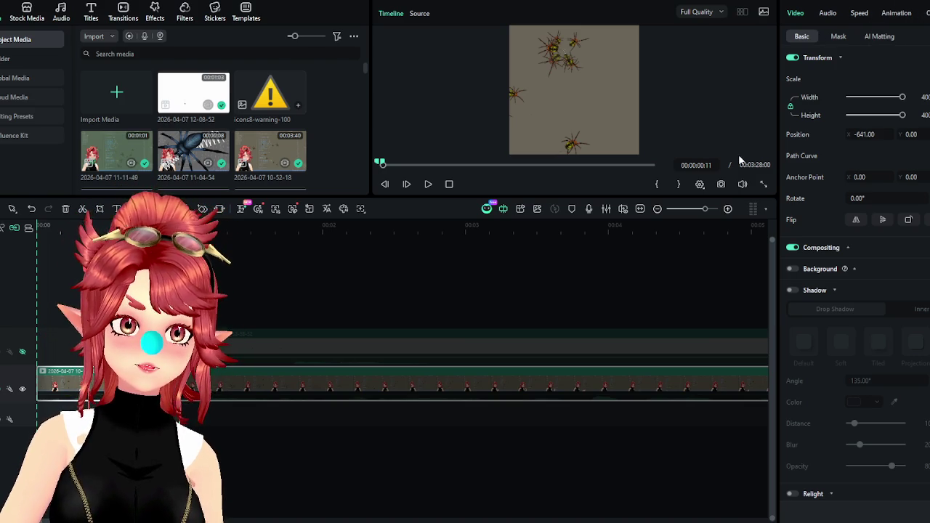
key(ctrl+e)
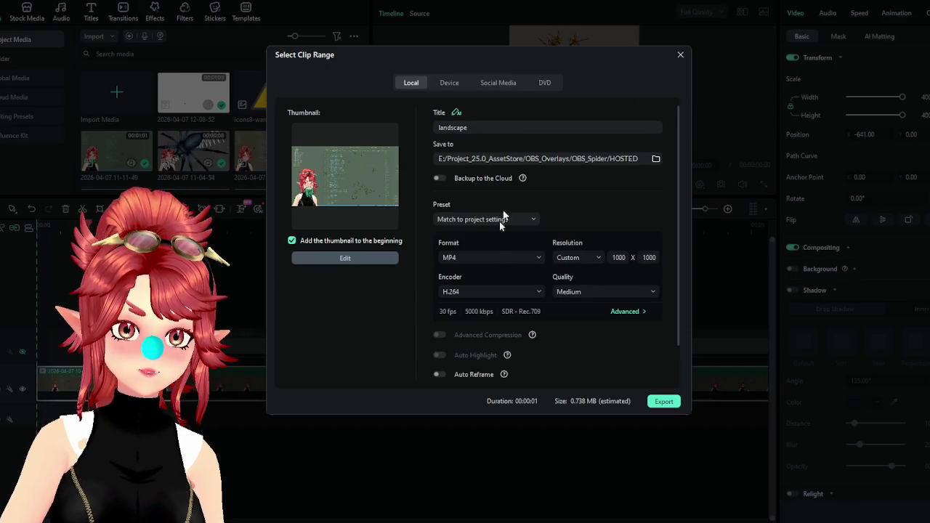
Set the export format to GIF with a custom 1000 x 1000 resolution.
click(488, 252)
scroll(468, 392, down, 3)
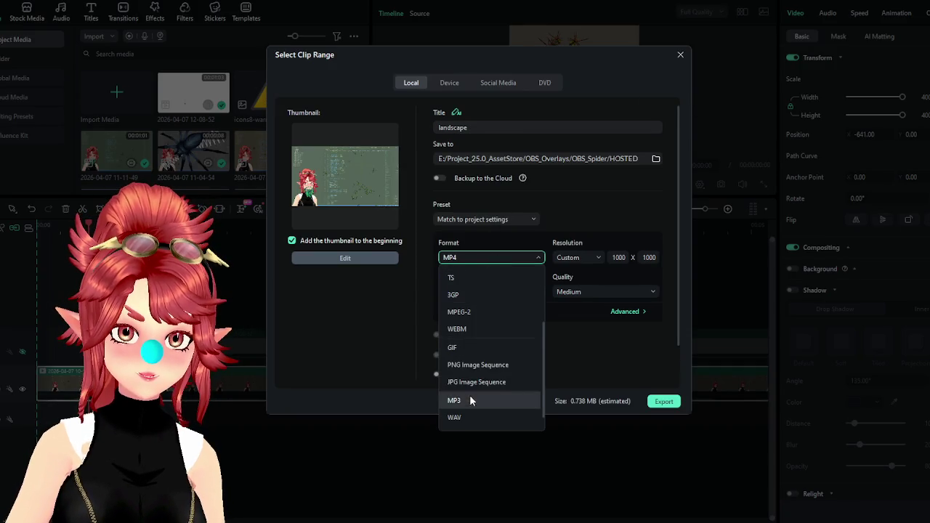
click(453, 348)
click(605, 257)
scroll(581, 407, down, 2)
click(571, 432)
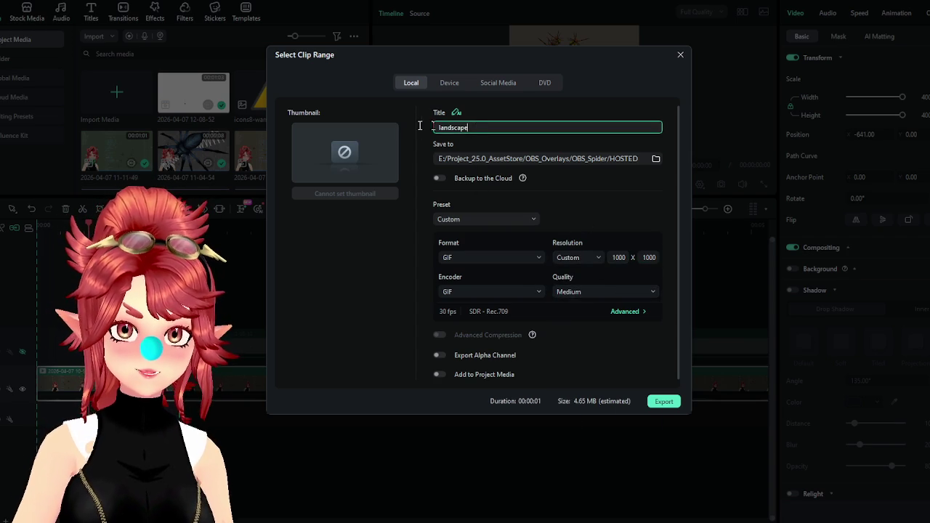
Export it as spider_argiope_vgen.gif and open the HOSTED output folder.
text(spider_argiope_vge)
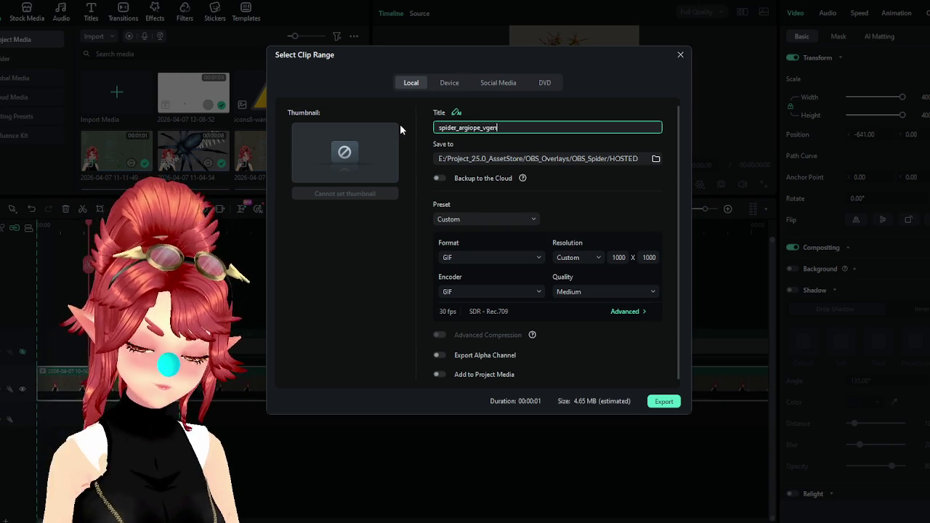
text(n)
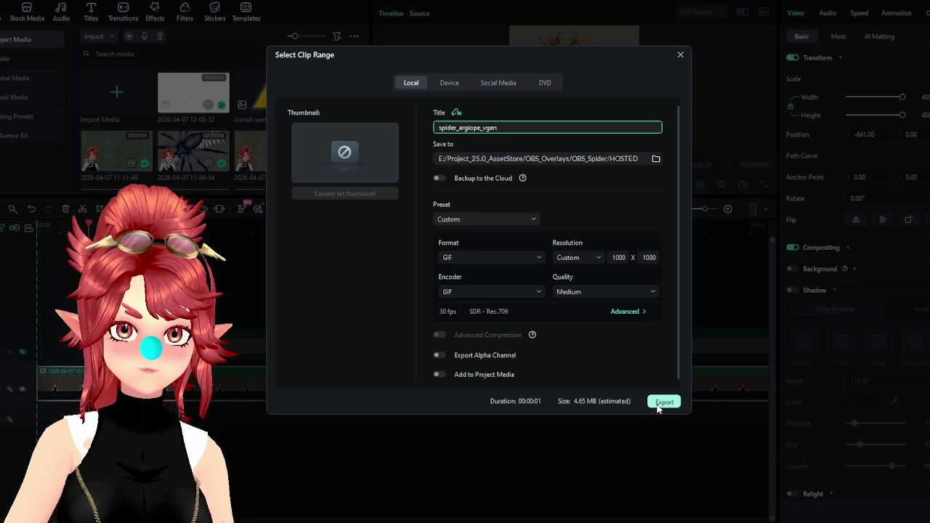
click(658, 403)
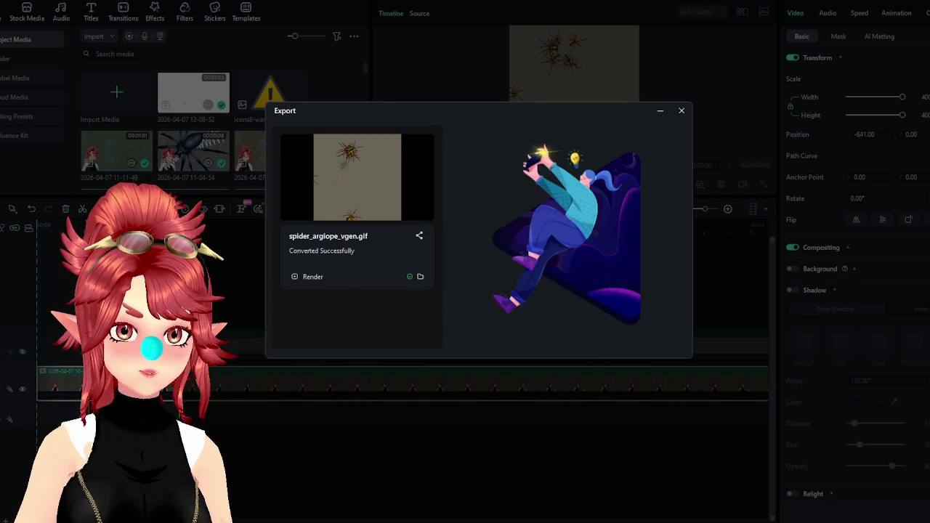
click(420, 276)
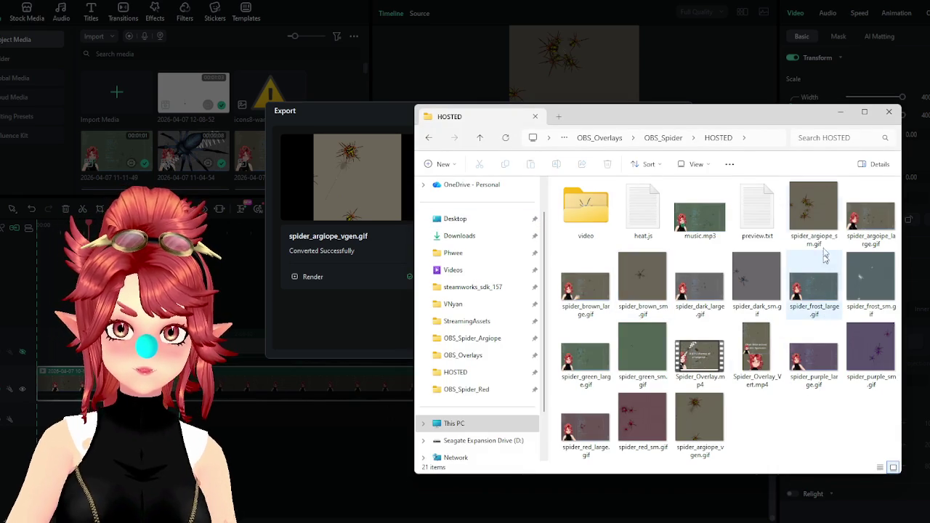
Preview spider_argiope_vgen.gif in Photos, then close it and Filmora's export window.
click(821, 226)
click(709, 419)
double_click(707, 414)
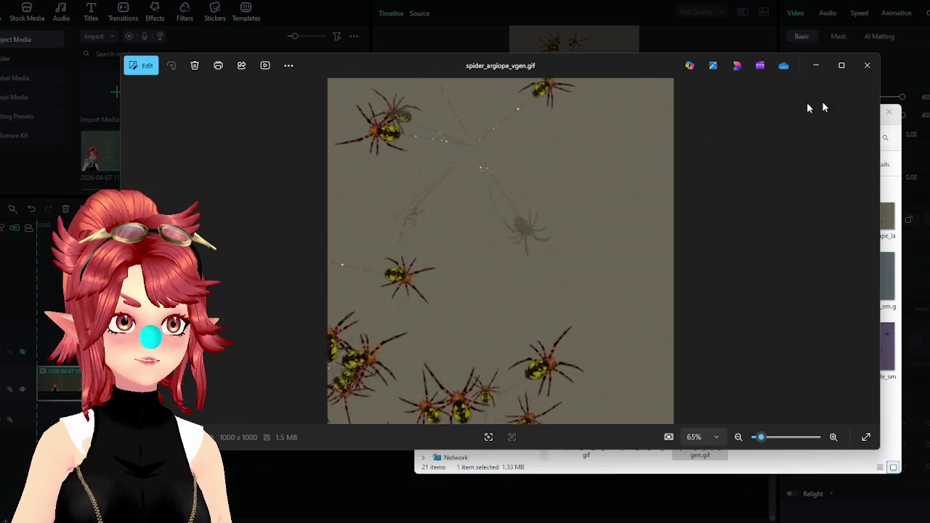
click(867, 65)
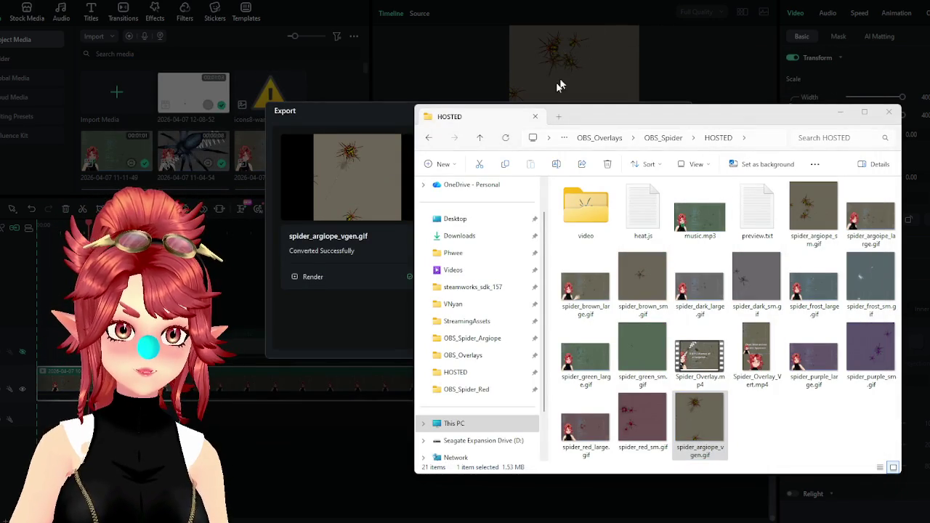
drag(750, 120, 762, 178)
click(681, 113)
click(679, 111)
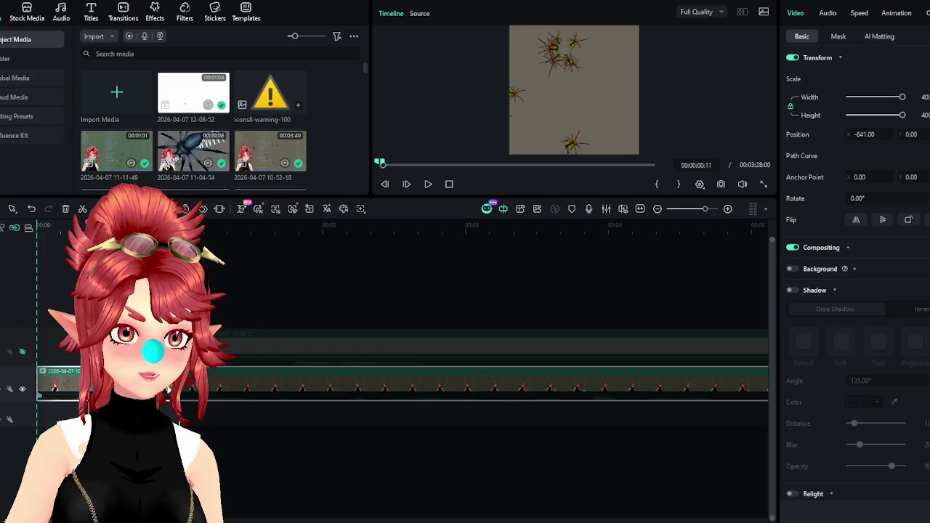
Trim the dark spider clip so it begins the timeline.
scroll(247, 419, down, 3)
click(73, 387)
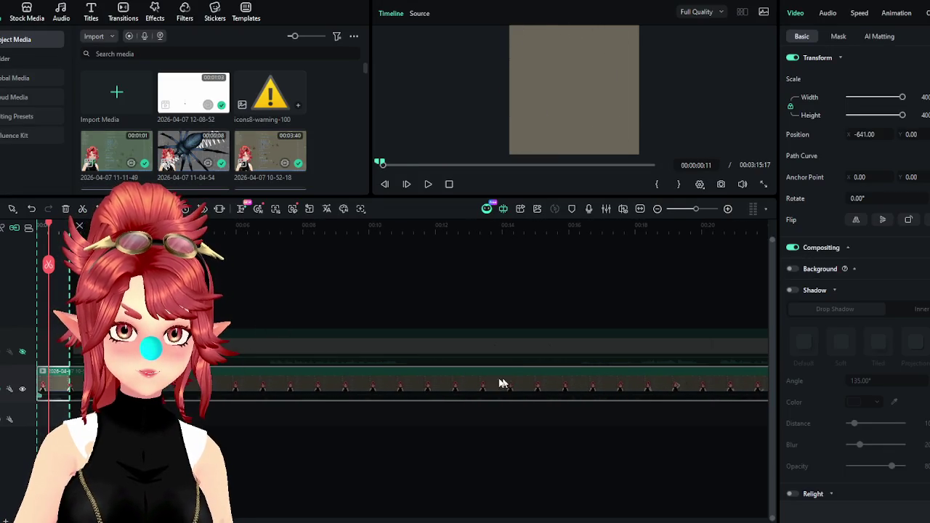
drag(76, 383, 269, 385)
mouse_move(36, 372)
mouse_down()
mouse_move(72, 380)
mouse_move(21, 383)
mouse_up()
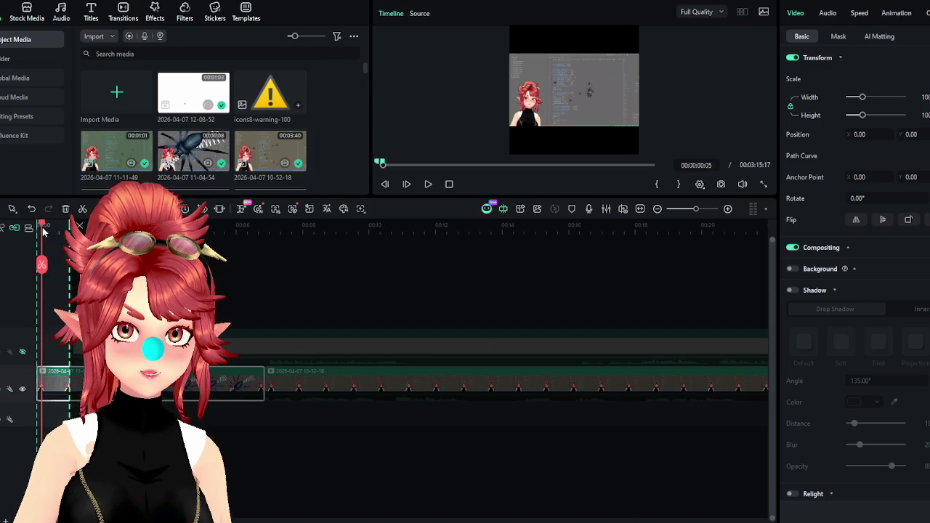
click(240, 413)
Scale the dark spider clip to 400 and move it to Position X -578.
click(237, 381)
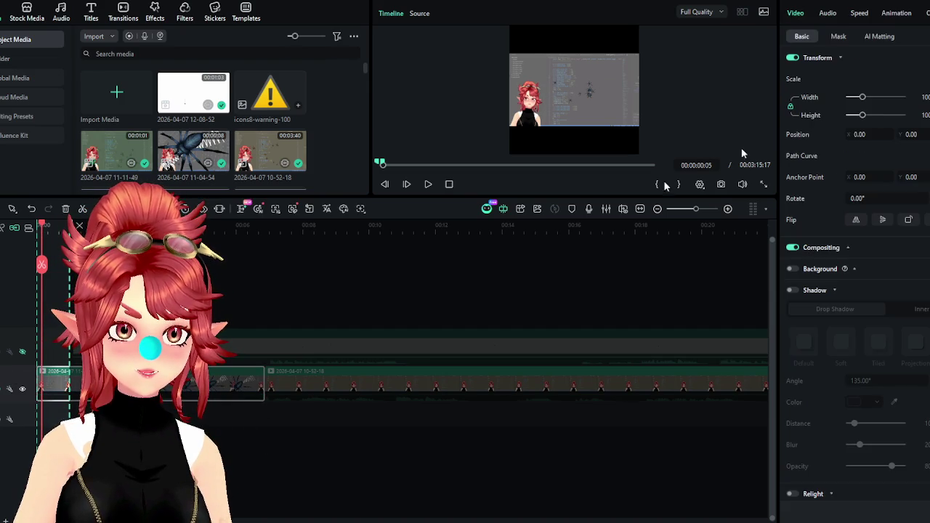
text(400)
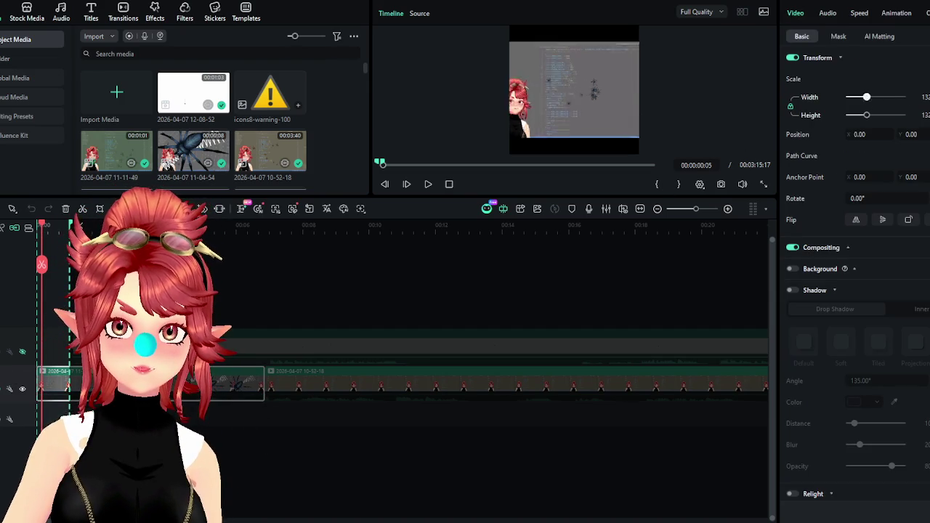
key(Return)
drag(852, 143, 799, 142)
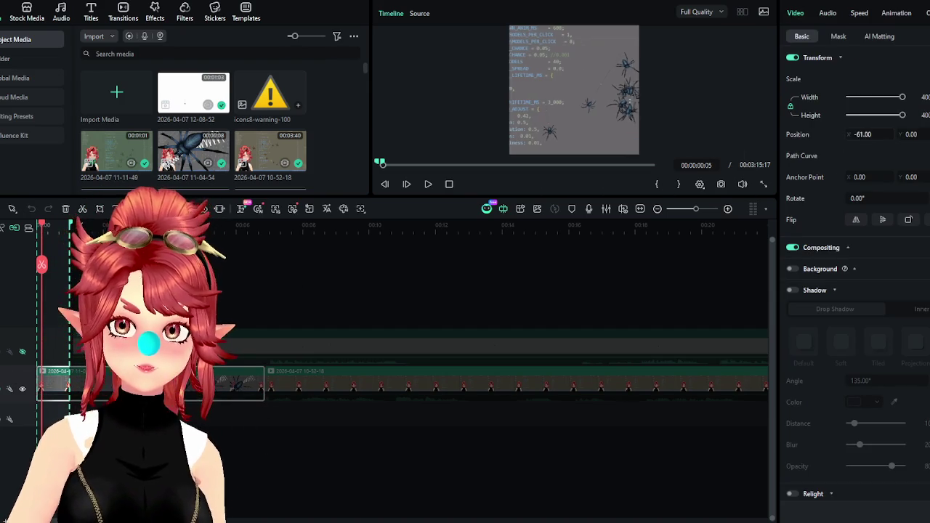
mouse_move(42, 227)
mouse_down()
mouse_move(78, 226)
mouse_move(66, 226)
mouse_up()
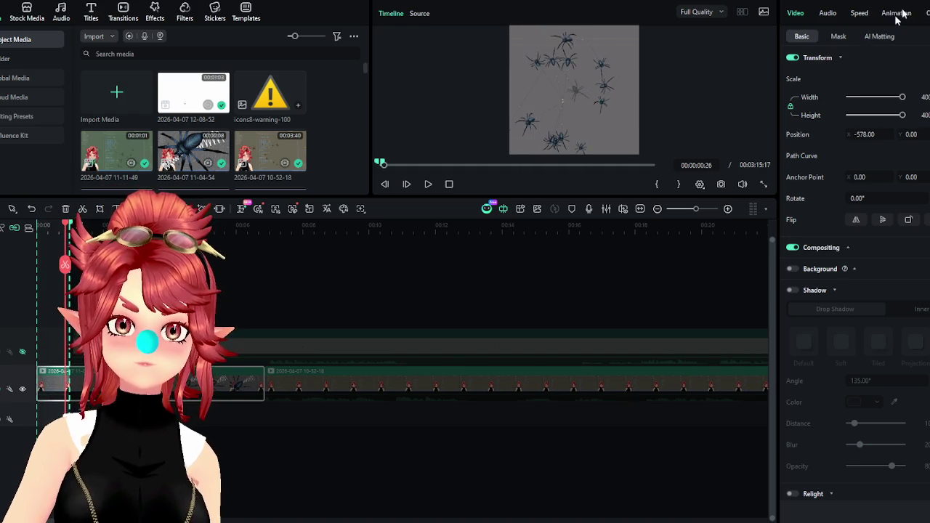
Export the preview as the GIF spider_dark_vgen, then close the export window.
key(ctrl+e)
click(498, 127)
key(ctrl+a)
text(spid)
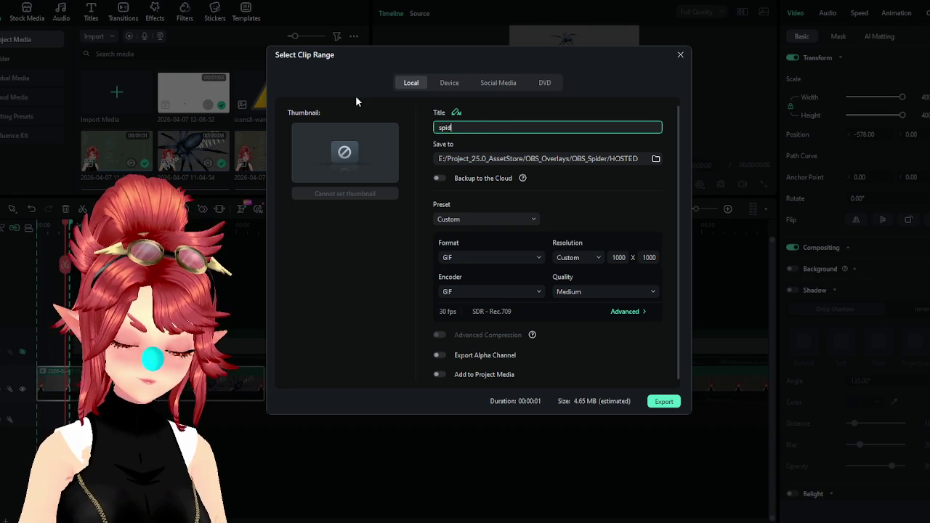
text(er_dark_vgen)
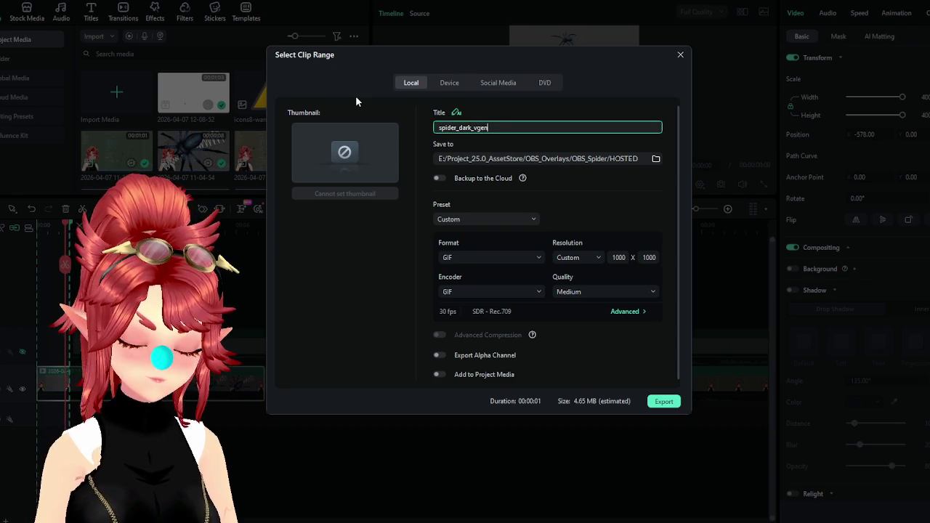
click(663, 401)
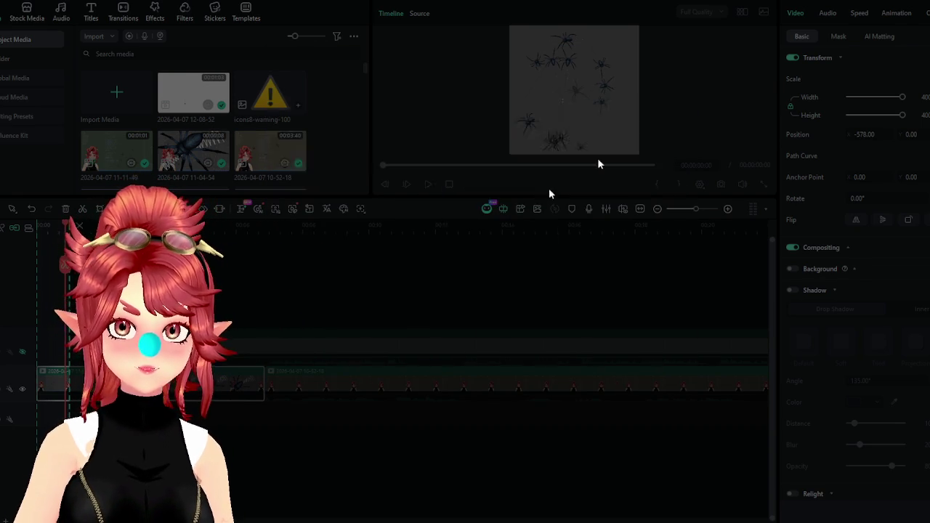
click(682, 110)
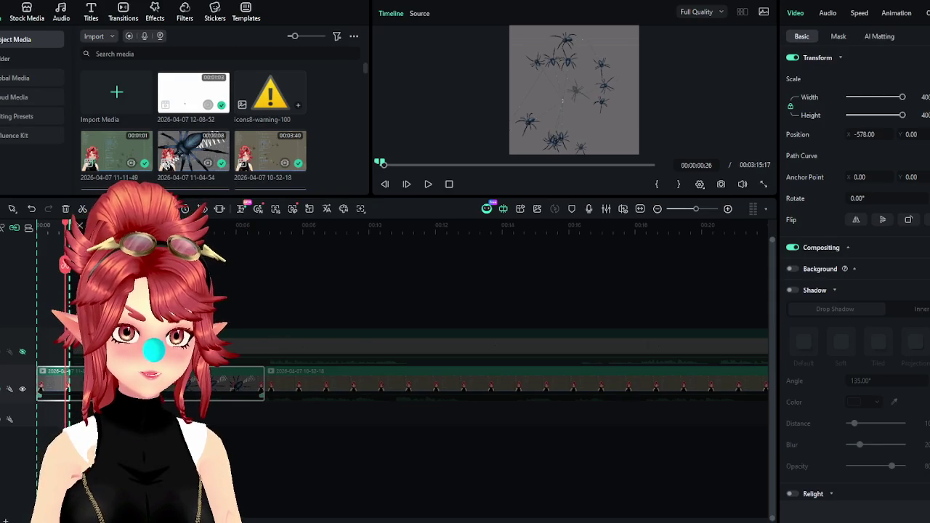
Delete the dark spider clip and move the brown spider footage to the timeline start.
key(Delete)
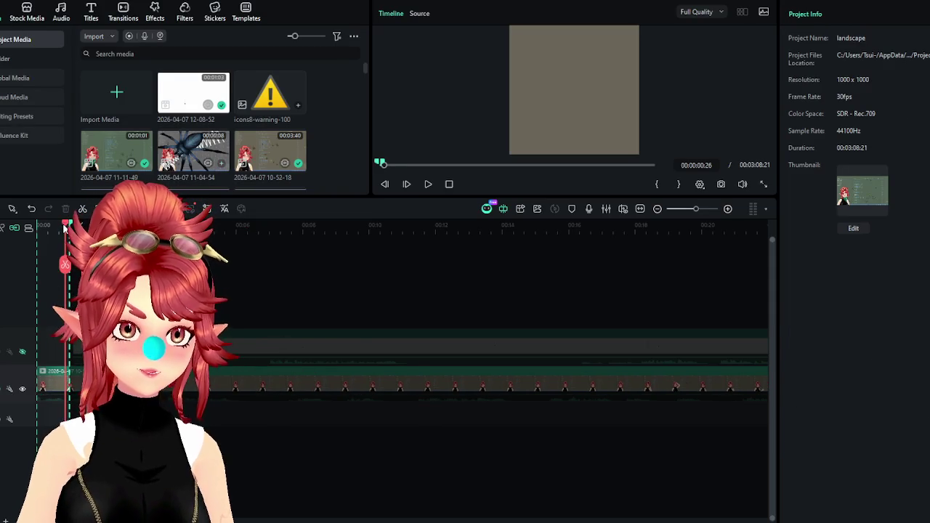
drag(64, 227, 623, 262)
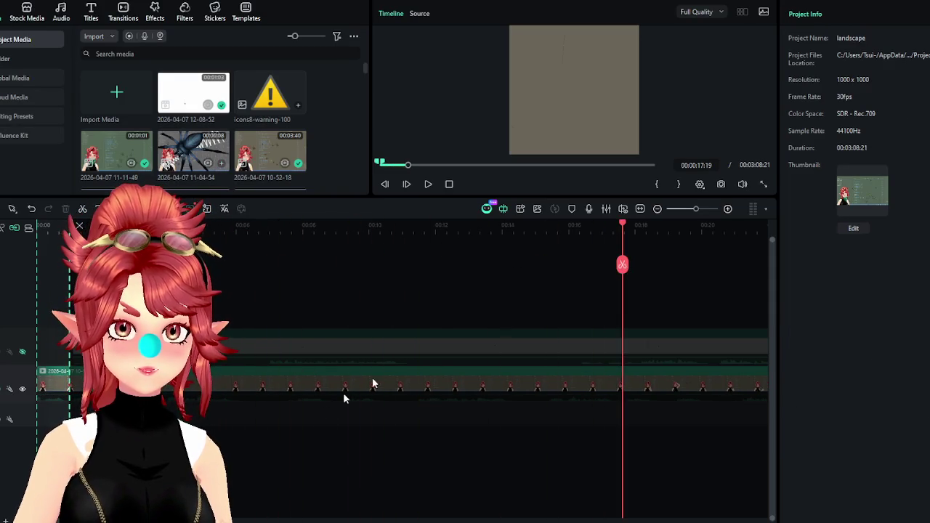
scroll(436, 378, down, 2)
scroll(361, 422, right, 4)
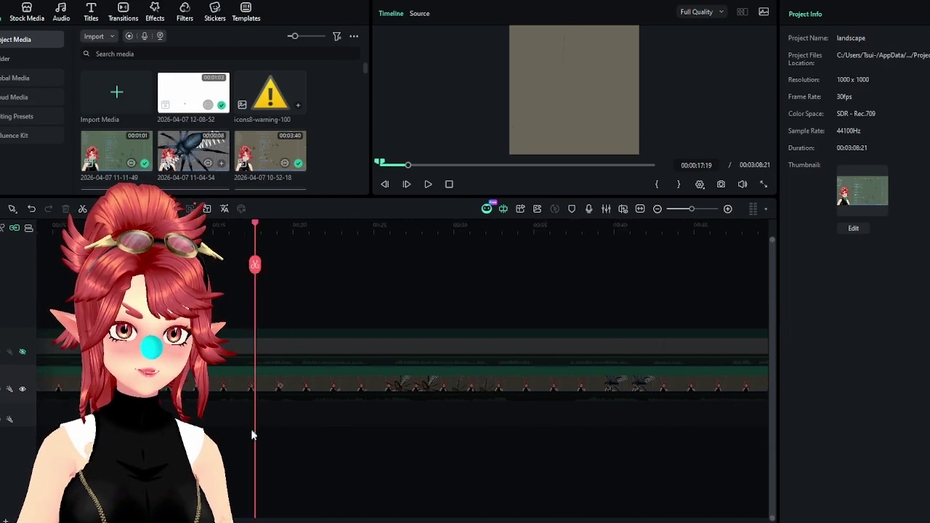
scroll(251, 435, left, 3)
click(40, 383)
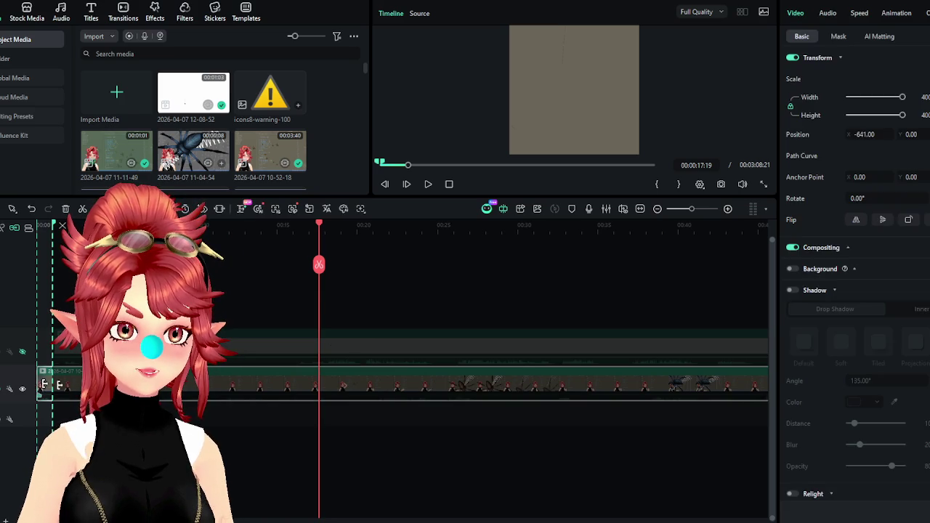
drag(38, 383, 411, 401)
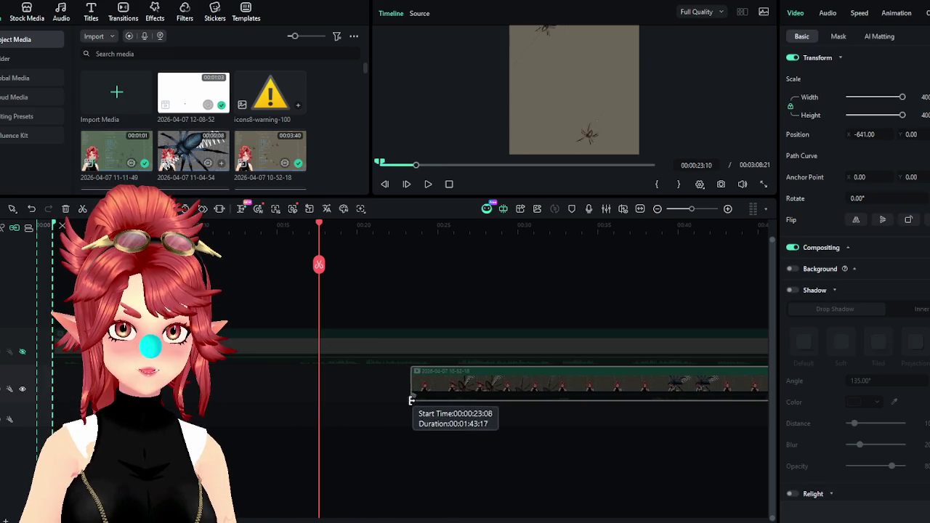
drag(412, 400, 449, 402)
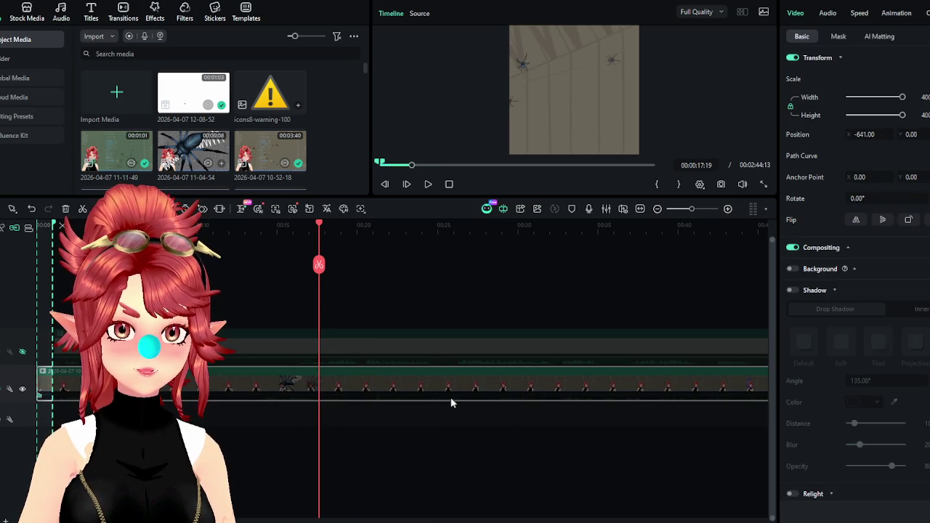
Trim a few frames off the brown clip and shift it to Position X -582.
click(137, 225)
scroll(137, 290, up, 3)
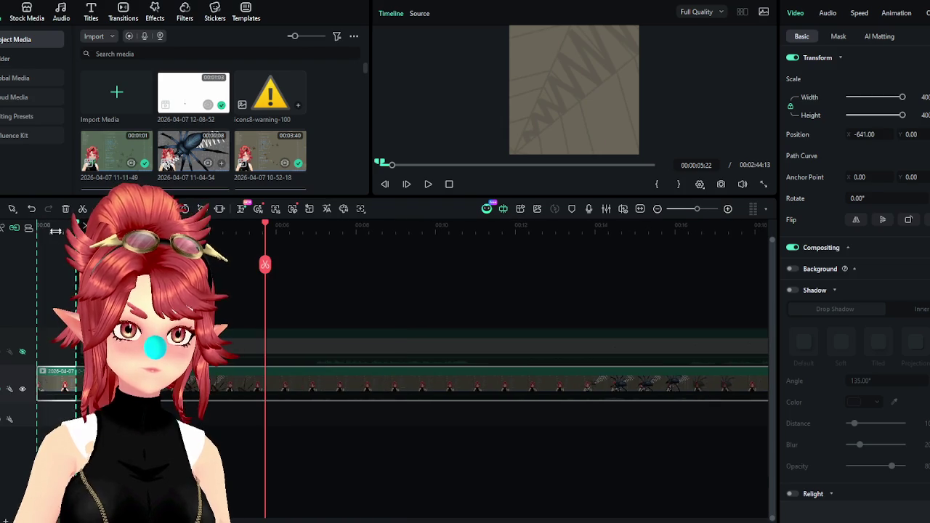
click(62, 225)
scroll(62, 290, up, 3)
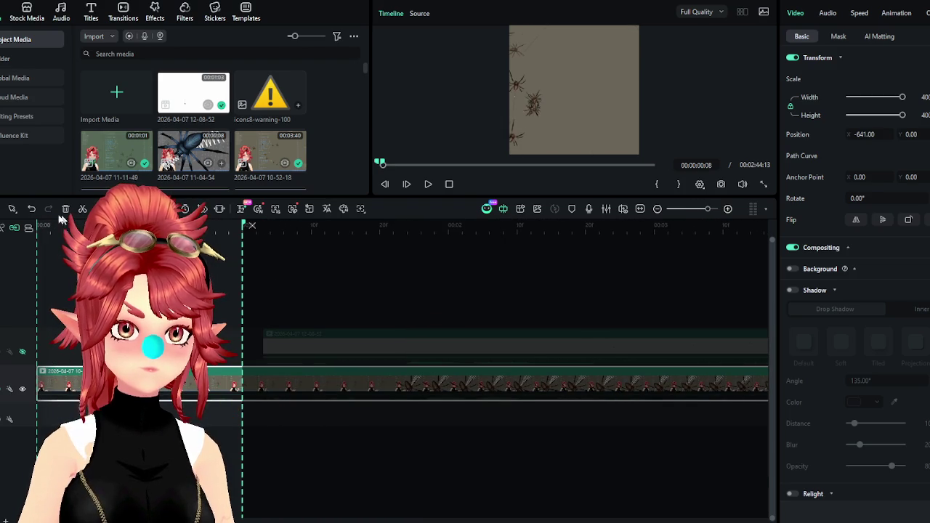
click(209, 225)
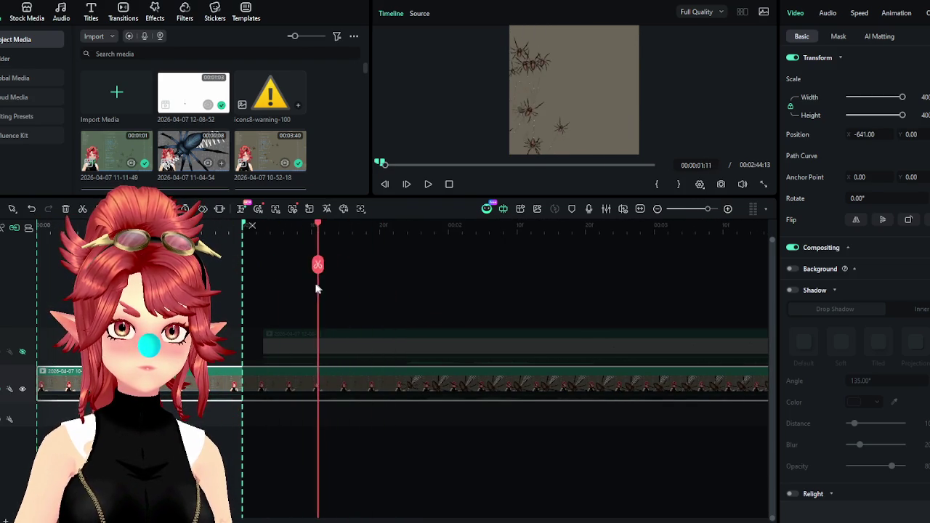
drag(38, 376, 41, 376)
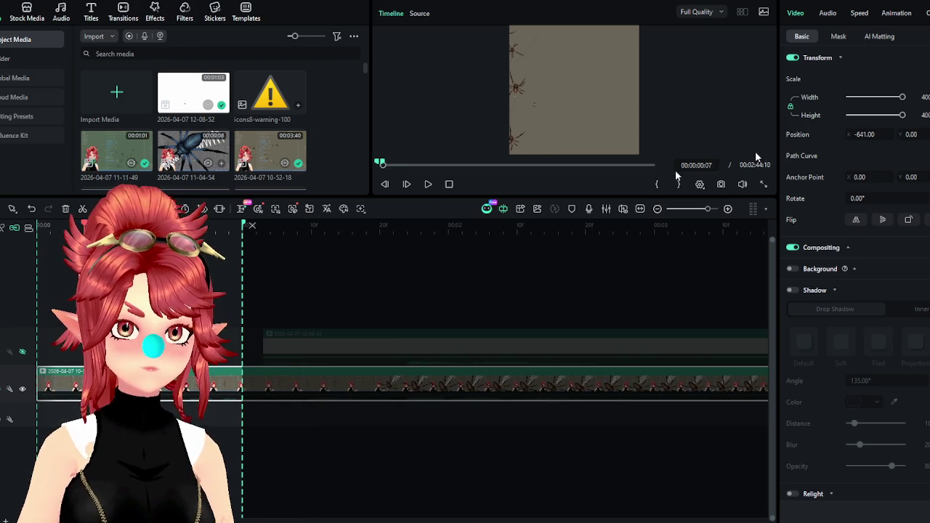
mouse_move(853, 135)
mouse_down()
mouse_move(871, 134)
mouse_move(857, 134)
mouse_up()
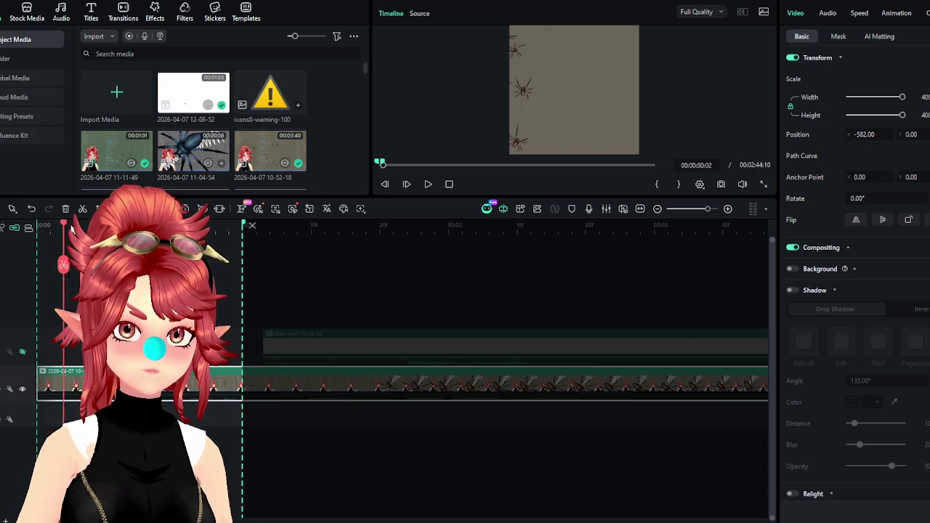
mouse_move(232, 262)
mouse_down()
mouse_move(238, 297)
mouse_move(214, 305)
mouse_up()
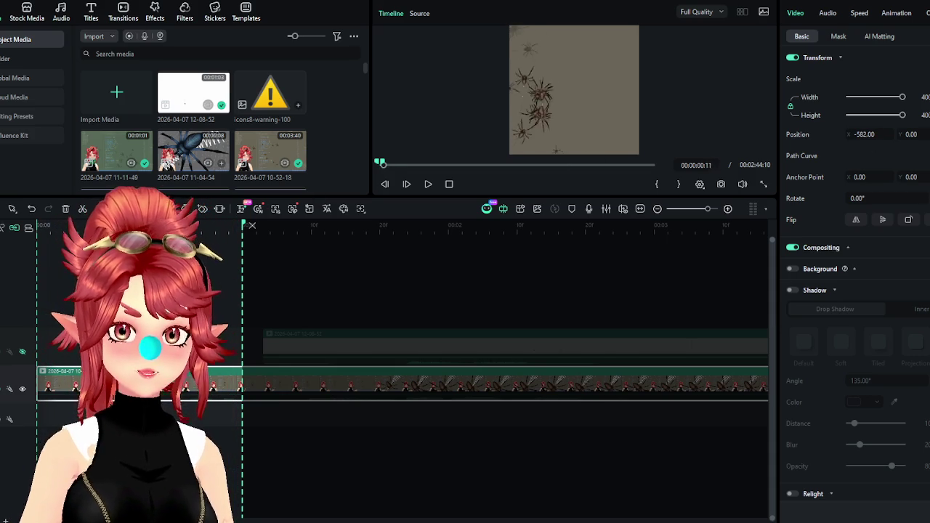
click(919, 12)
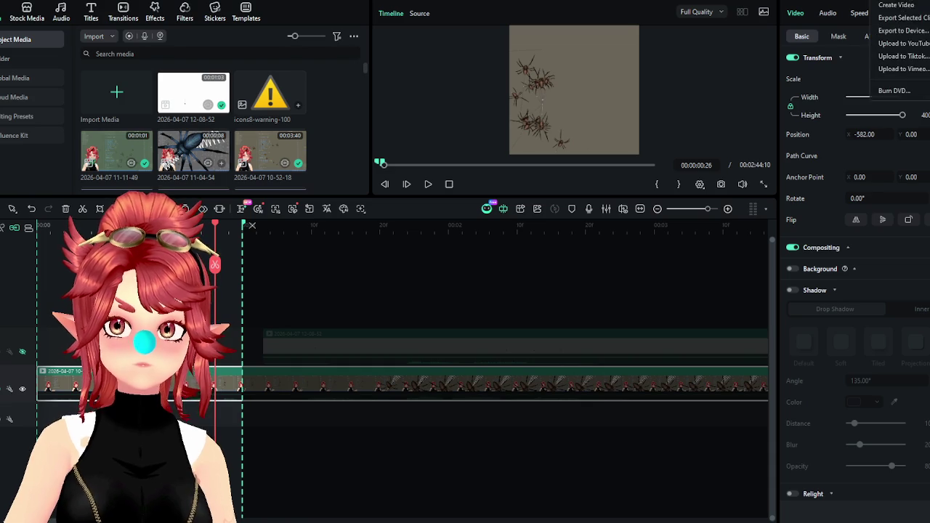
click(642, 205)
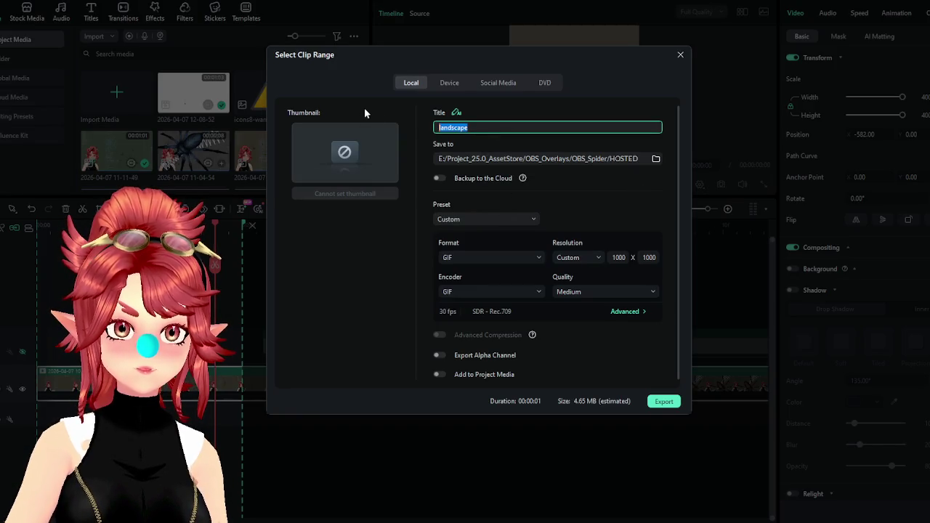
Export the GIF titled spider_brown_vgen, then close the finished export window.
text(spider_brown_vgen)
click(664, 401)
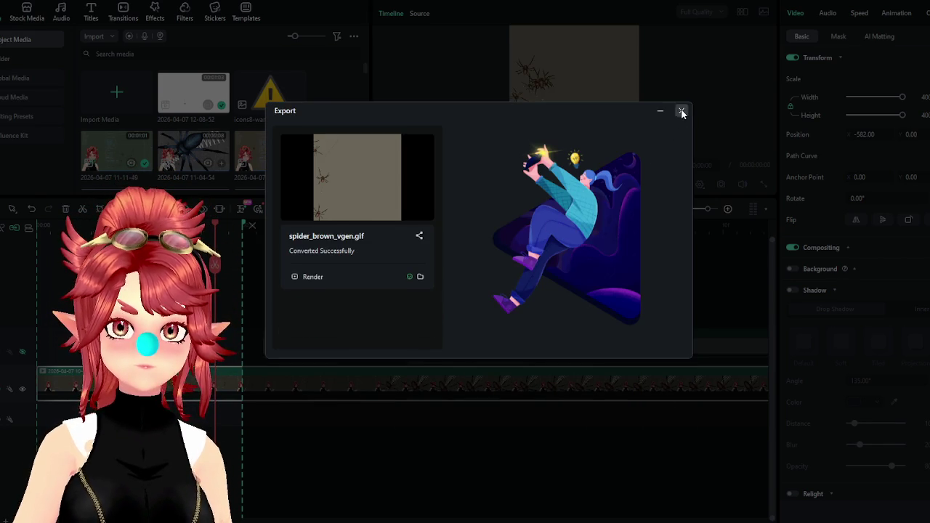
click(681, 112)
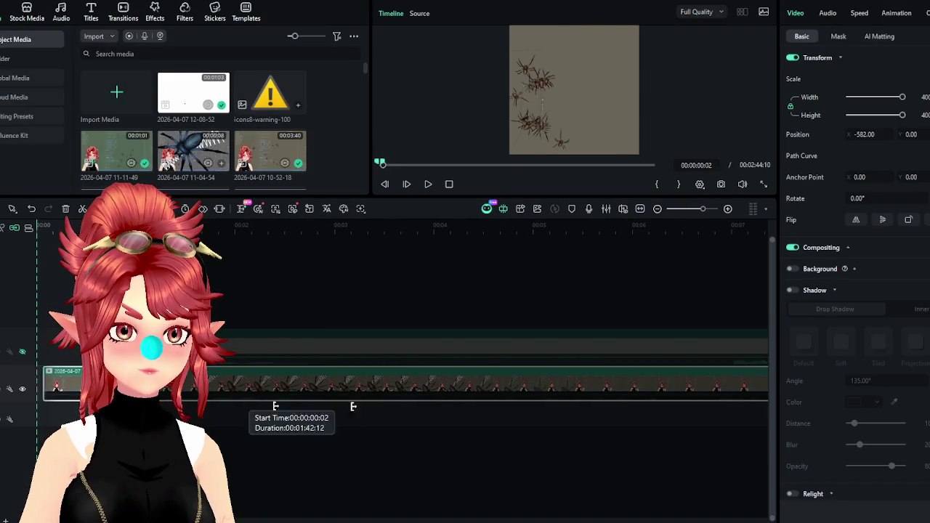
Trim the brown spider footage off the start of the clip.
drag(258, 405, 643, 380)
scroll(316, 439, down, 2)
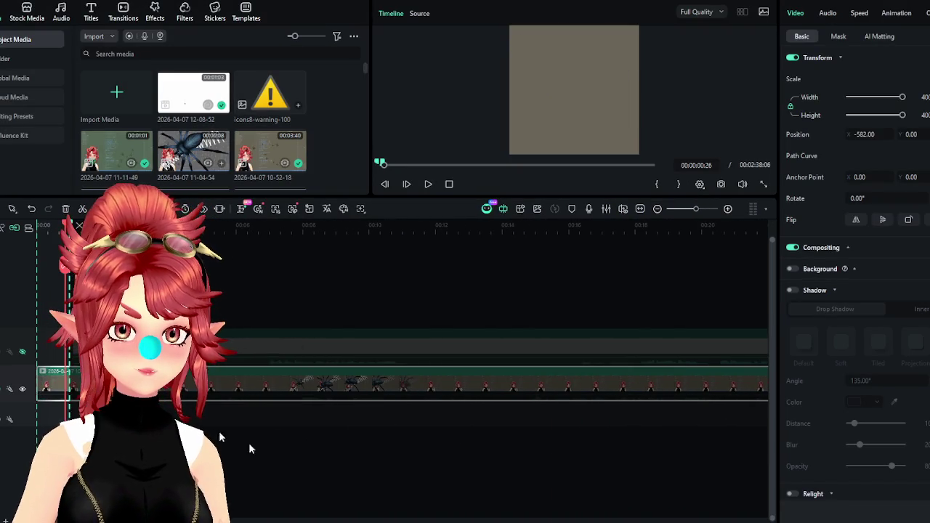
drag(37, 373, 614, 388)
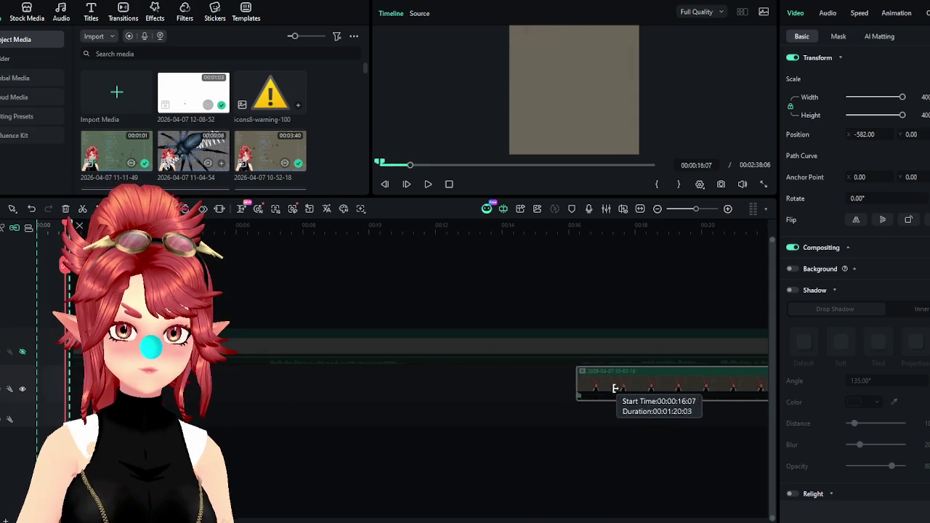
drag(36, 373, 460, 394)
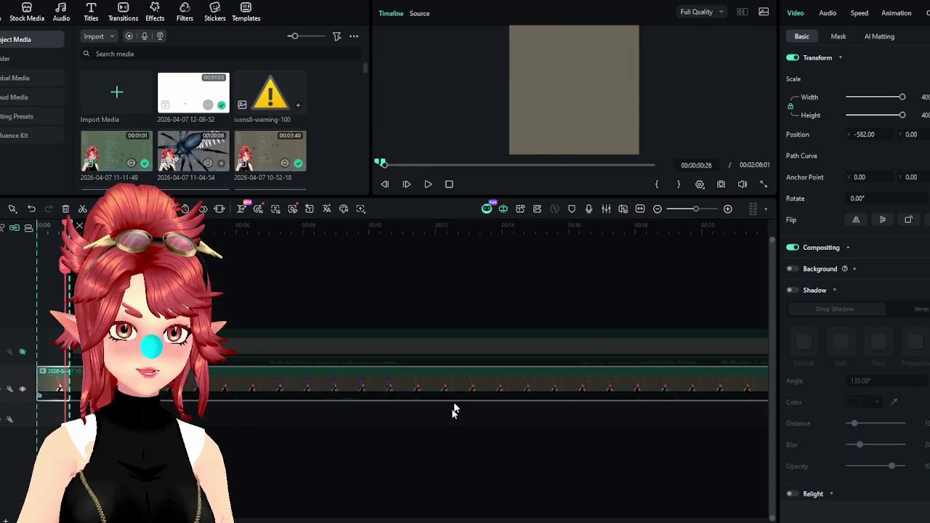
scroll(444, 441, down, 2)
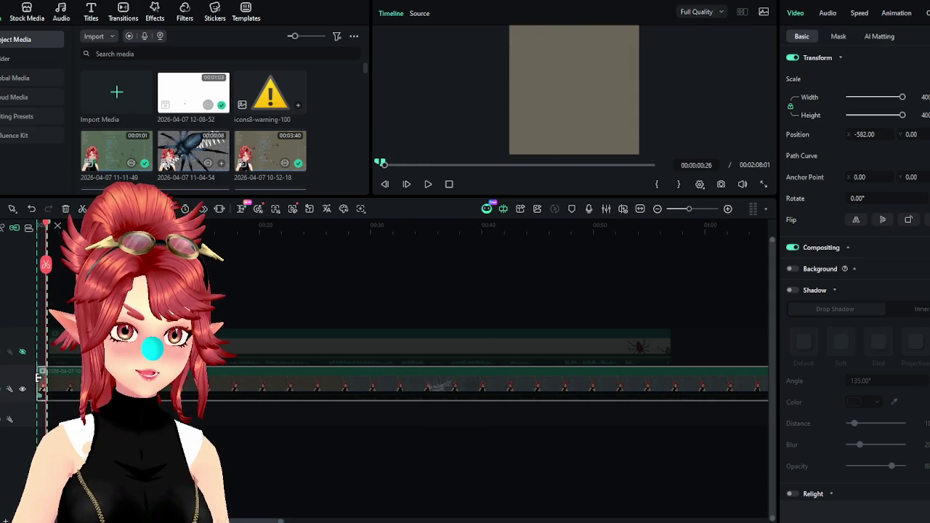
drag(38, 377, 400, 380)
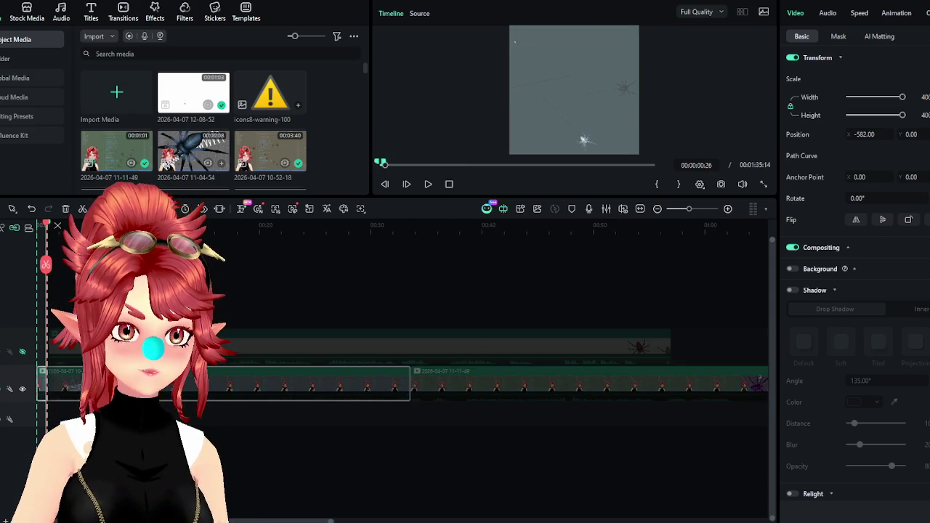
scroll(72, 308, up, 3)
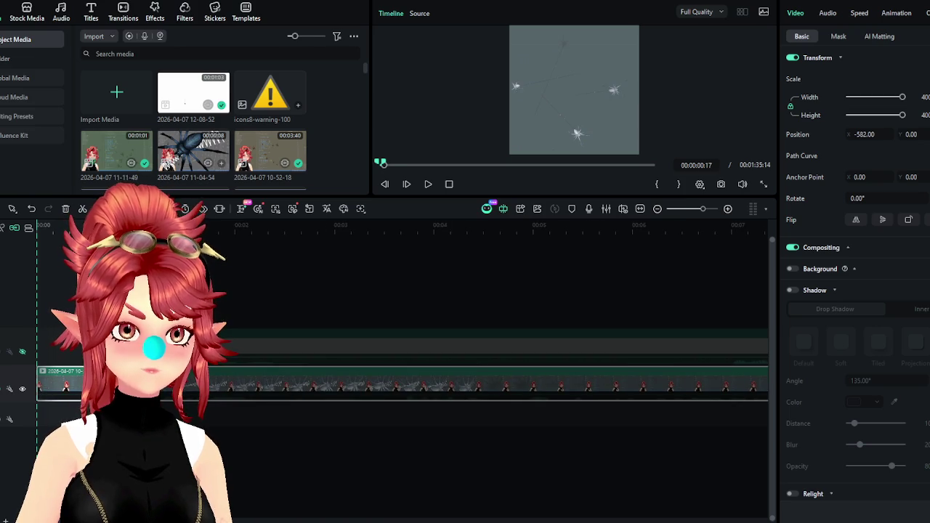
Move the playhead back to the start and select both clips on the track.
drag(109, 226, 63, 227)
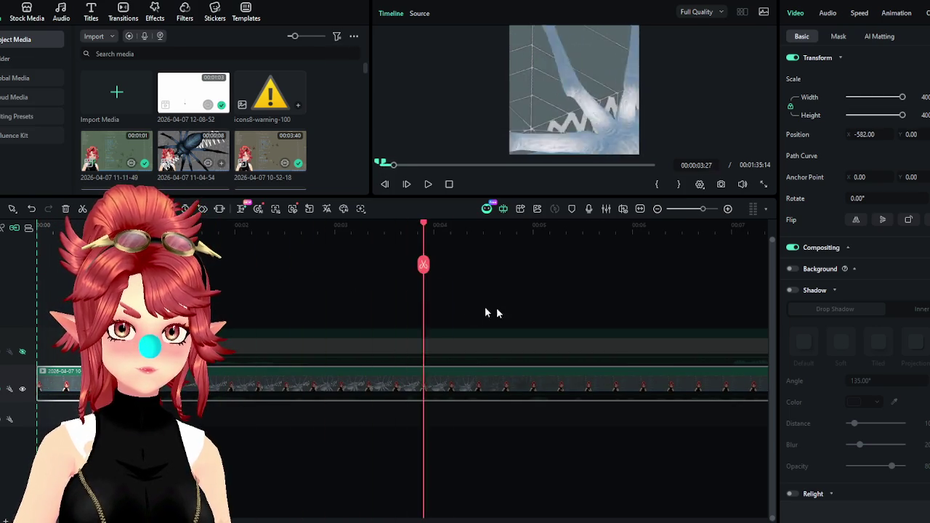
scroll(509, 392, down, 3)
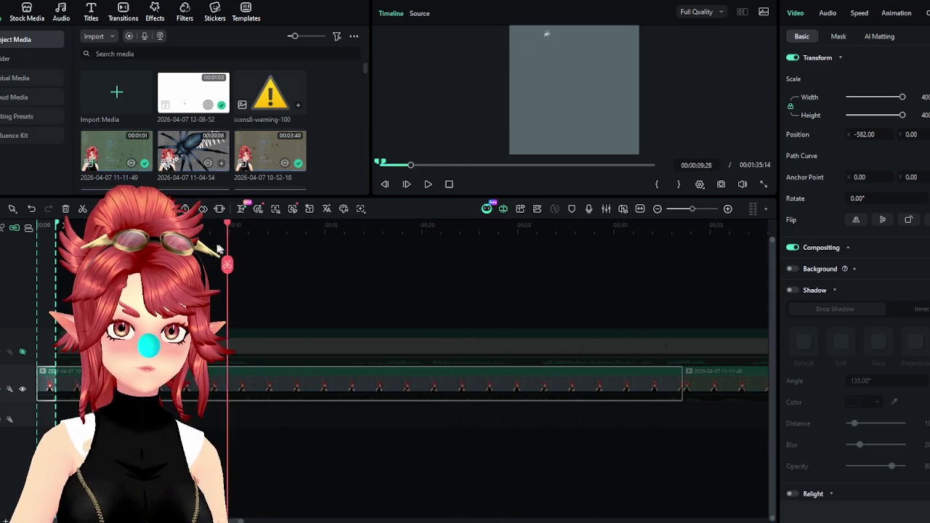
scroll(207, 305, up, 5)
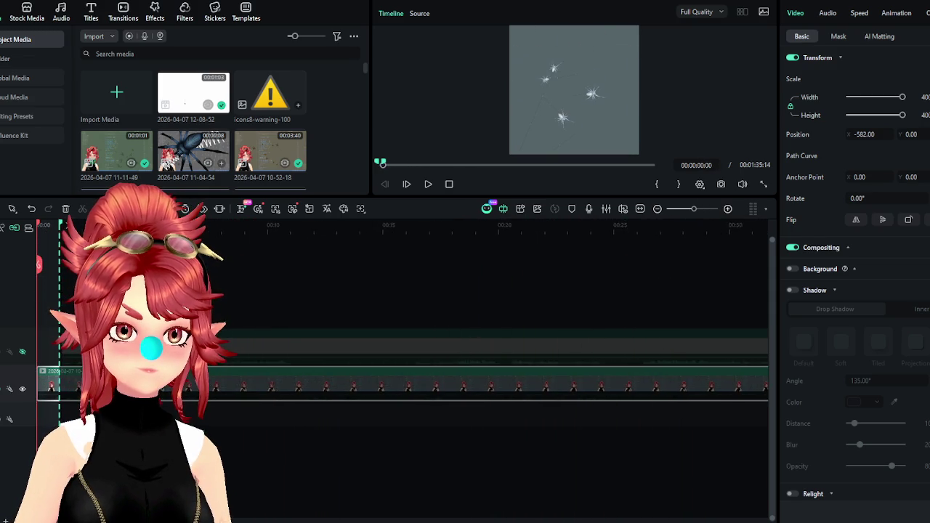
scroll(67, 377, down, 5)
click(305, 417)
drag(327, 432, 11, 234)
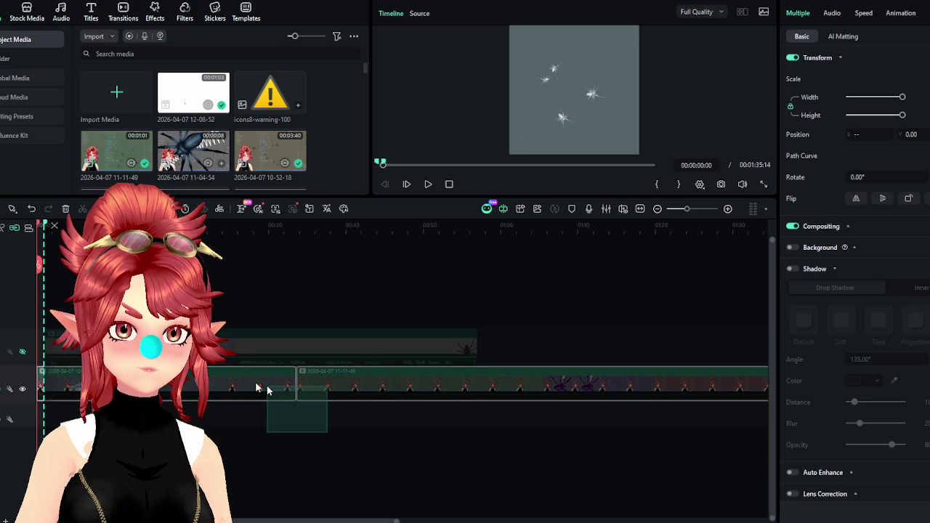
Shift the clips and move the frost spider clip to the timeline start.
drag(161, 392, 214, 392)
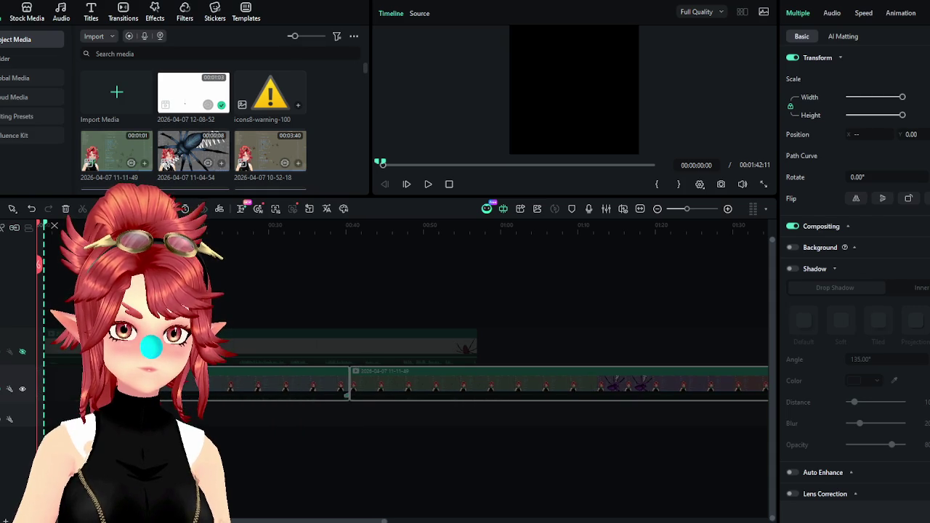
click(182, 435)
click(182, 381)
key(Down)
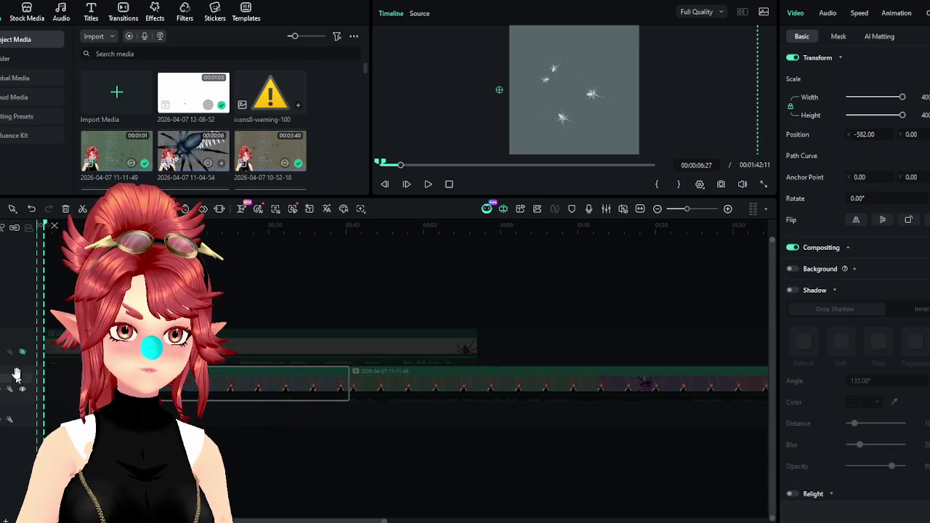
drag(26, 372, 15, 372)
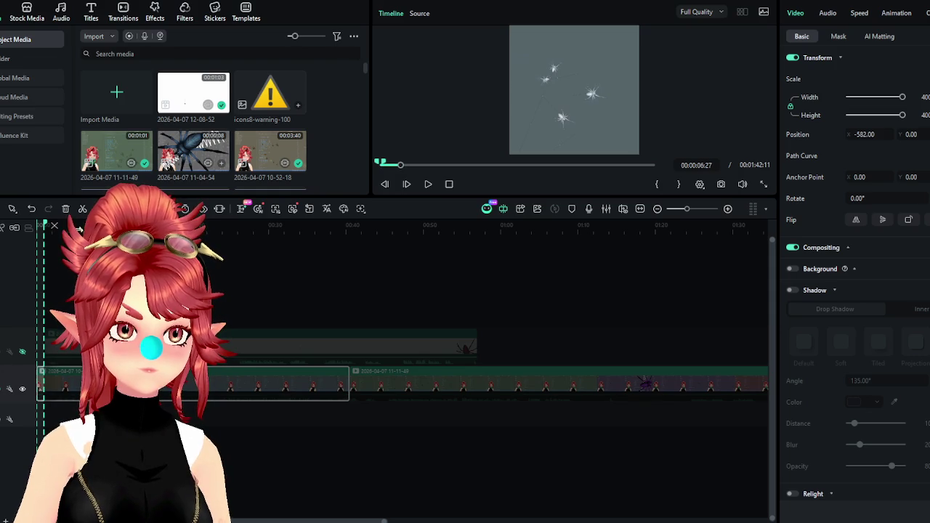
Trim the frost clip's start to the playhead near five seconds, undoing one change.
scroll(77, 228, up, 5)
click(56, 226)
drag(56, 225, 190, 225)
drag(302, 260, 295, 263)
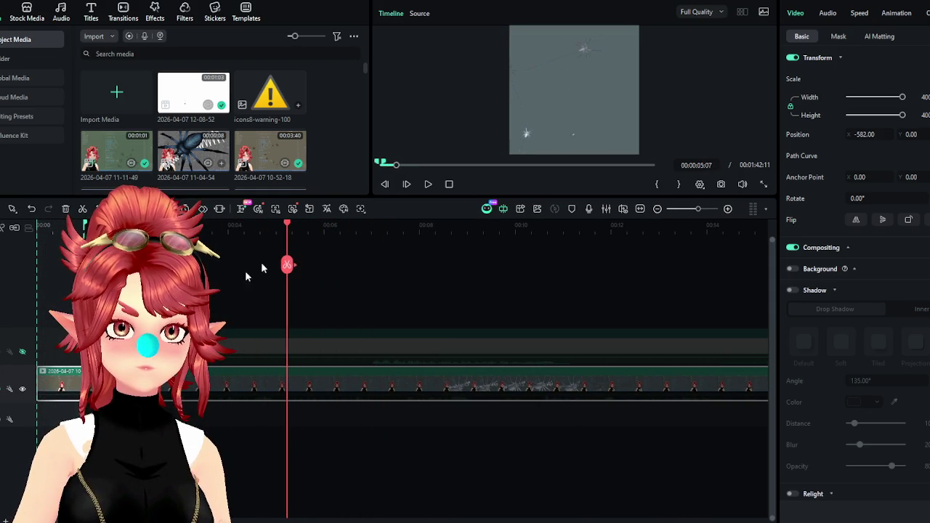
mouse_move(154, 389)
mouse_down()
mouse_move(282, 389)
mouse_move(83, 392)
mouse_up()
click(53, 227)
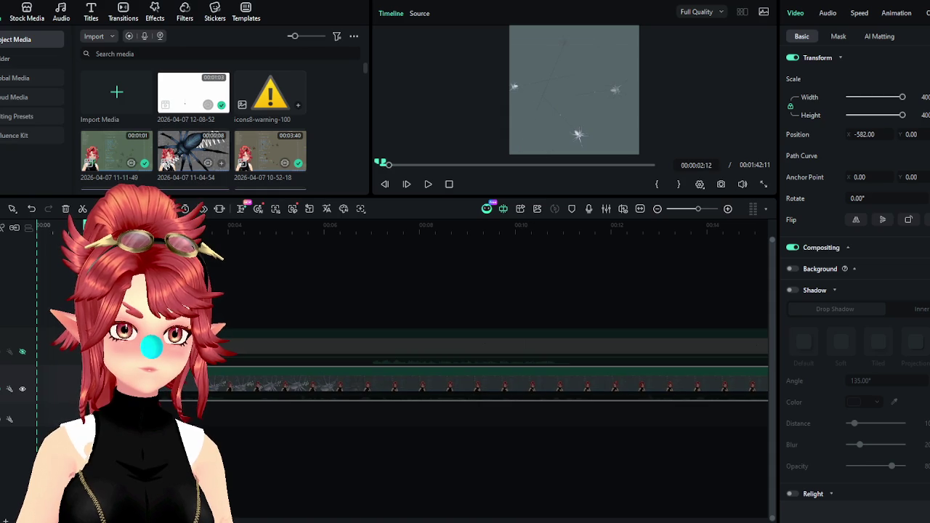
click(31, 210)
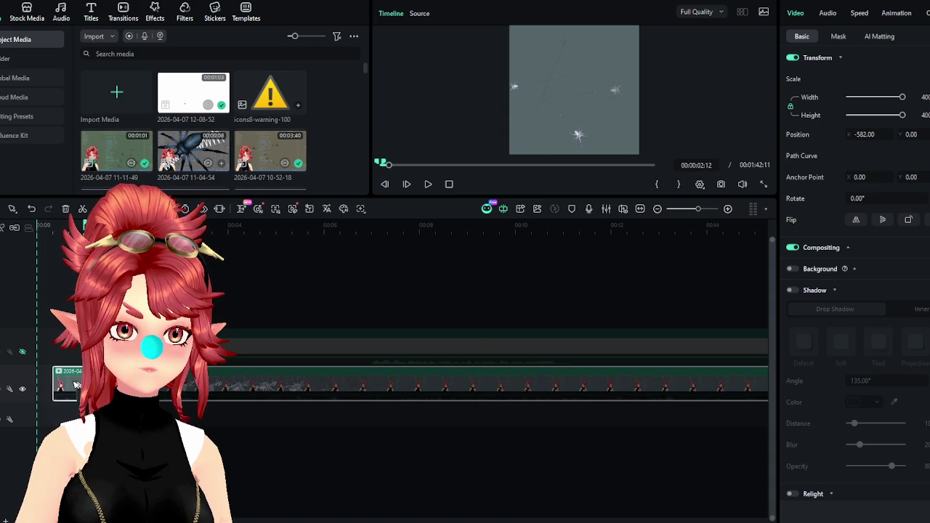
click(53, 227)
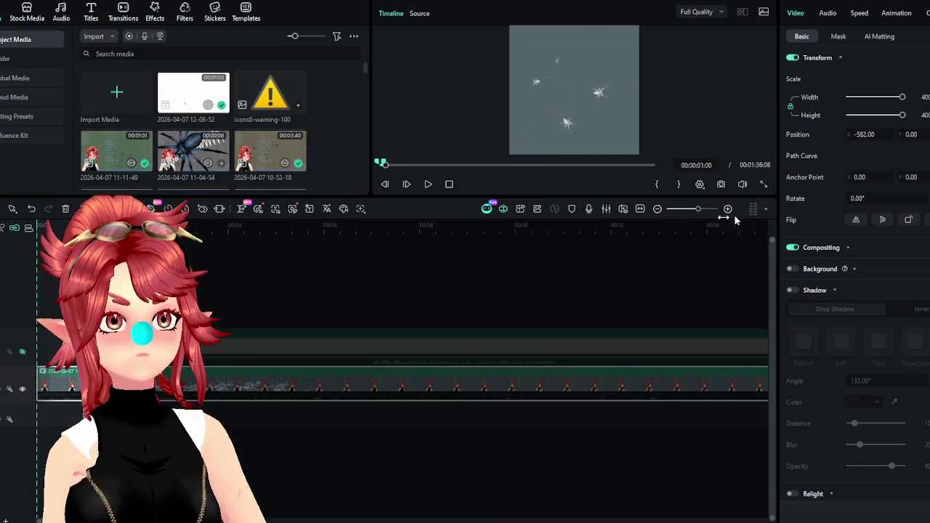
Export the clip as GIF spider_frost_vgen, then trim the next clip's start.
click(914, 2)
click(908, 5)
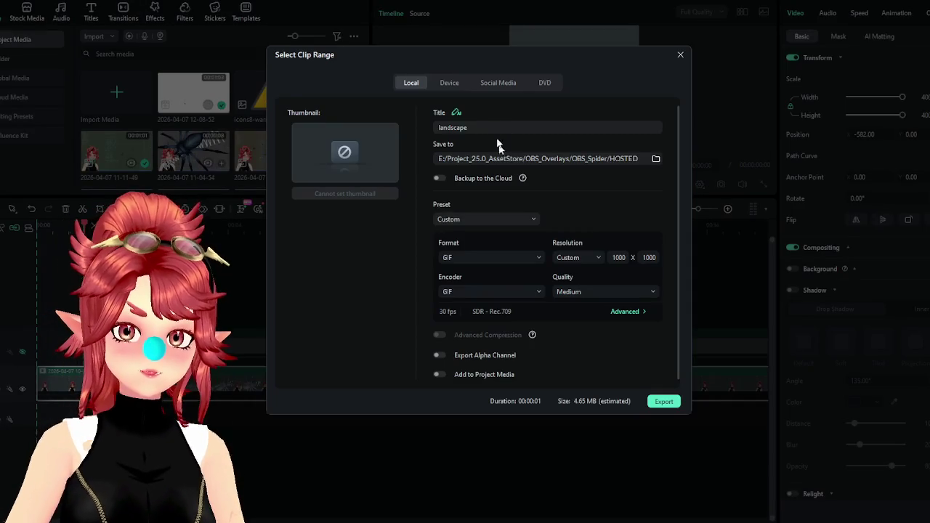
double_click(451, 127)
text(spider_frost_vgen)
click(661, 401)
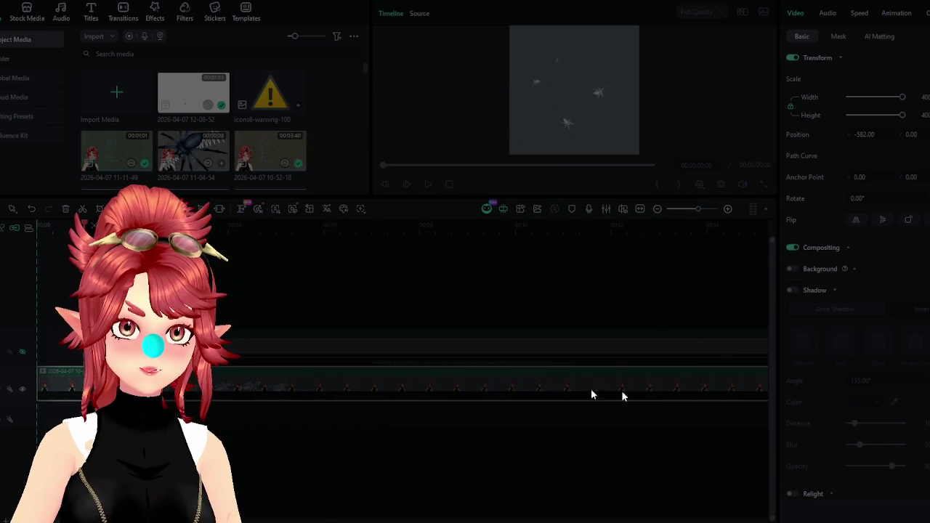
click(681, 111)
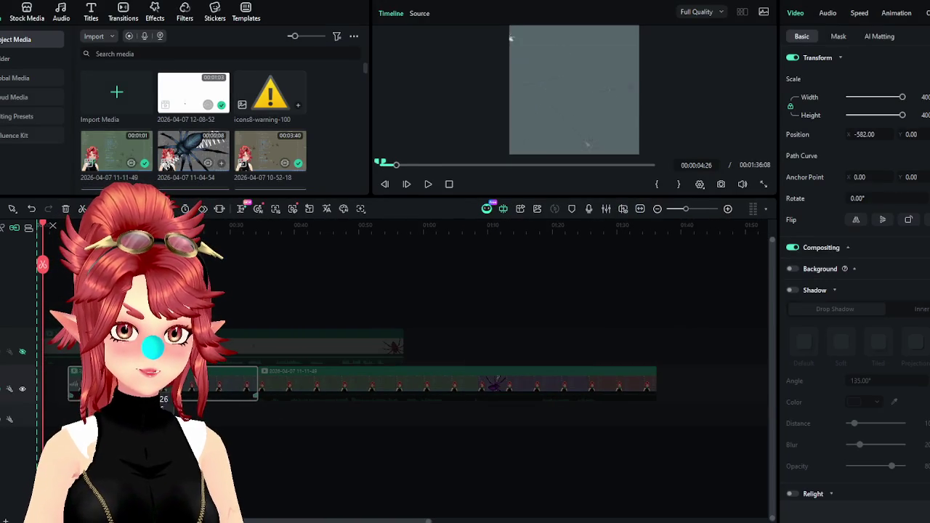
drag(211, 382, 221, 383)
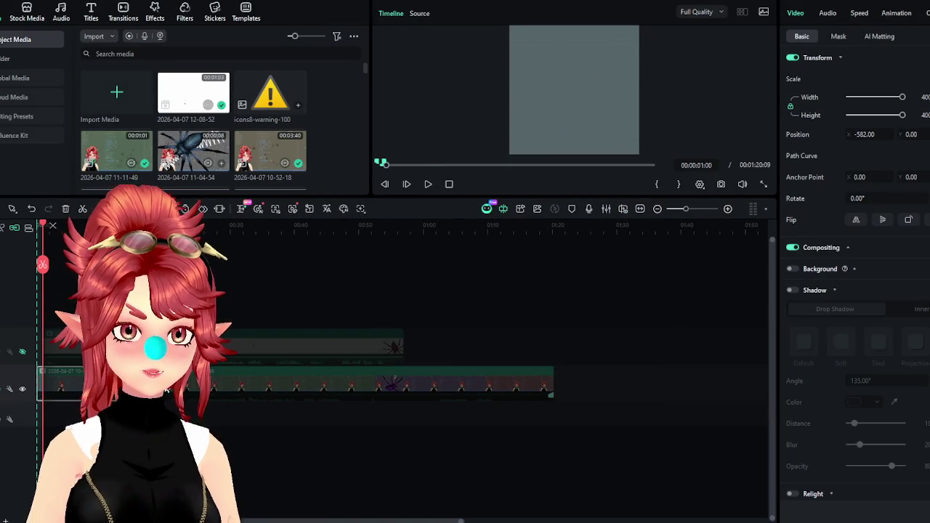
Move the green spider clip to the track start and scale it to 400.
key(Delete)
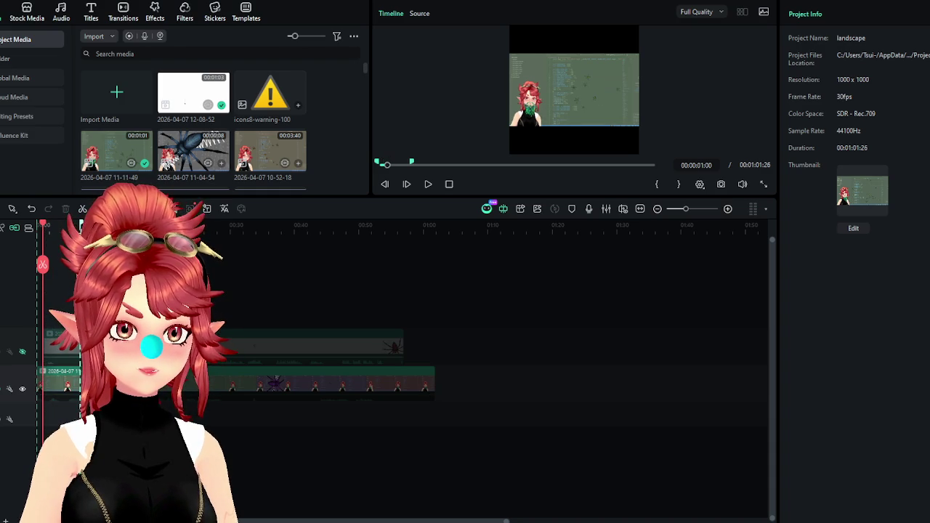
key(ctrl+z)
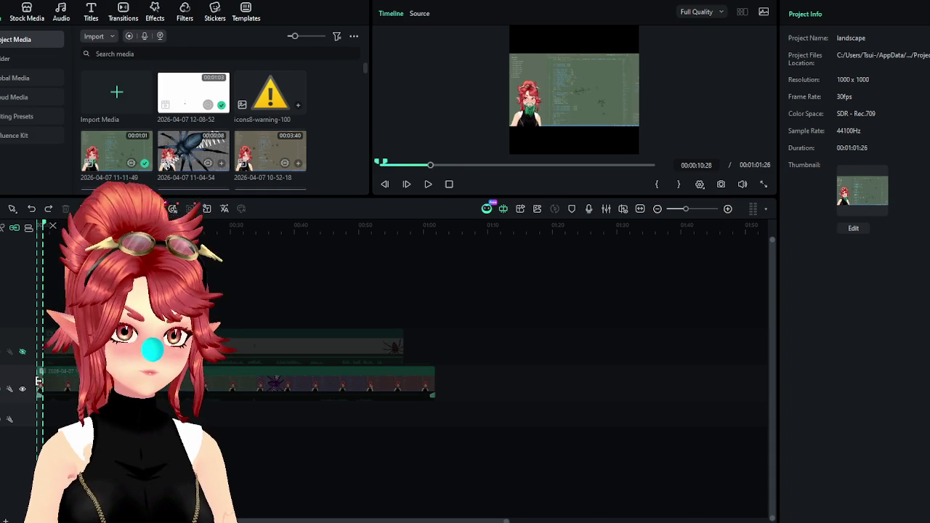
click(74, 383)
drag(224, 383, 74, 383)
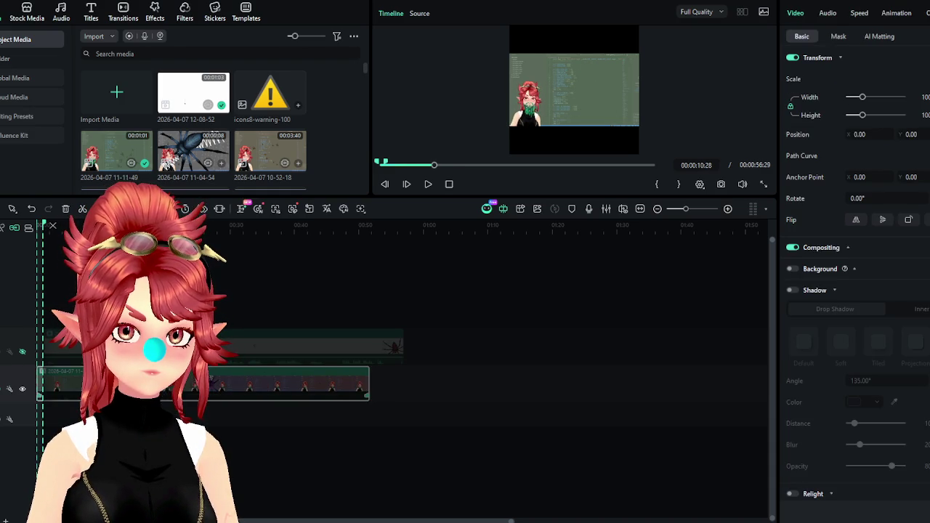
scroll(211, 327, up, 2)
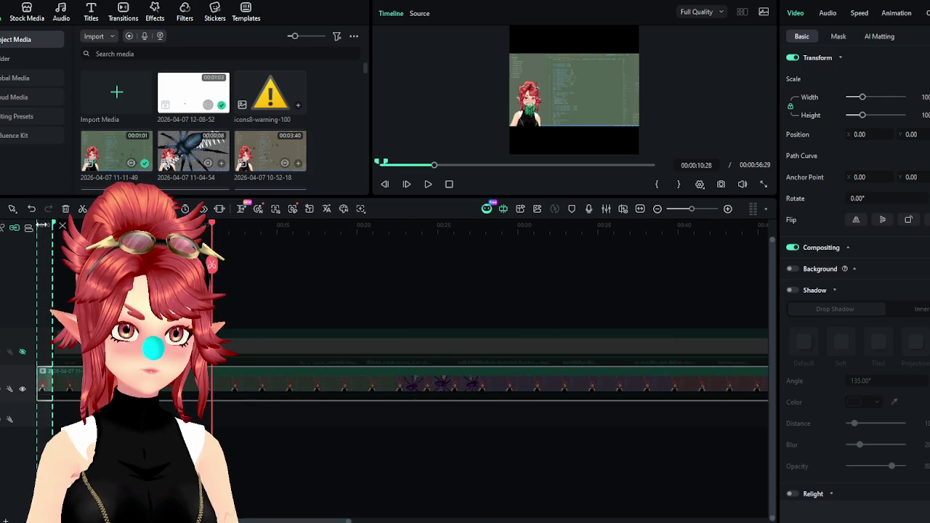
scroll(45, 266, up, 2)
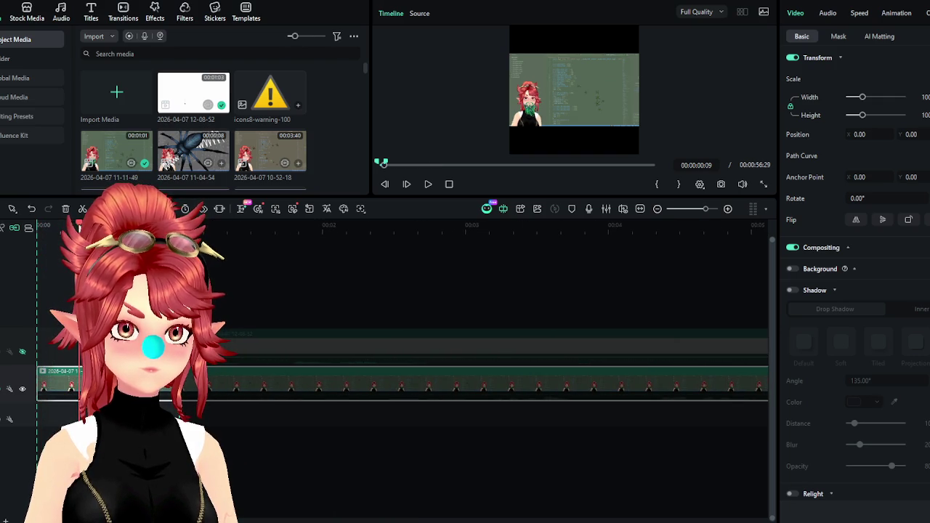
drag(863, 99, 902, 97)
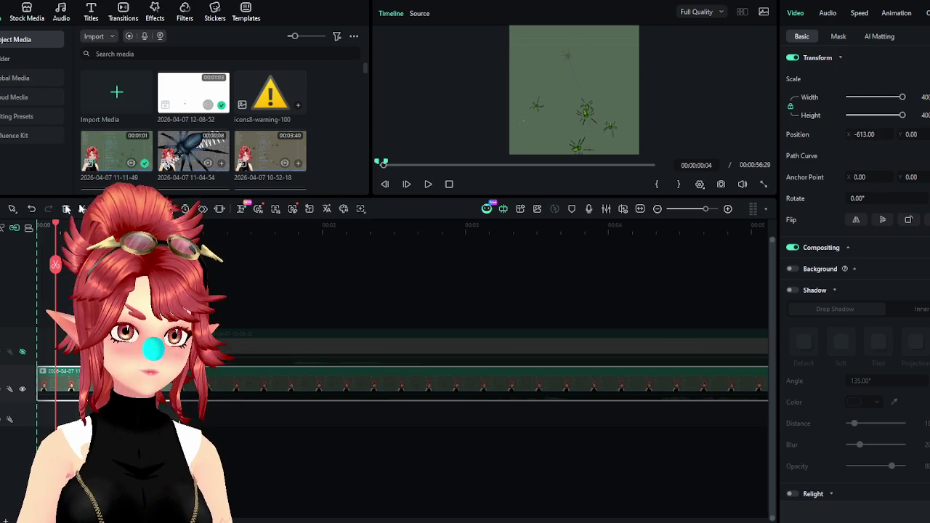
click(79, 225)
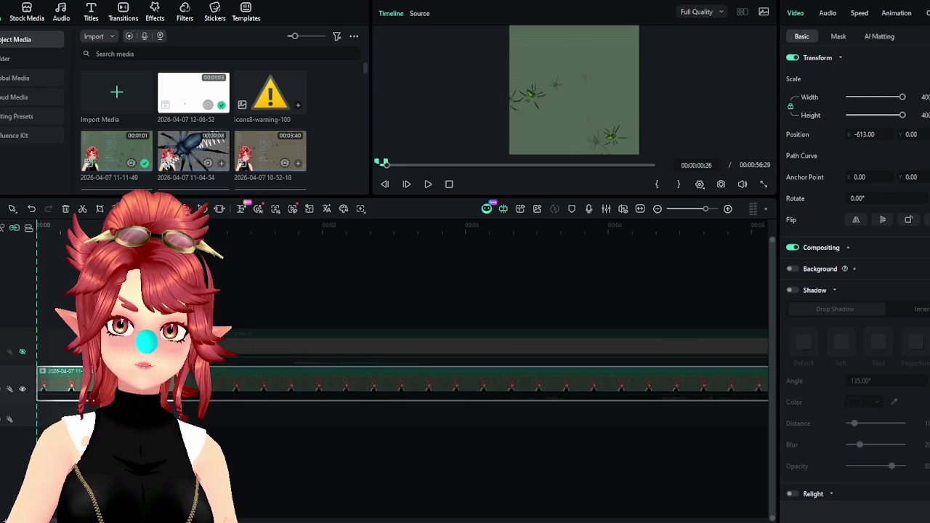
Export the clip as GIF titled spider_green_vgen via Ctrl+E.
key(ctrl+e)
double_click(577, 125)
text(spider_green_vgen)
click(661, 401)
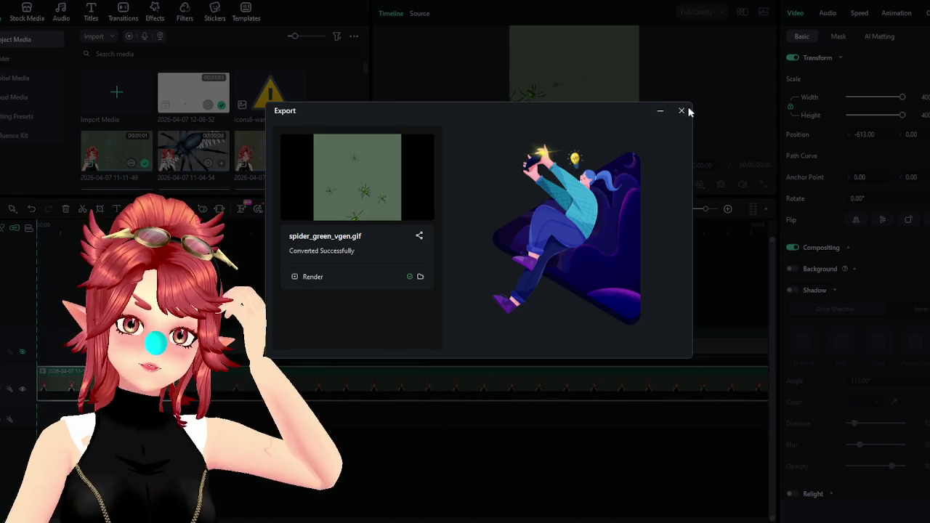
click(681, 110)
ctrl+scroll(233, 381, down, 3)
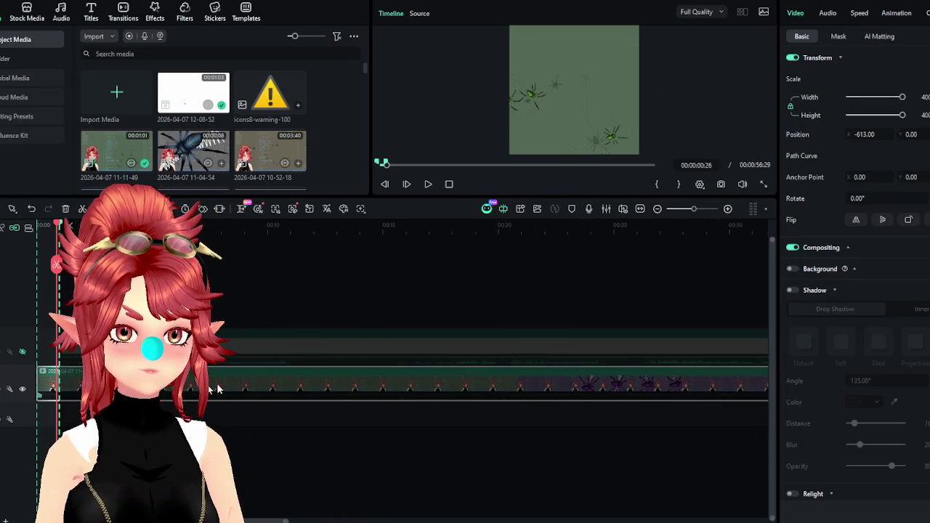
Trim the clip so it starts on the purple spiders at the timeline start.
drag(39, 379, 512, 388)
key(ctrl+z)
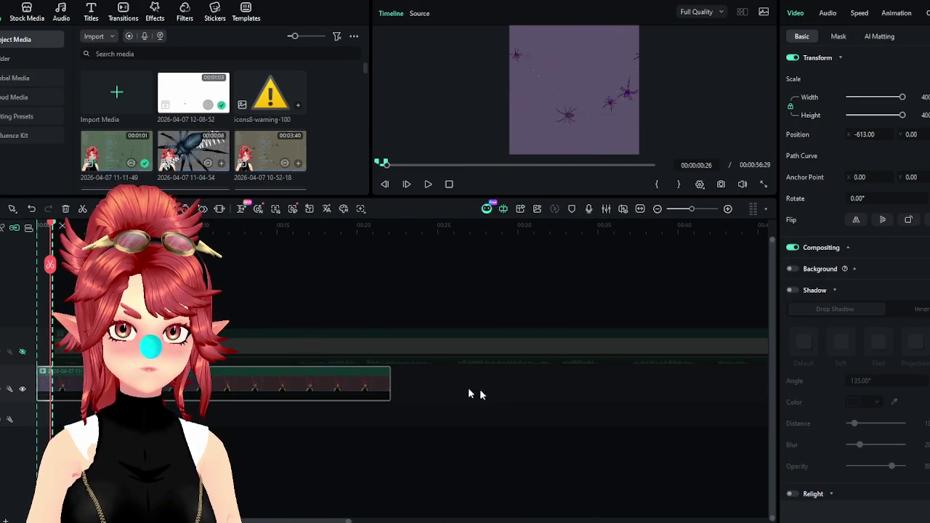
ctrl+scroll(62, 226, up, 3)
click(84, 226)
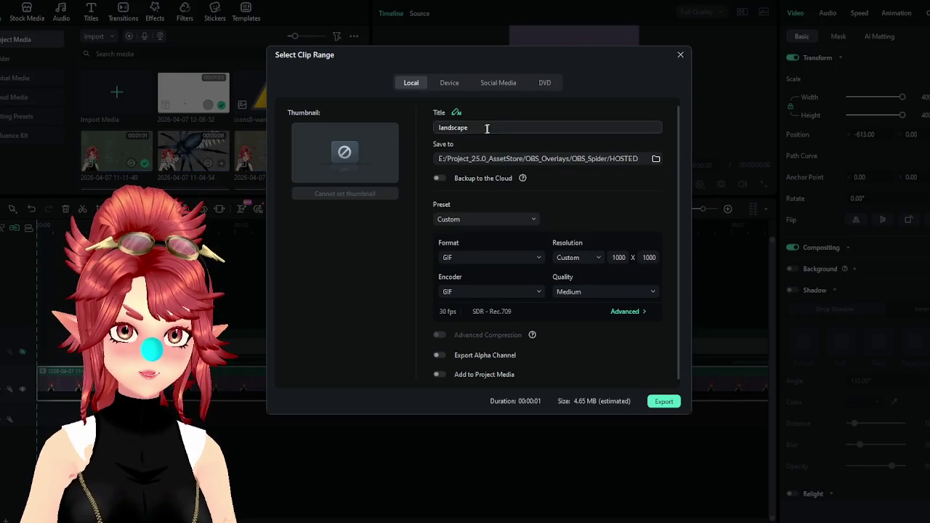
Export the purple clip as spider_purple_vgen GIF, then trim the start to the red spiders.
double_click(488, 127)
text(spider_purple_vgen)
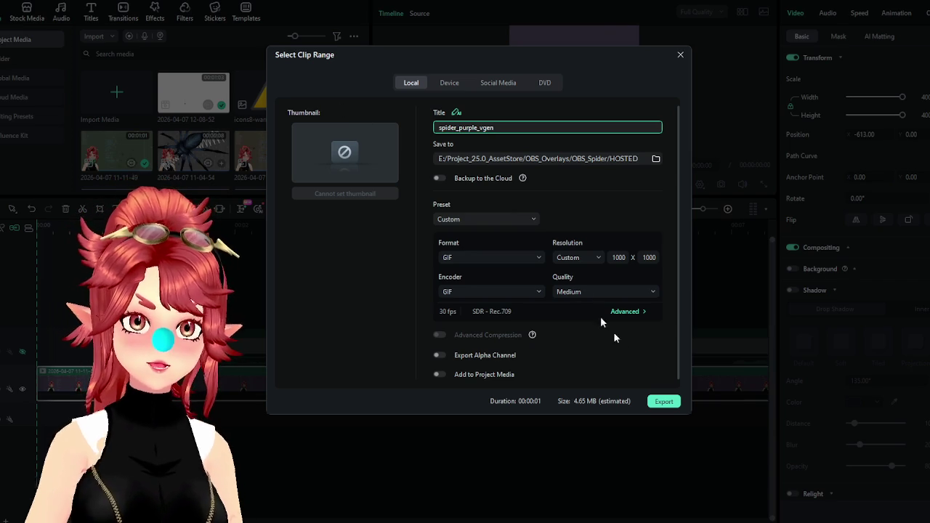
click(667, 401)
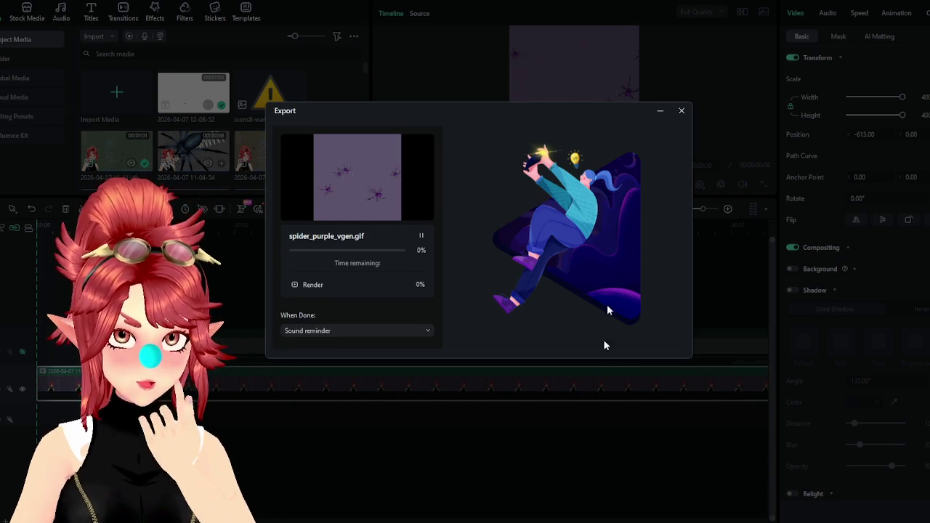
click(681, 111)
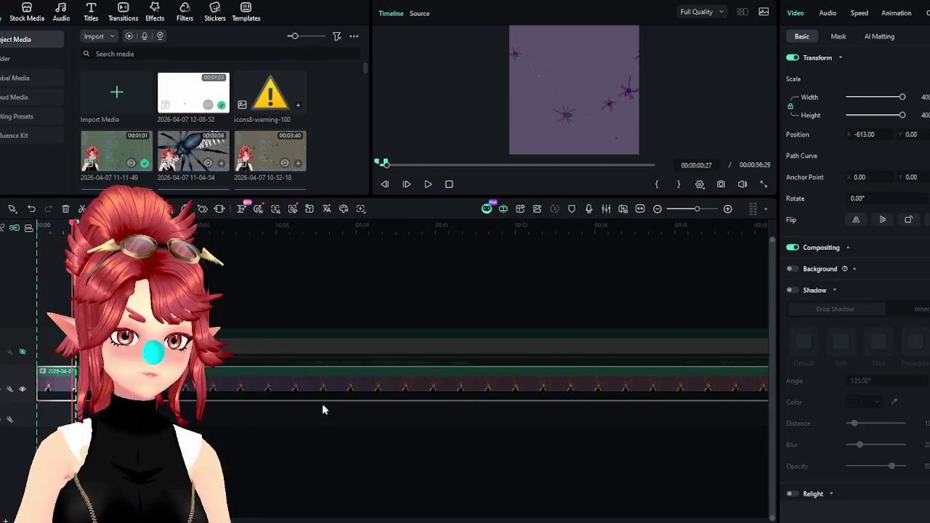
ctrl+scroll(324, 406, down, 3)
drag(36, 378, 302, 389)
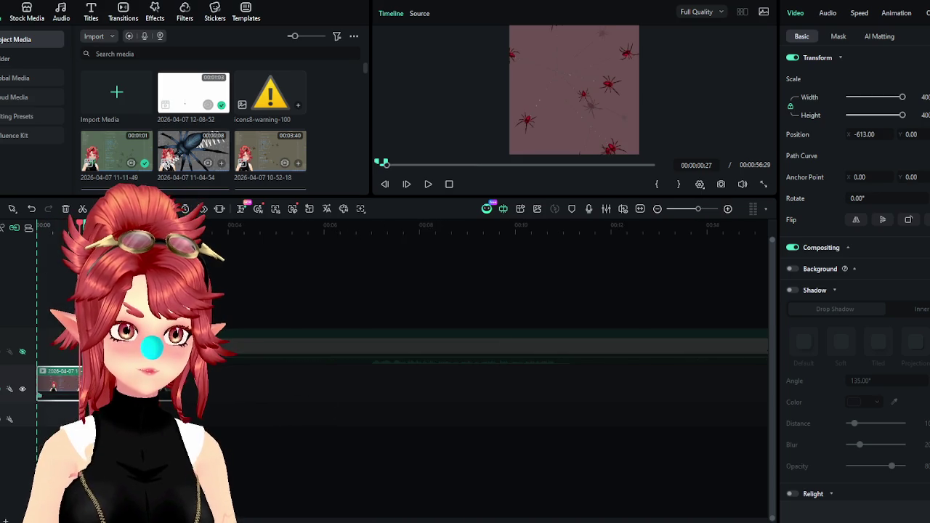
Export the red spider clip as spider_red_vgen GIF, then drag the clip off the track.
scroll(223, 376, up, 3)
click(80, 436)
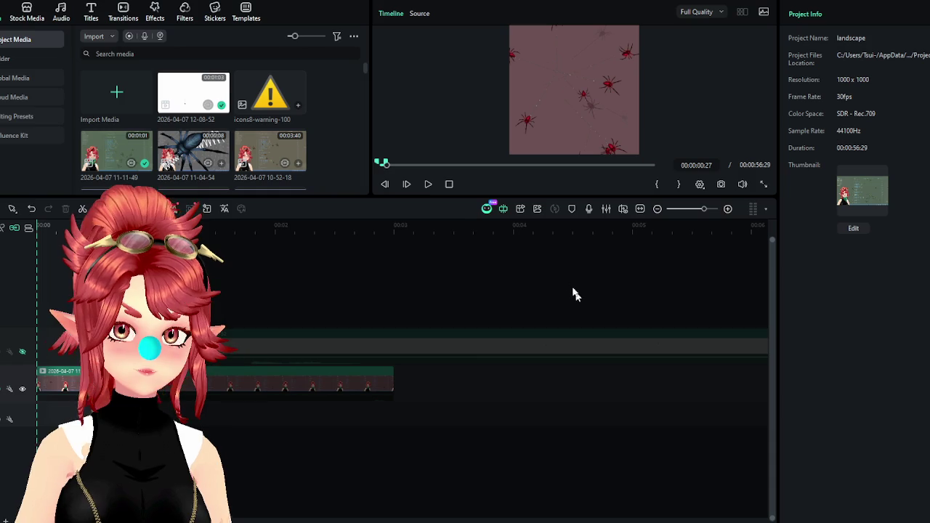
key(ctrl+e)
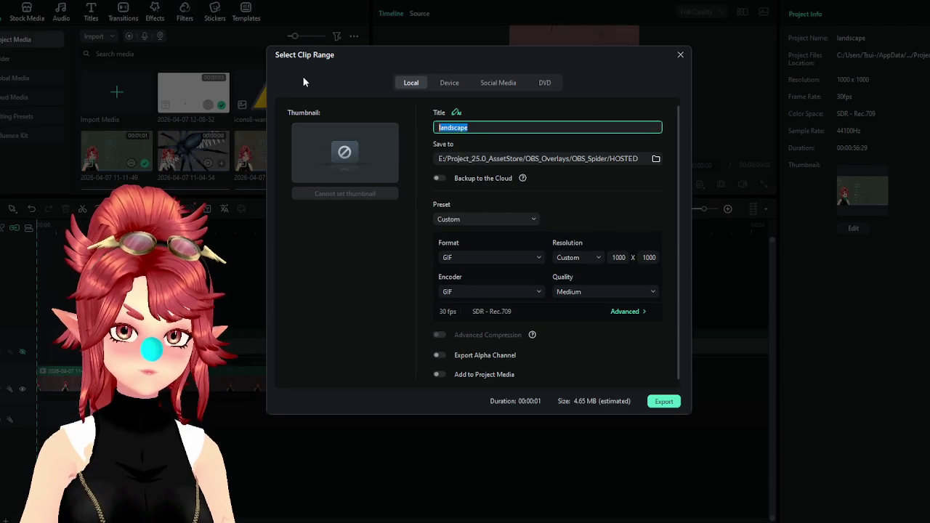
text(spider_red_v)
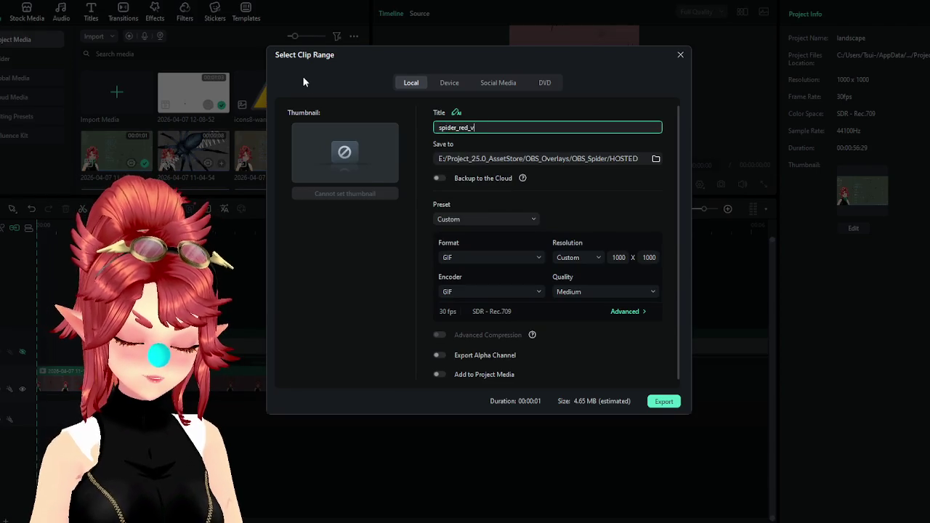
text(gen)
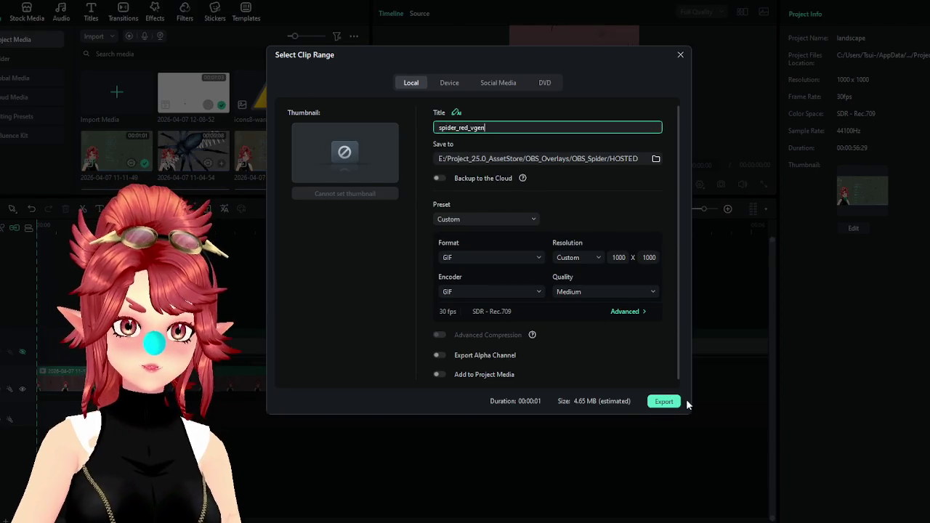
click(673, 403)
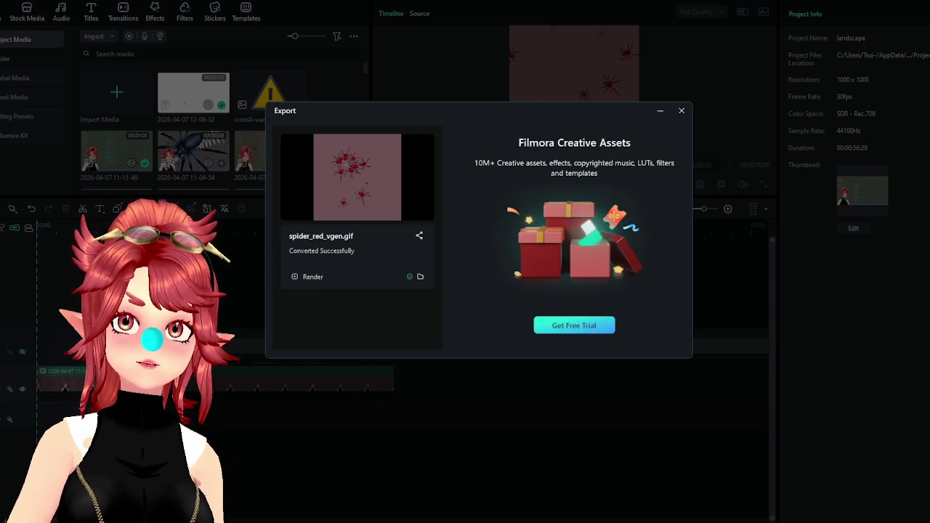
click(681, 110)
click(247, 381)
mouse_move(247, 381)
mouse_down()
mouse_move(247, 347)
mouse_move(268, 374)
mouse_up()
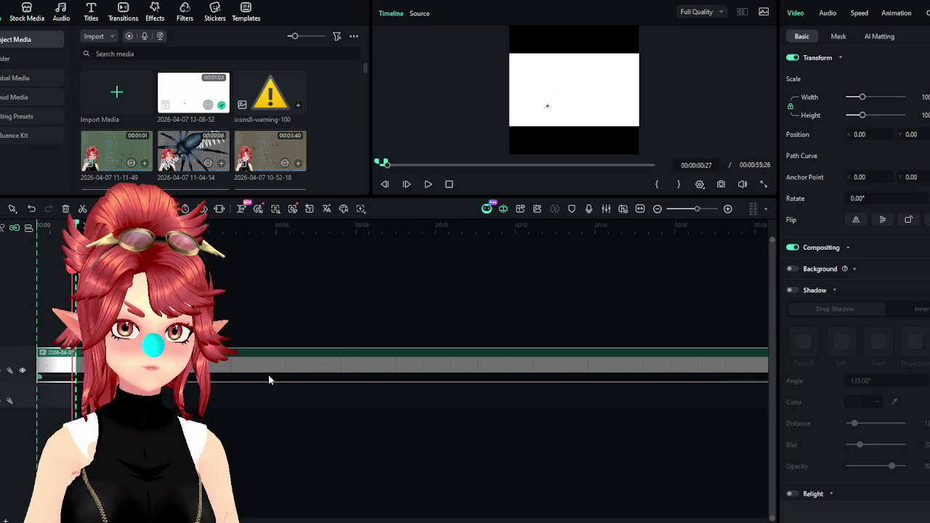
Replace the old clip with the 11-04-54 spider clip, keeping 1000 x 1000, and trim its start.
scroll(243, 382, down, 3)
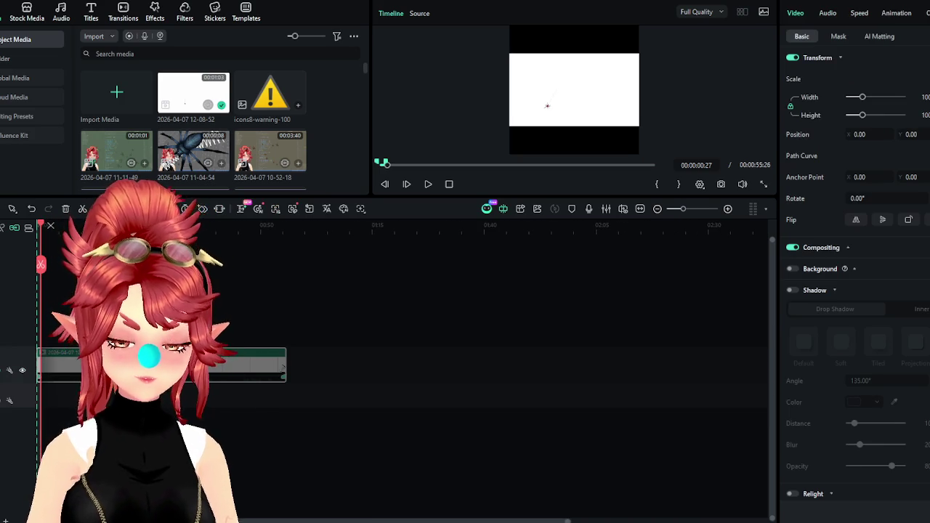
key(Delete)
drag(186, 170, 45, 367)
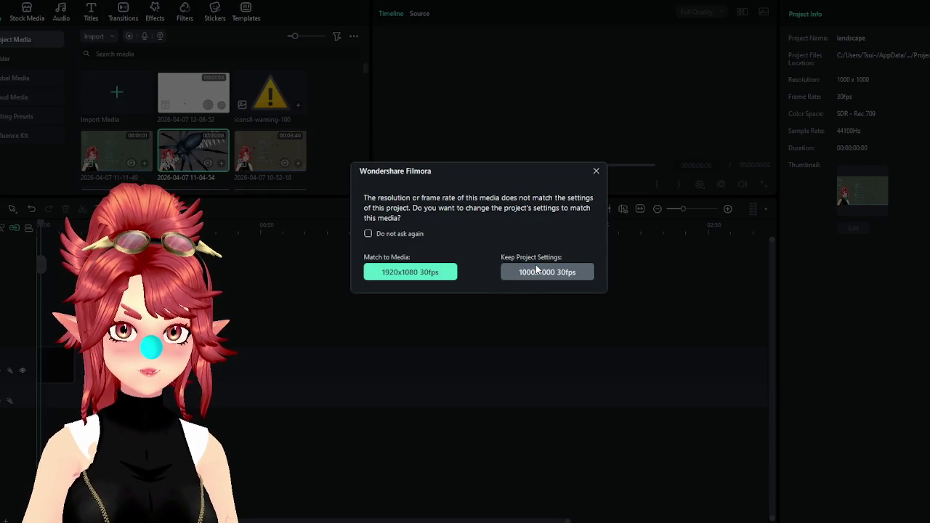
click(535, 269)
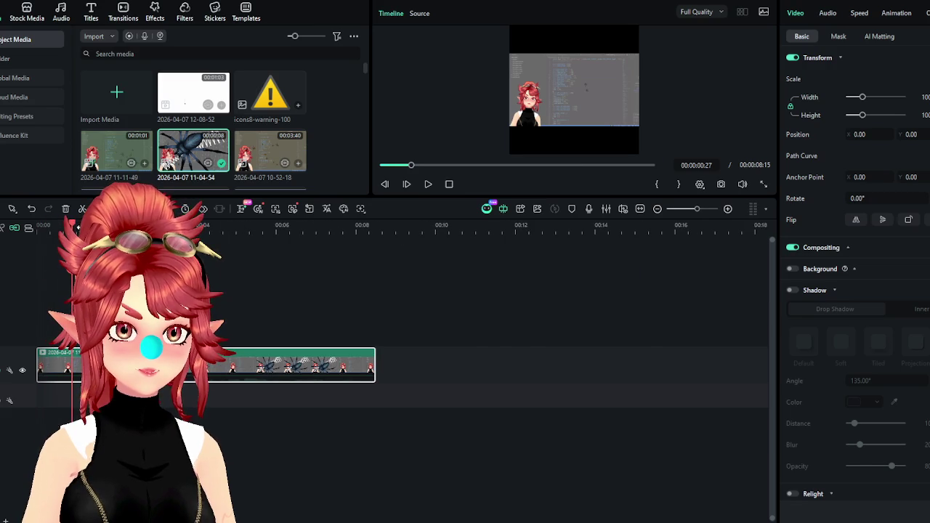
drag(38, 363, 207, 367)
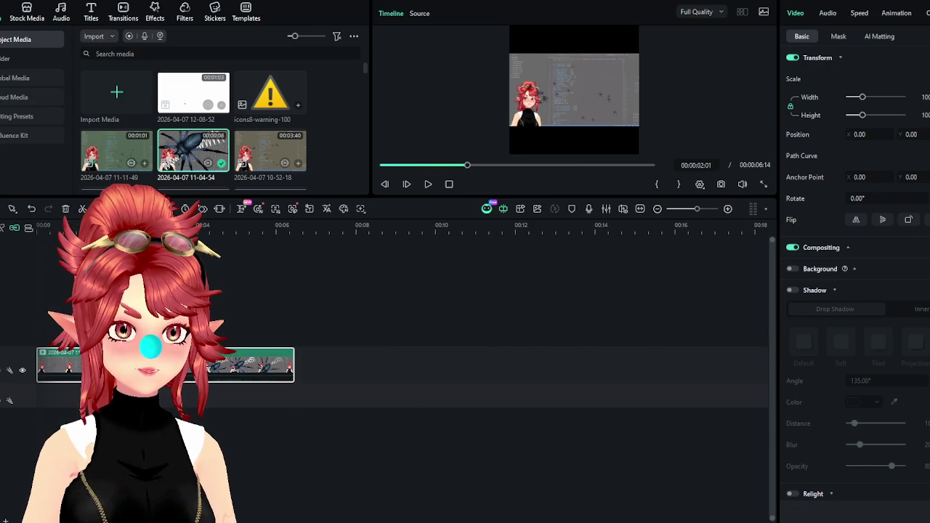
key(shift+z)
Mark roughly one second of the clip as the export range.
right_click(224, 311)
click(265, 392)
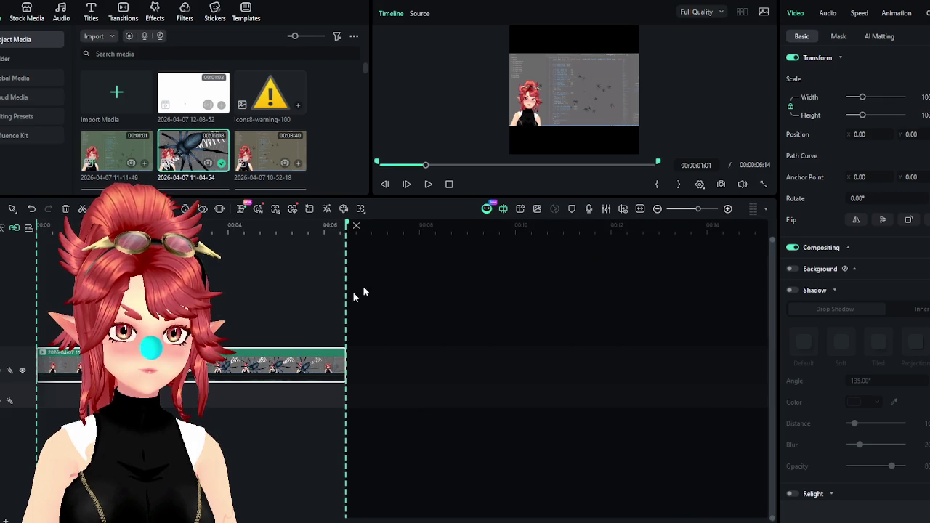
click(356, 225)
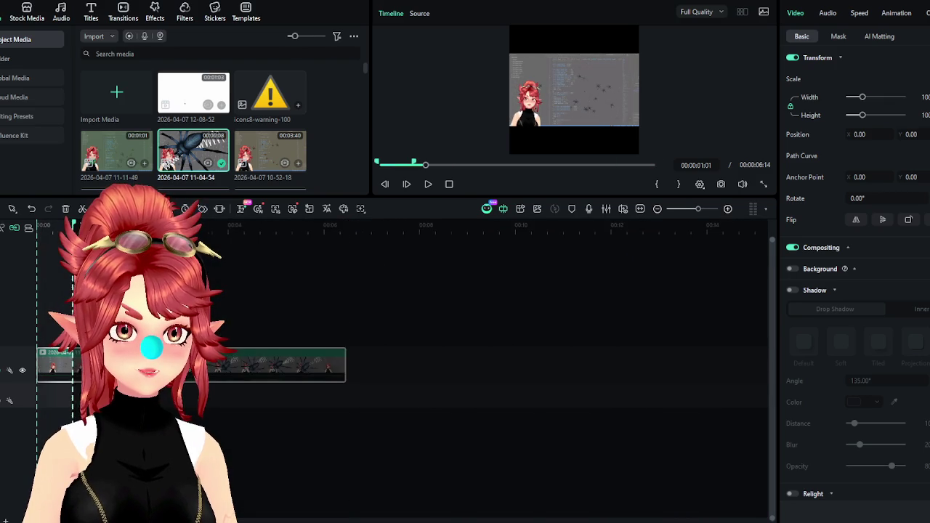
scroll(305, 291, up, 3)
click(503, 232)
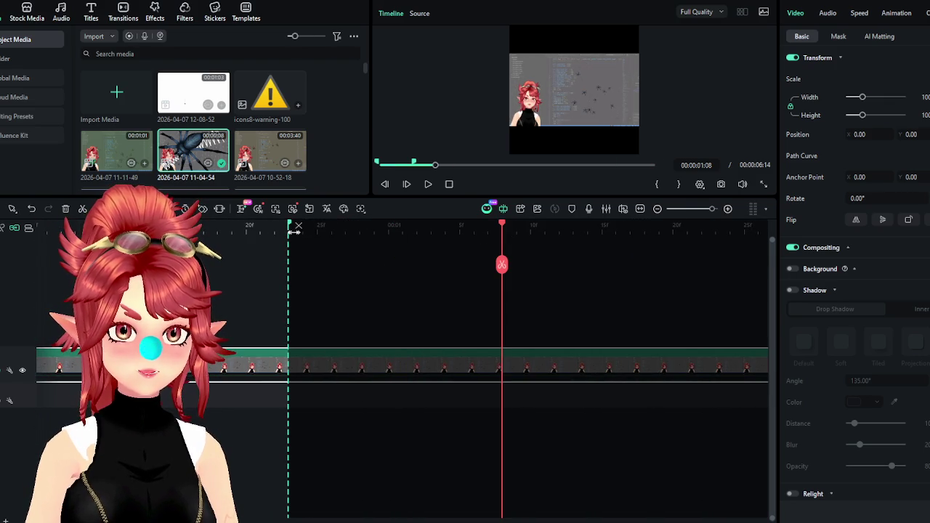
drag(290, 226, 388, 247)
click(217, 226)
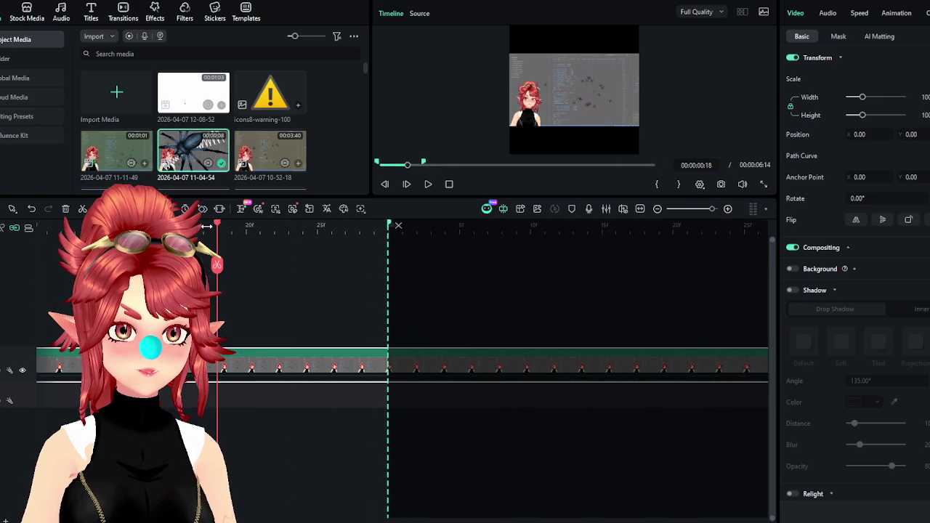
drag(218, 226, 235, 226)
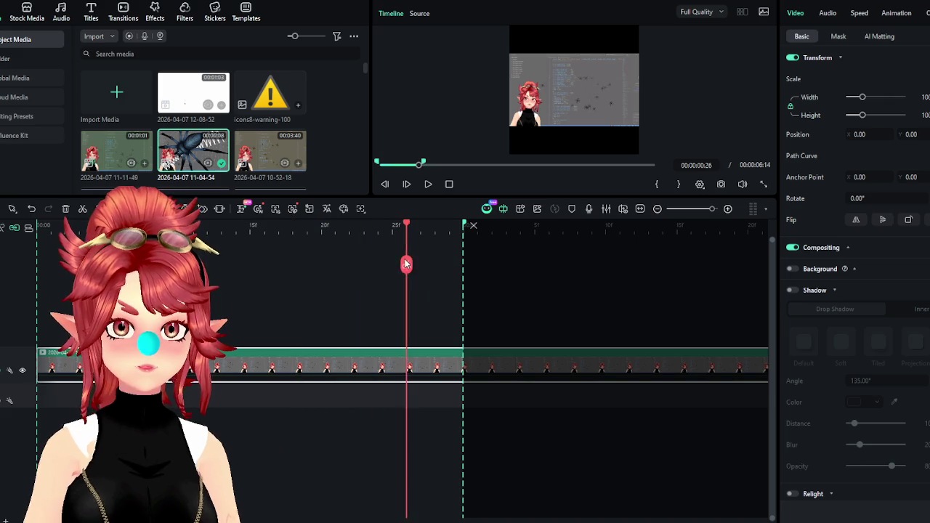
Scale the clip to 400 and set Position X to -704, then preview it.
drag(862, 97, 901, 97)
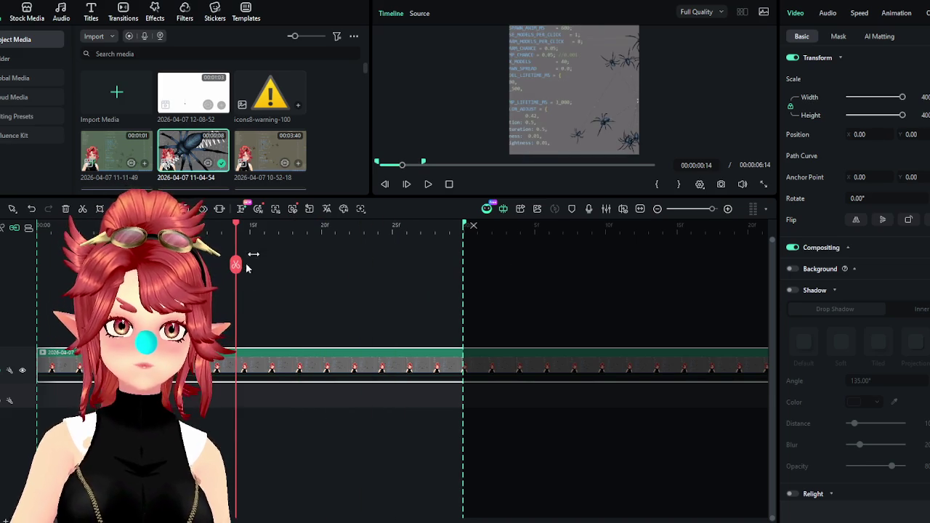
drag(854, 134, 799, 134)
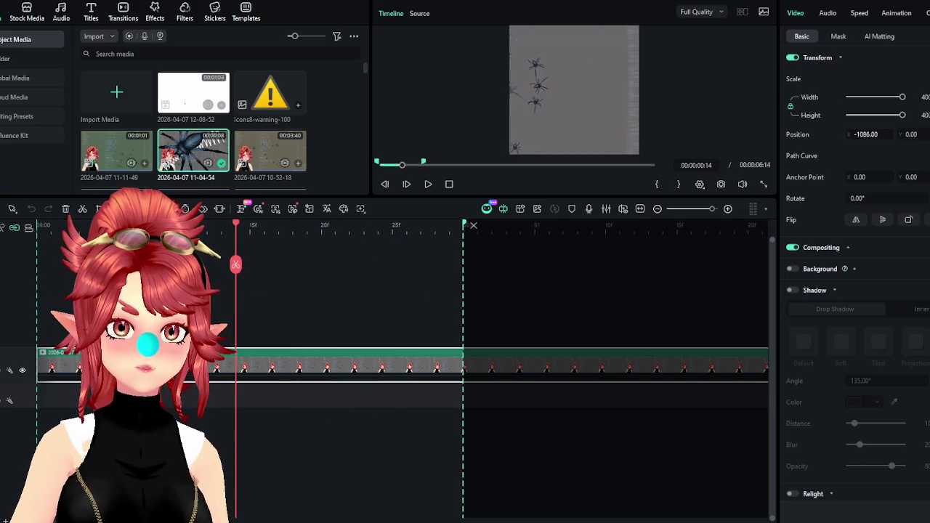
drag(866, 134, 882, 134)
click(186, 209)
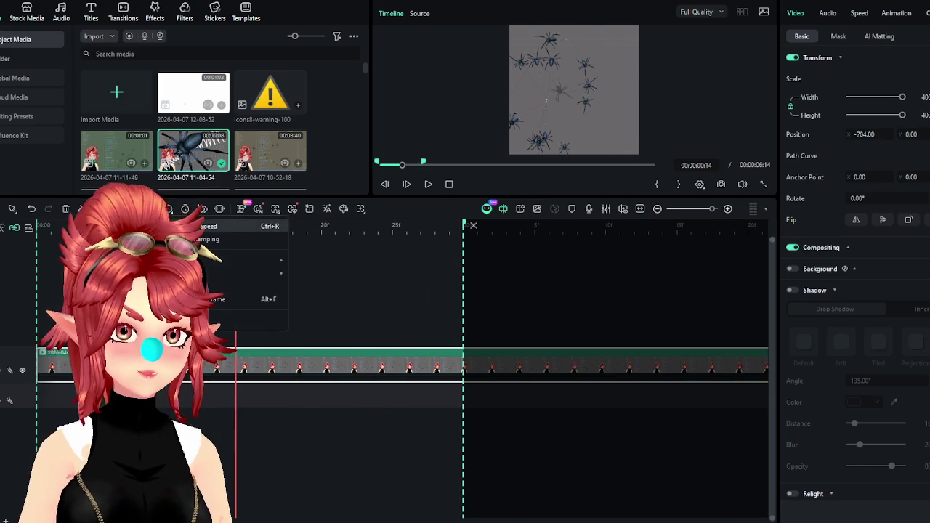
mouse_move(235, 264)
mouse_down()
mouse_move(154, 264)
mouse_move(449, 263)
mouse_up()
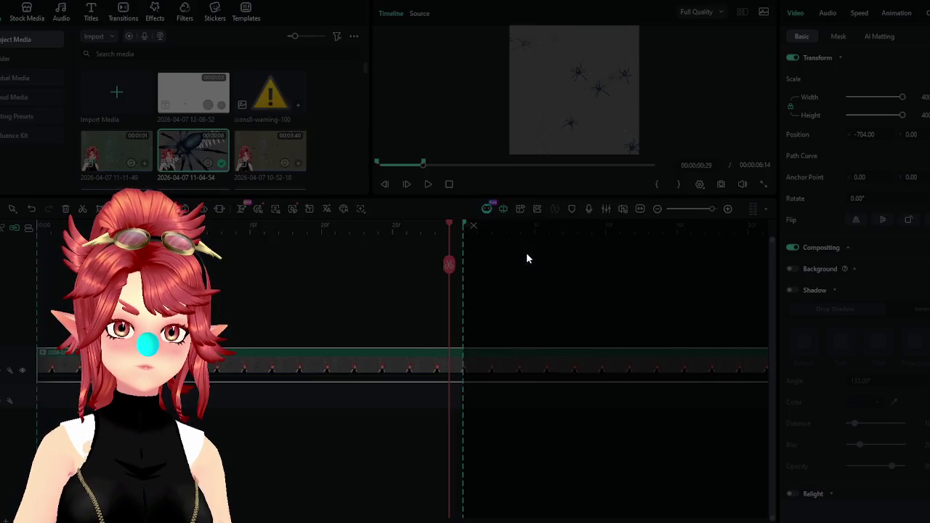
Export the range as a GIF named spider_dark_vgen.
click(478, 126)
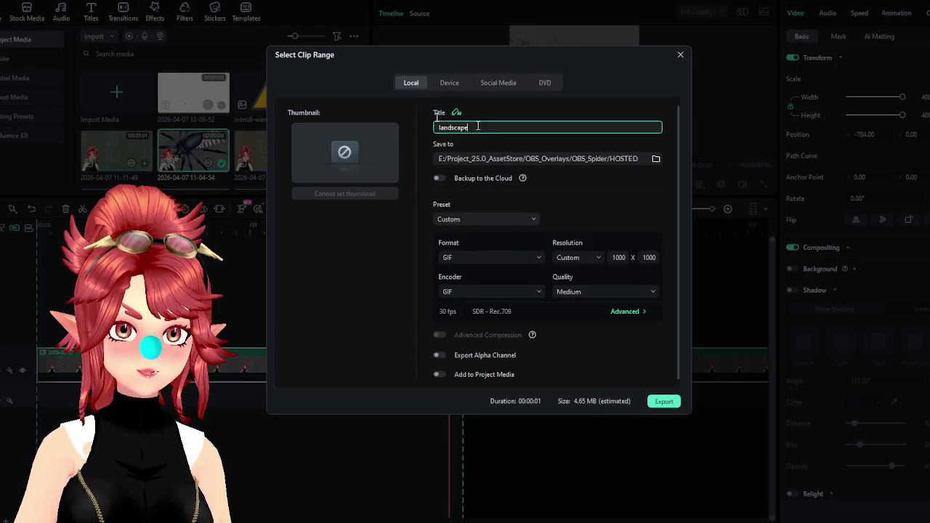
text(gen)
click(284, 103)
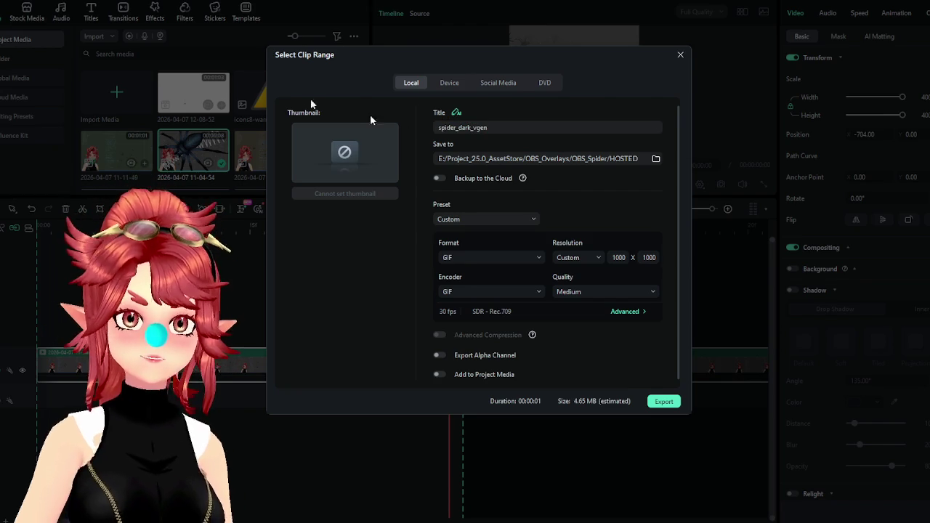
click(664, 402)
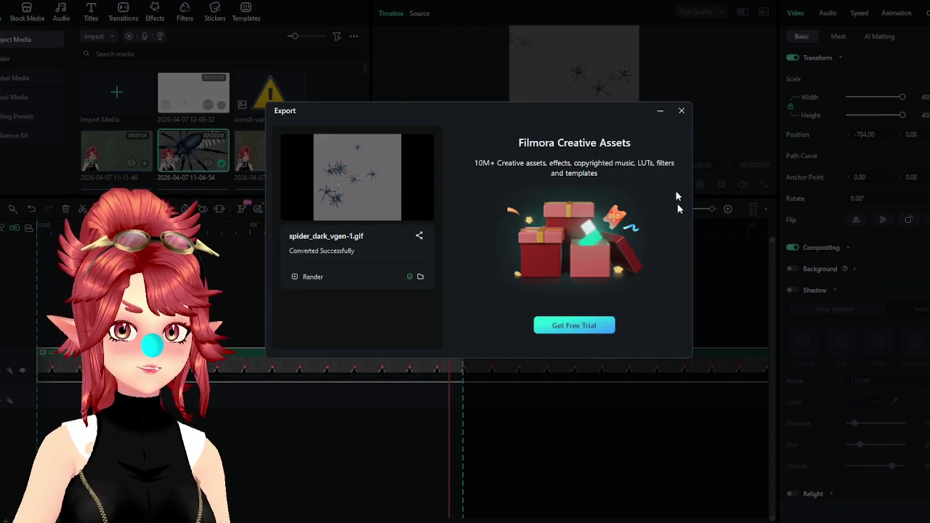
click(681, 112)
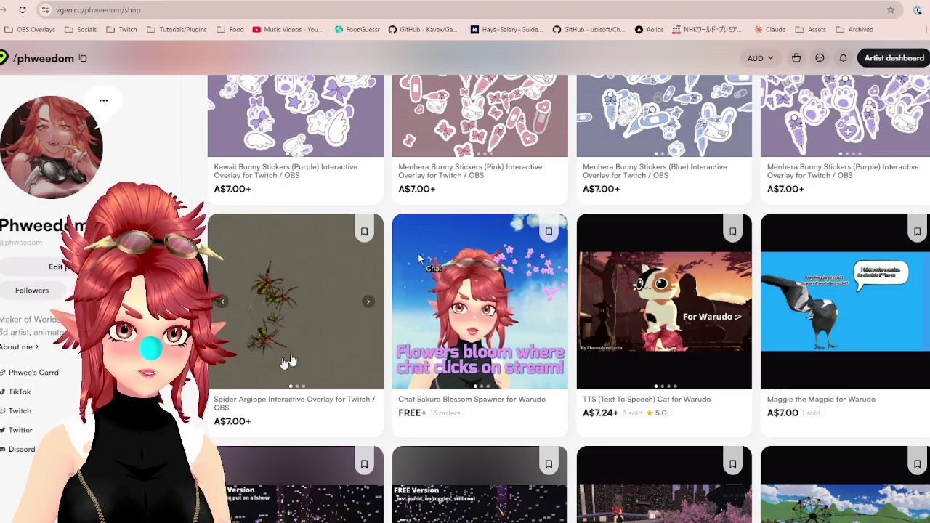
Leave the Spider Argiope listing for the creator dashboard's Products list and scroll through it.
click(290, 362)
click(872, 46)
click(875, 57)
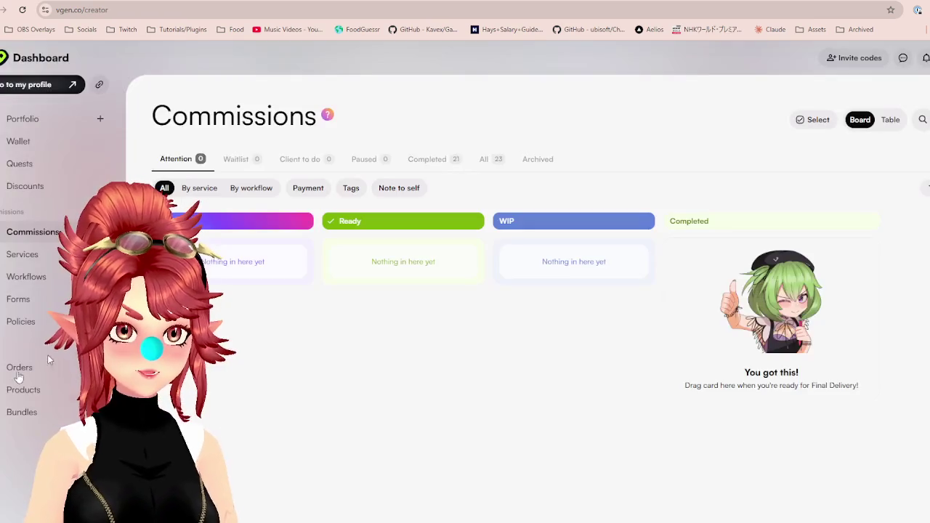
click(23, 389)
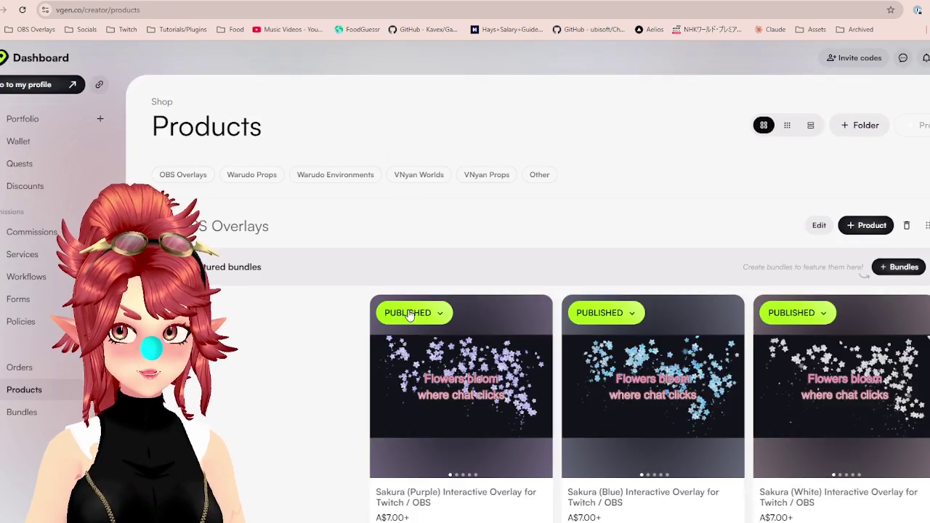
scroll(375, 323, down, 5)
scroll(412, 395, down, 5)
scroll(447, 409, down, 3)
scroll(448, 409, down, 4)
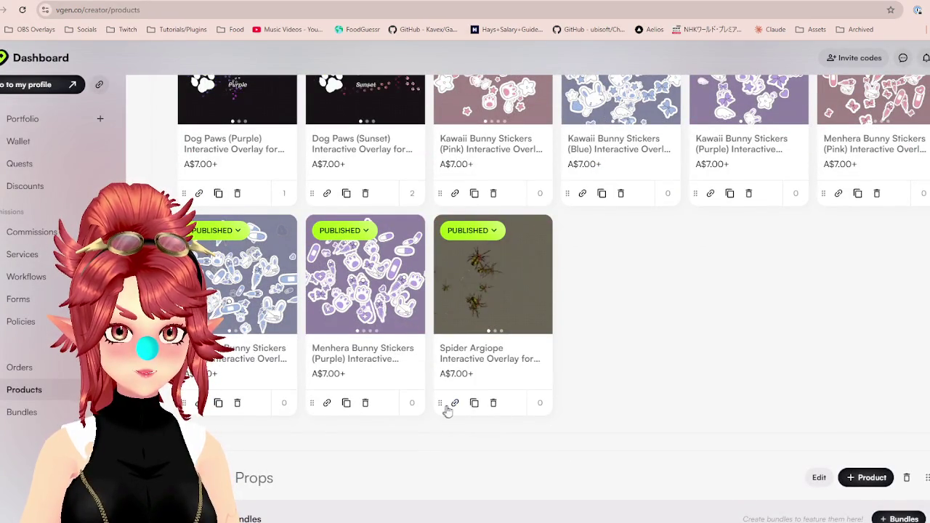
Add the new spider GIF from HOSTED as Spider Argiope's first media and publish the listing.
click(491, 363)
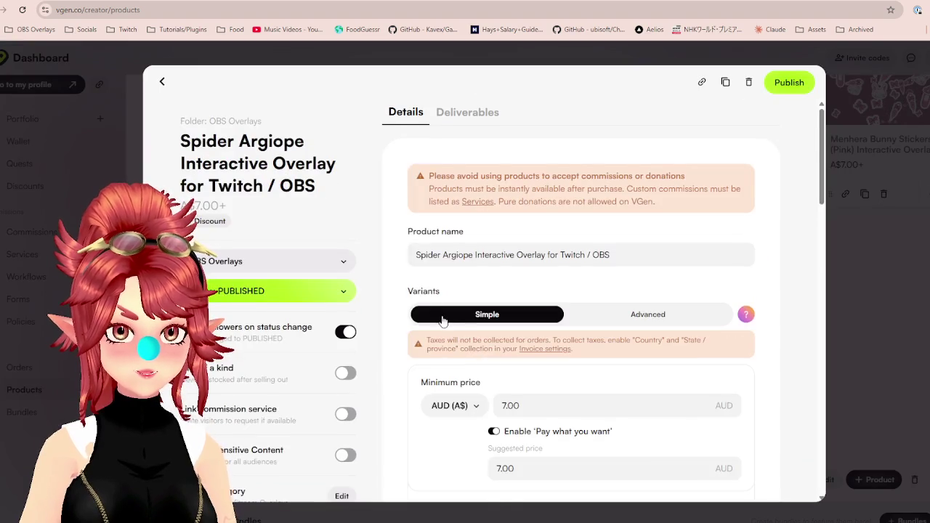
scroll(441, 319, down, 3)
scroll(457, 338, down, 4)
scroll(489, 318, down, 2)
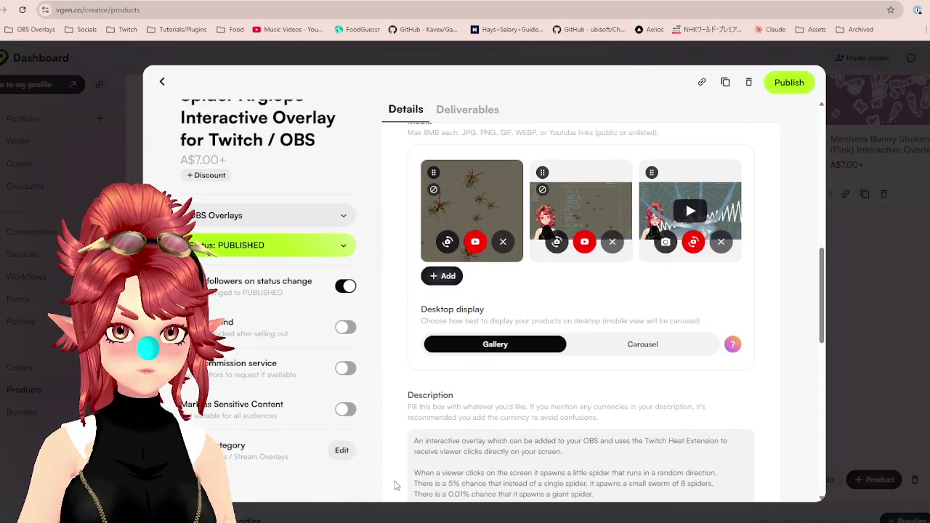
key(alt+Tab)
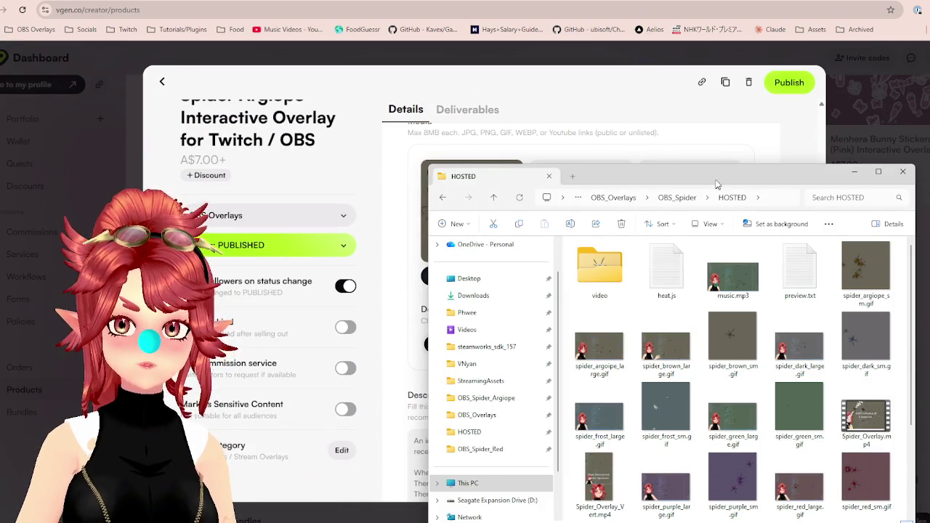
key(alt+Tab)
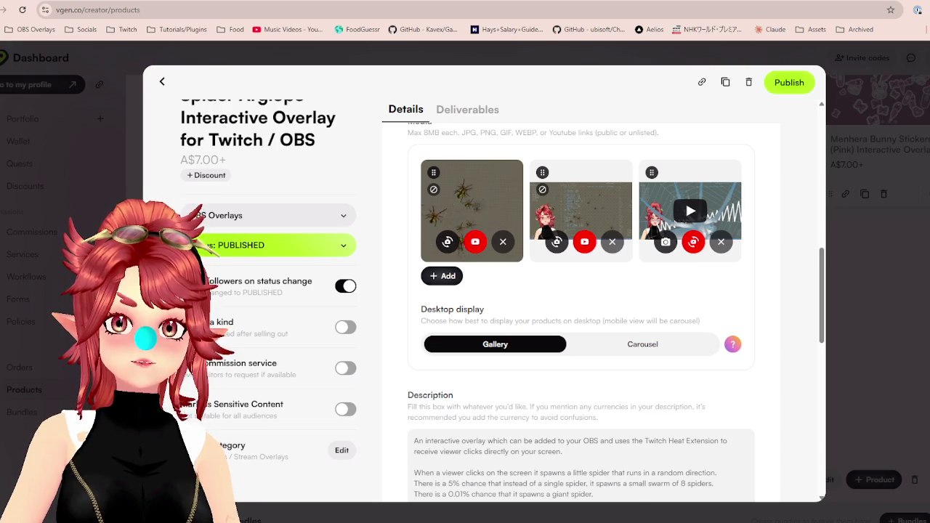
drag(574, 160, 494, 192)
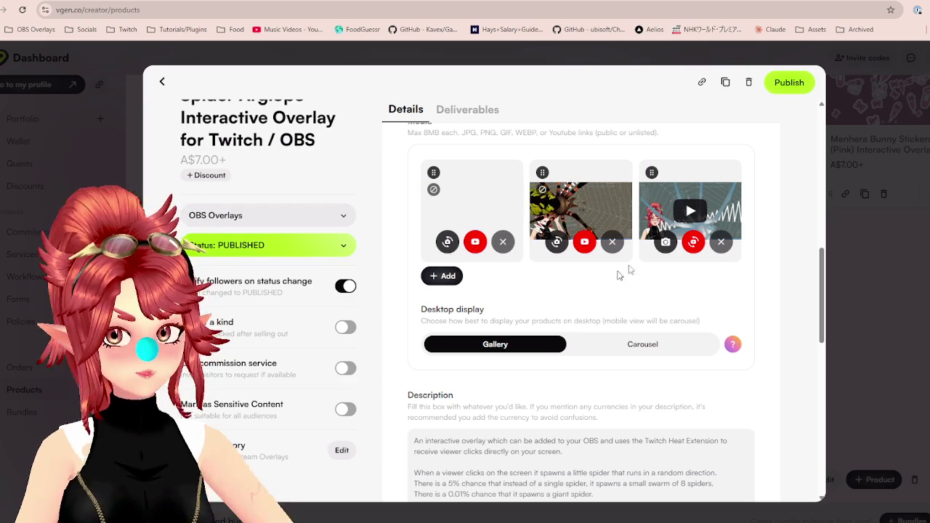
click(792, 83)
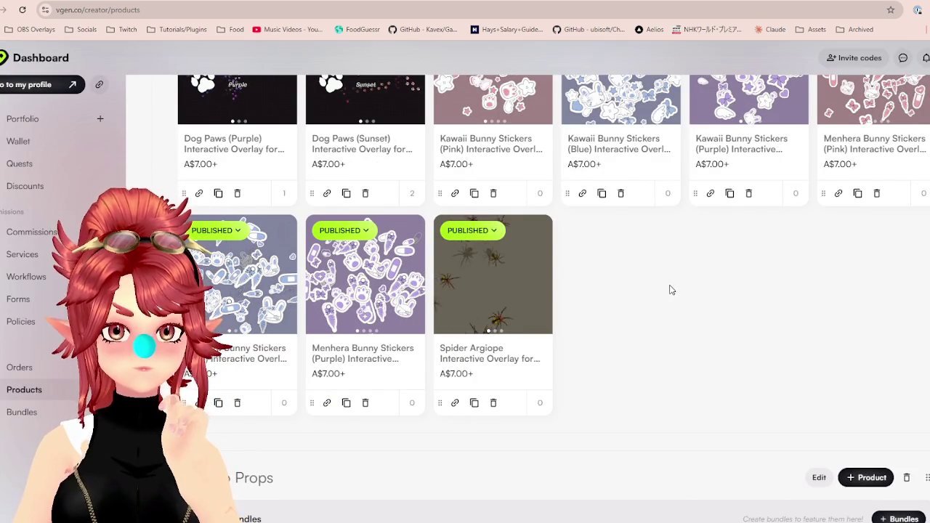
Reopen and close the Spider Argiope editor, then refresh Products to confirm the A$7.00+ card.
click(489, 358)
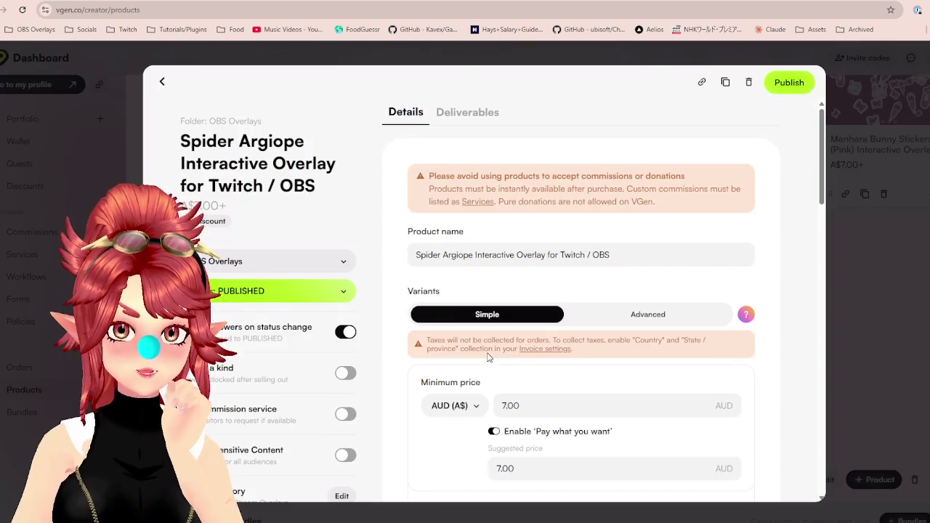
click(236, 57)
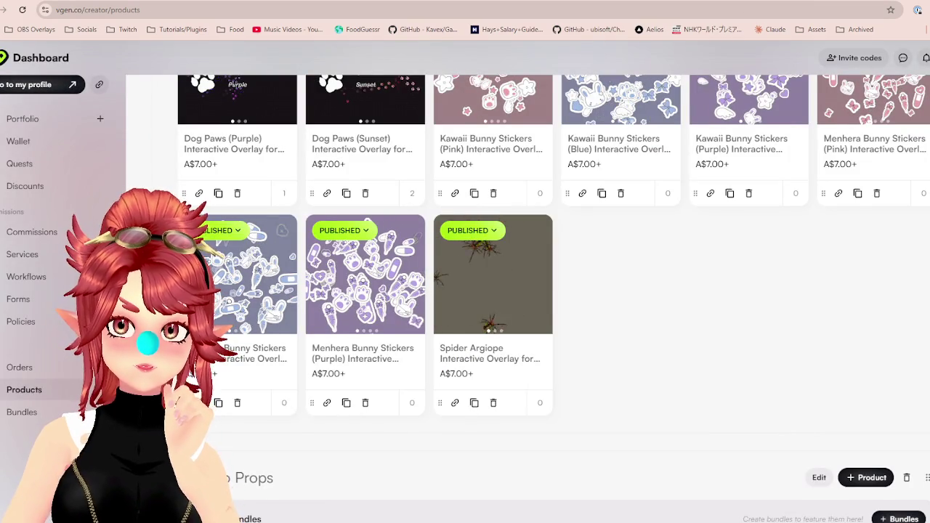
key(F5)
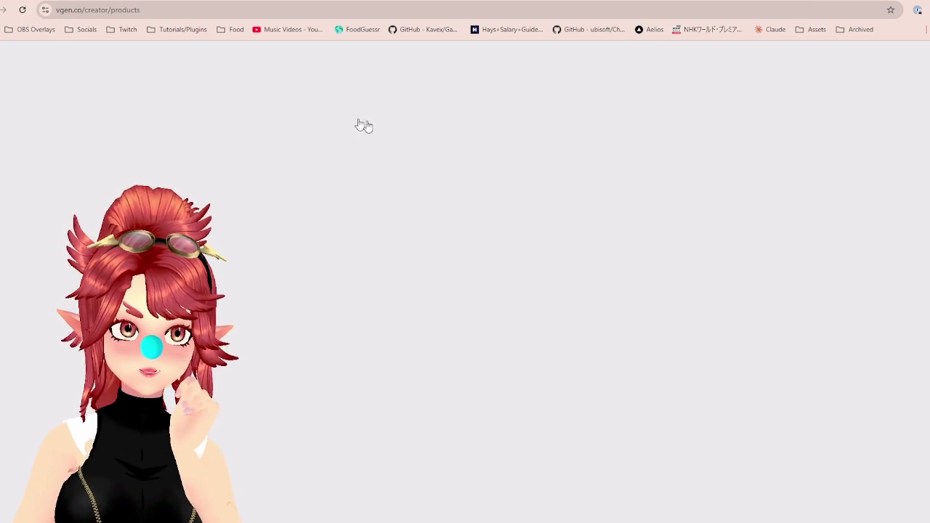
scroll(472, 359, down, 1)
scroll(552, 320, up, 1)
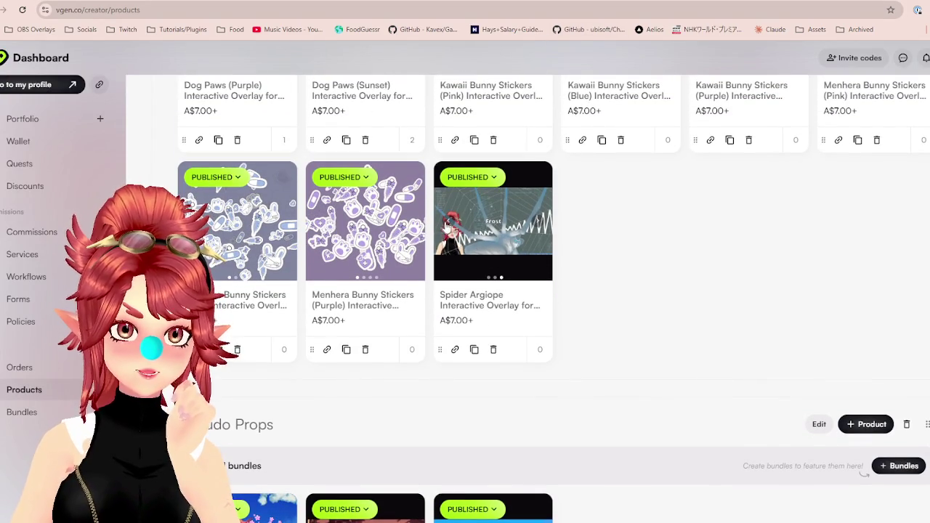
click(23, 9)
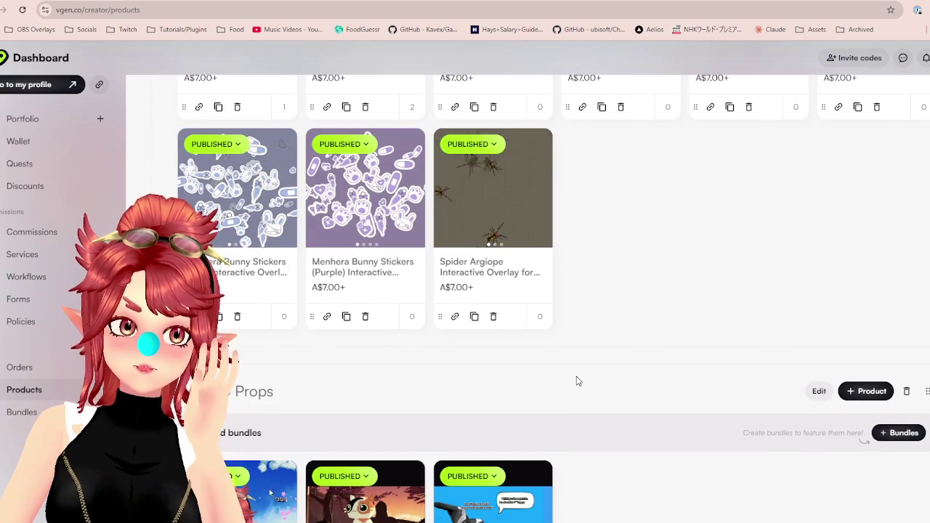
scroll(577, 380, up, 2)
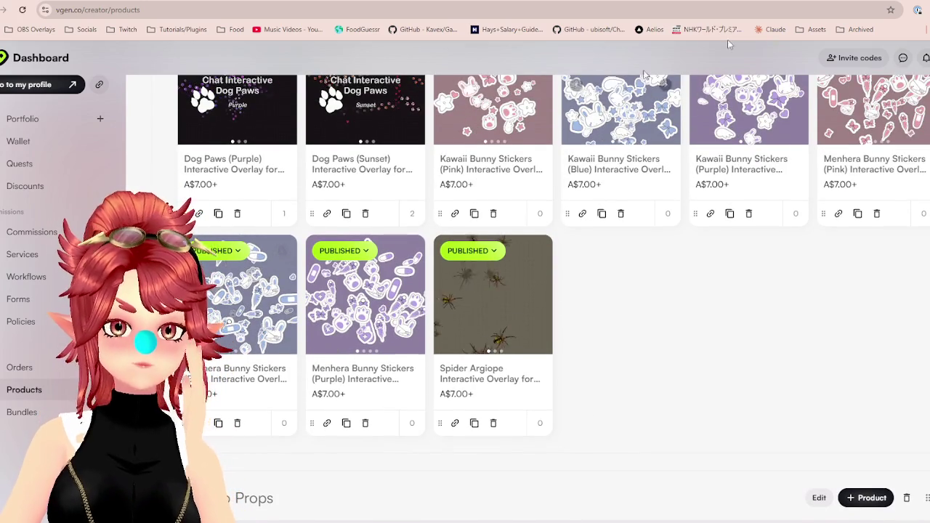
scroll(566, 317, down, 1)
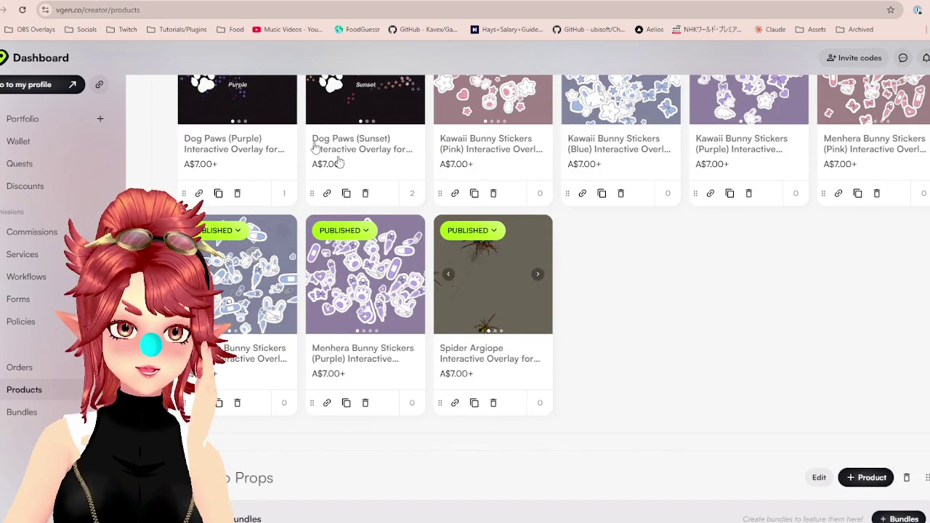
Duplicate the Argiope listing and rename it Spider Dark Interactive Overlay for Twitch / OBS.
click(474, 404)
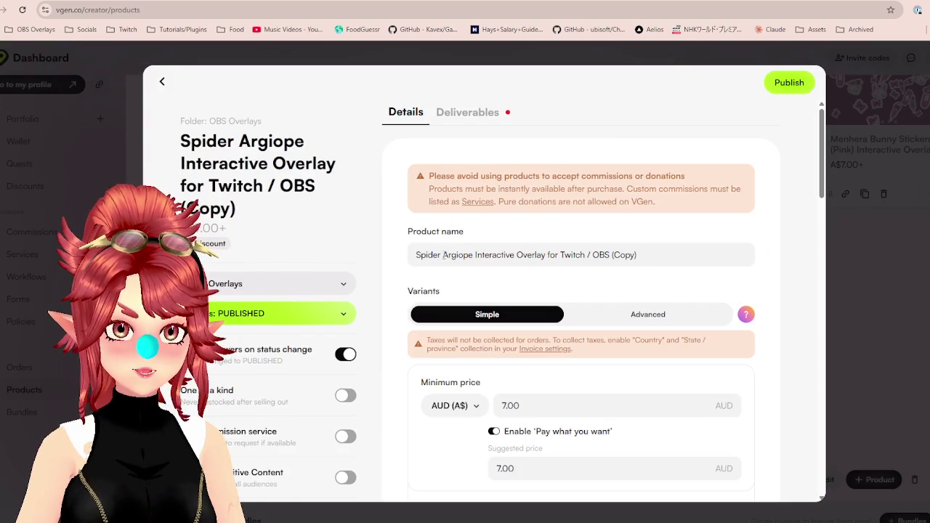
text(D)
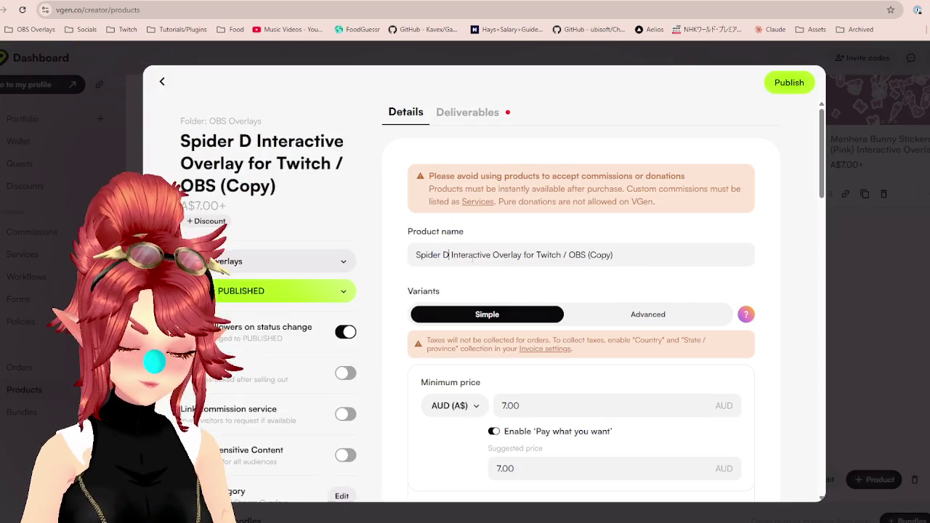
text(ark)
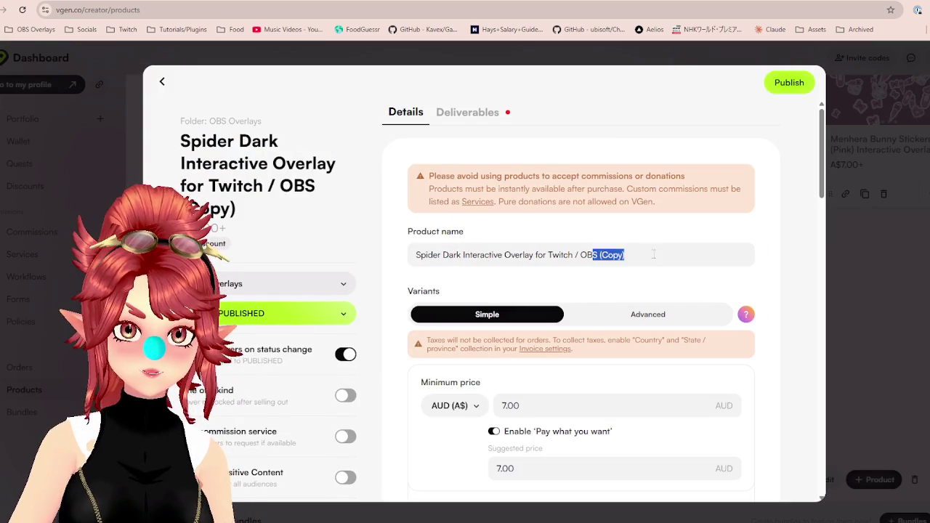
drag(602, 255, 662, 267)
key(BackSpace)
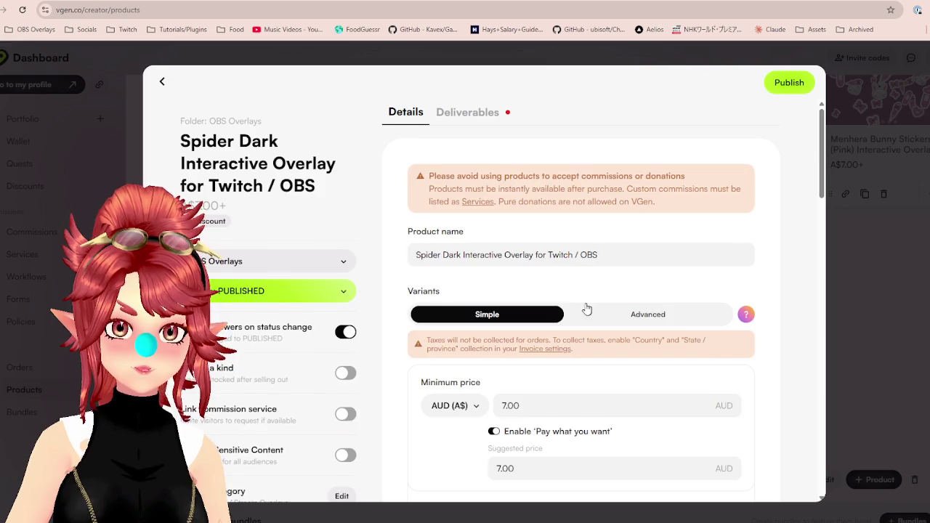
scroll(587, 309, down, 4)
scroll(578, 345, down, 4)
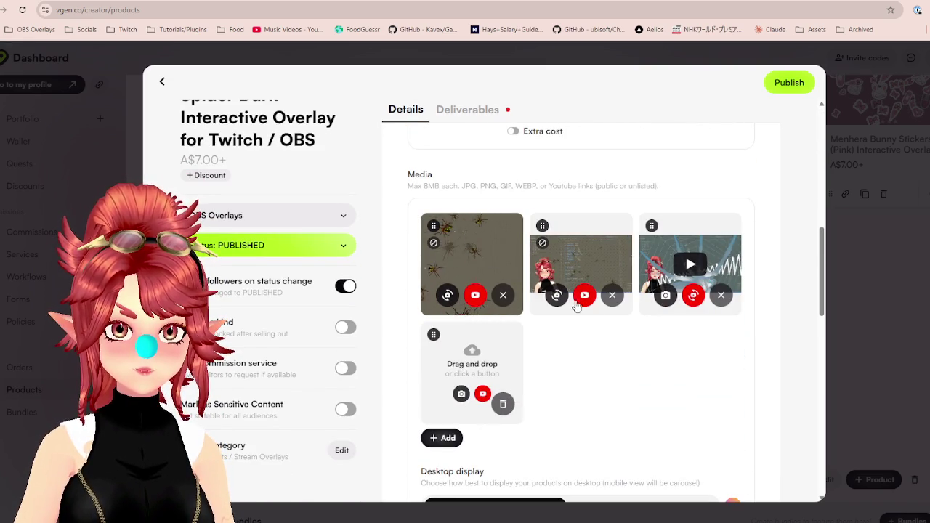
Remove both old preview media and drag in two new spider GIFs.
click(611, 296)
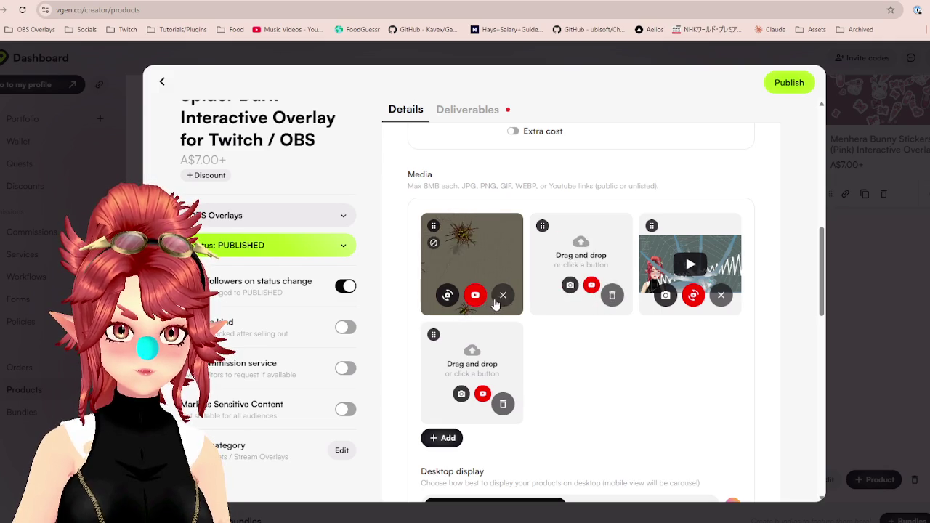
click(502, 295)
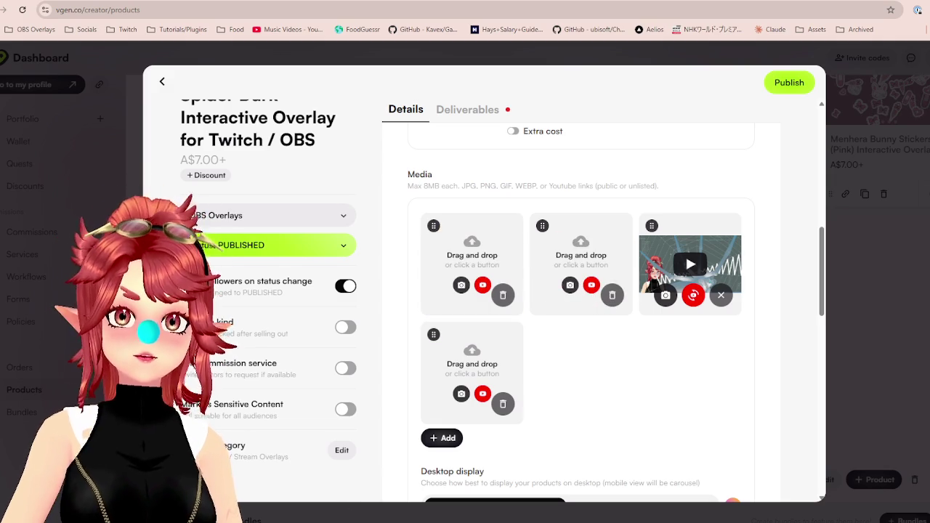
drag(505, 165, 477, 258)
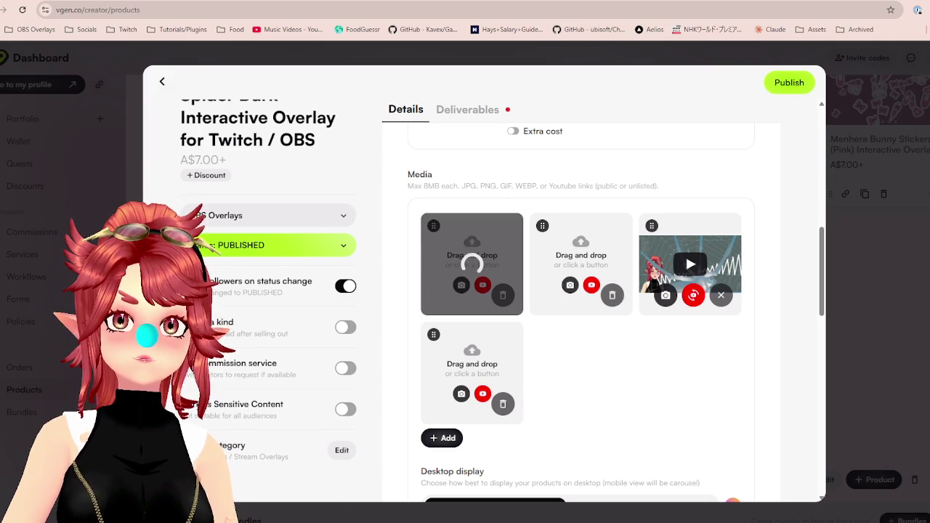
drag(680, 80, 601, 225)
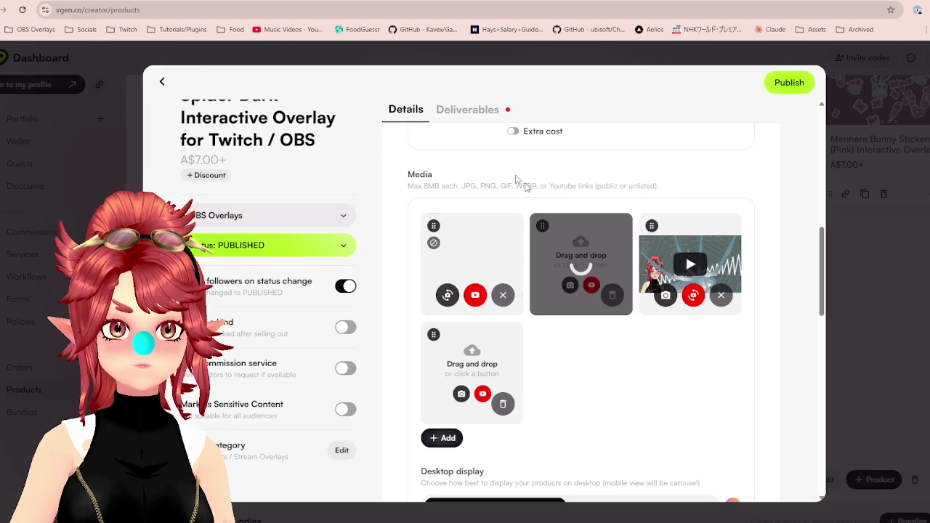
click(468, 118)
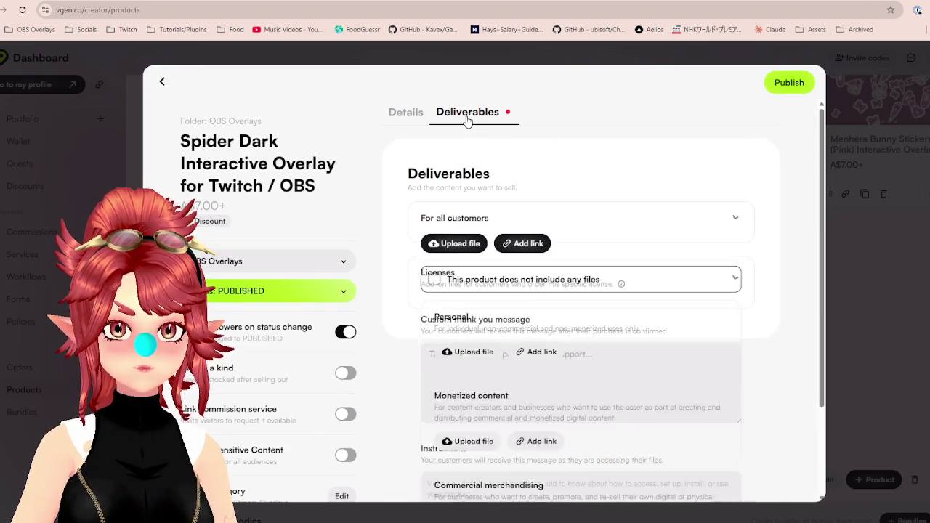
Upload Spider_Dark.zip and OBS Overlay Set Up.pdf from OBS_Spider_Dark as the listing's deliverables.
click(459, 244)
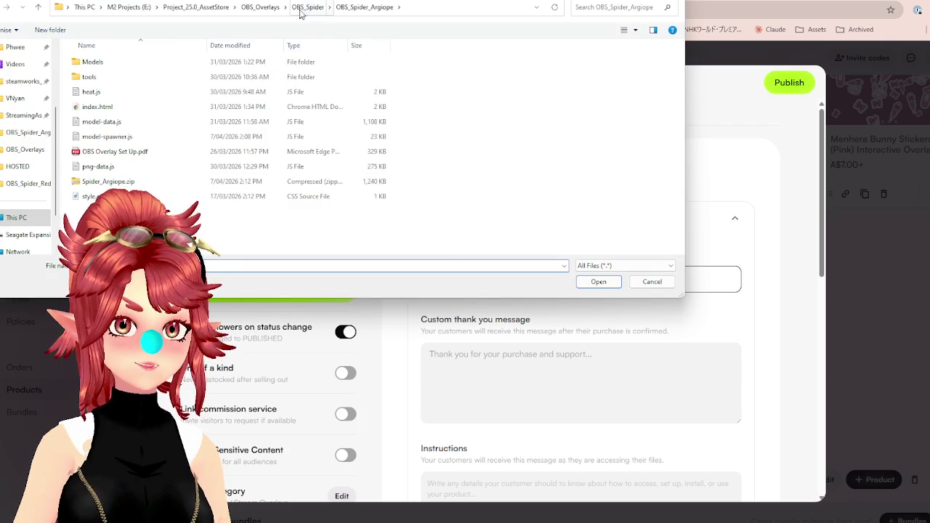
click(307, 7)
click(124, 111)
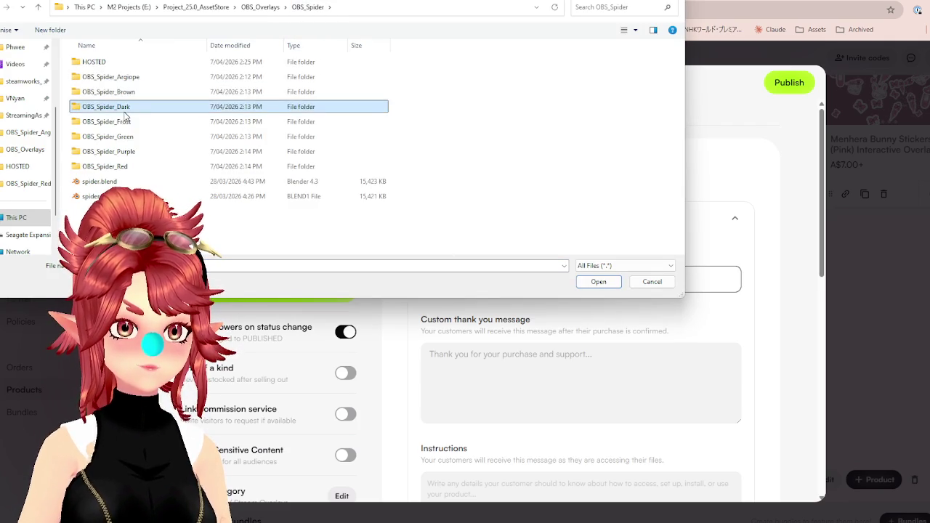
double_click(124, 114)
click(101, 181)
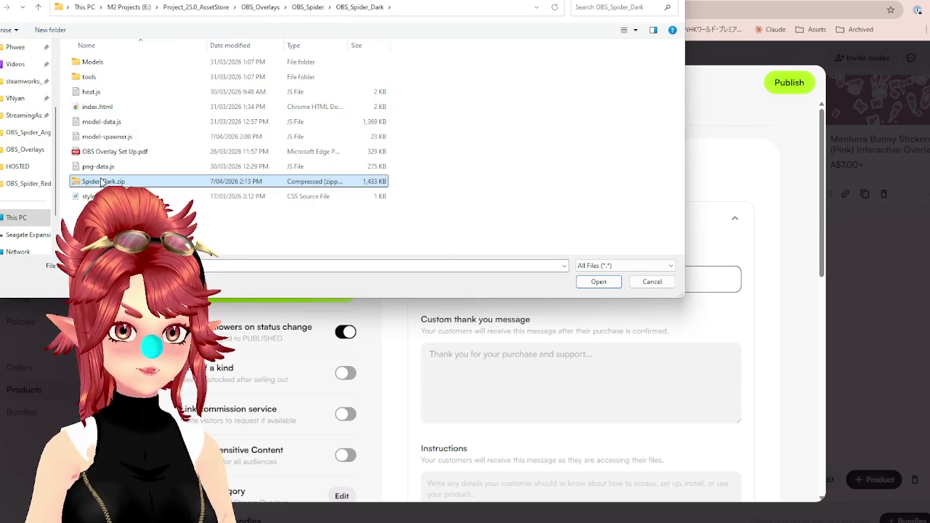
ctrl+click(183, 151)
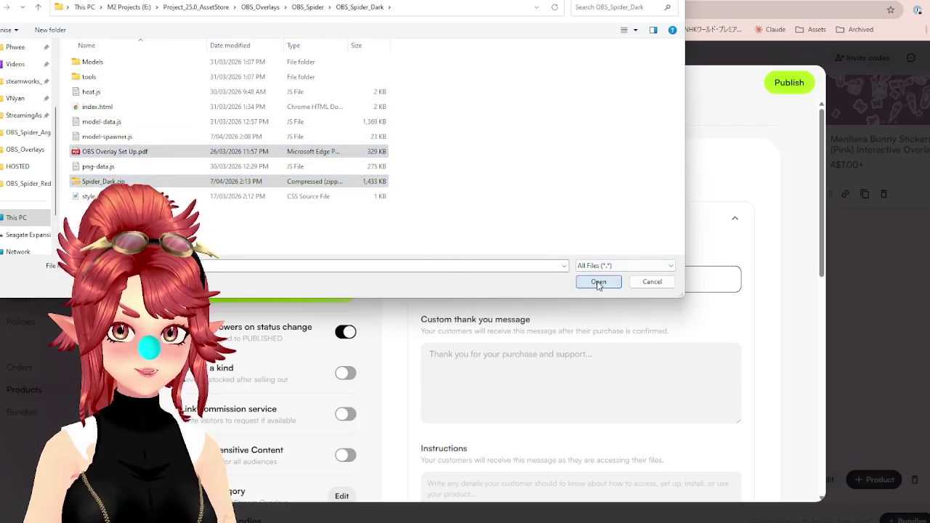
click(597, 282)
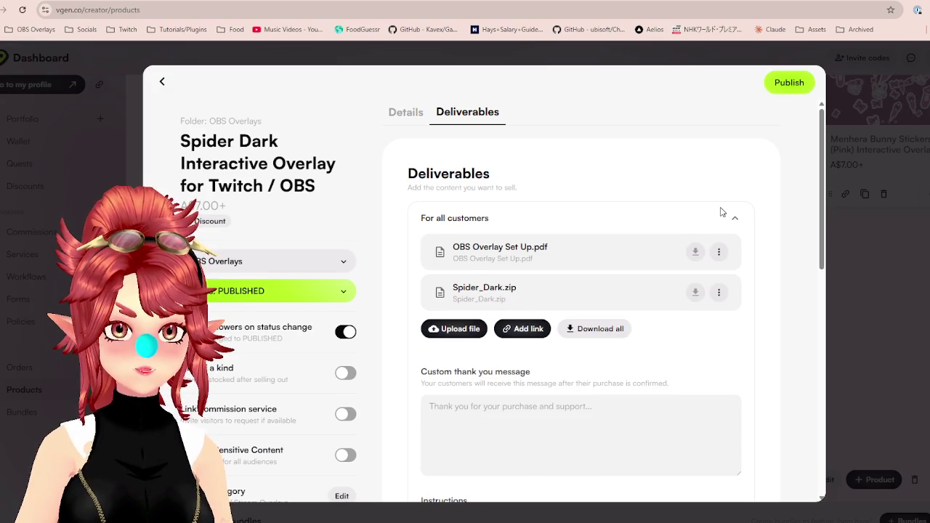
Review the Spider Dark listing's details, media and description.
click(412, 121)
scroll(623, 326, down, 4)
scroll(623, 326, down, 4)
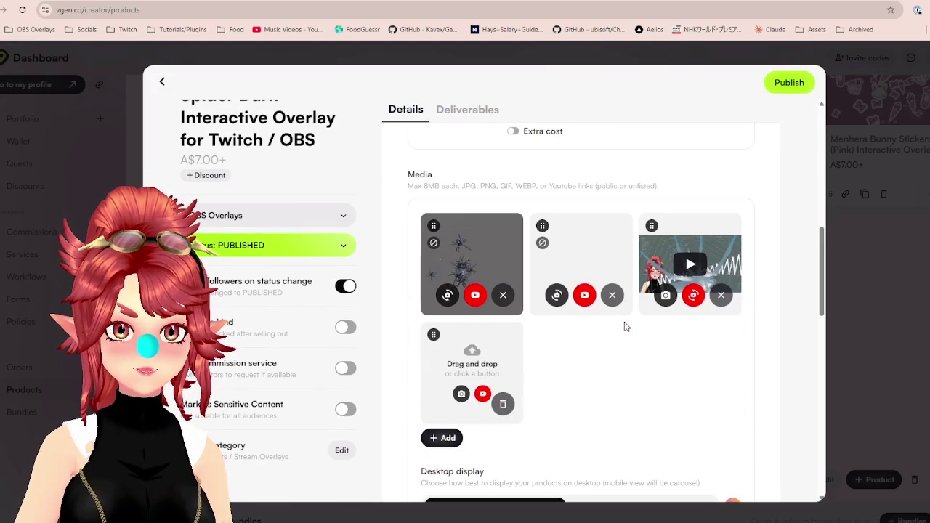
scroll(631, 385, down, 5)
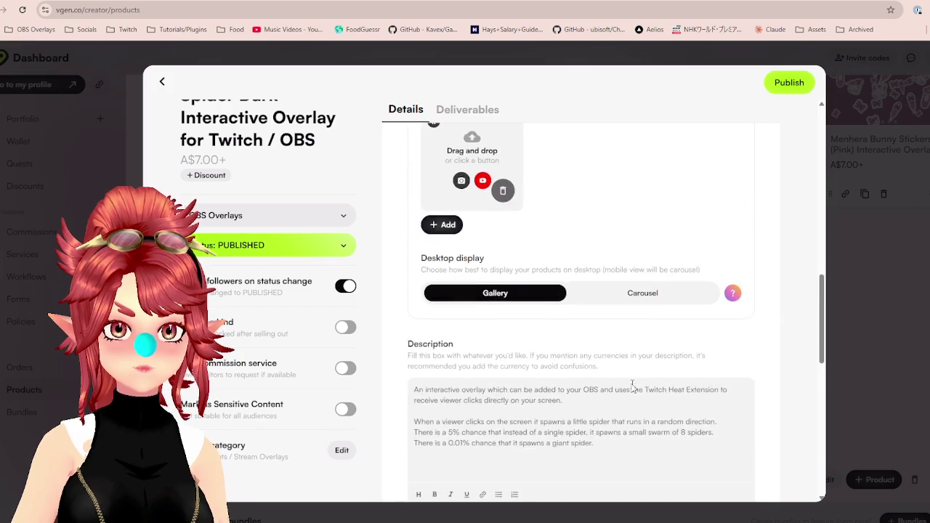
scroll(631, 385, down, 5)
scroll(630, 388, down, 3)
scroll(631, 391, up, 5)
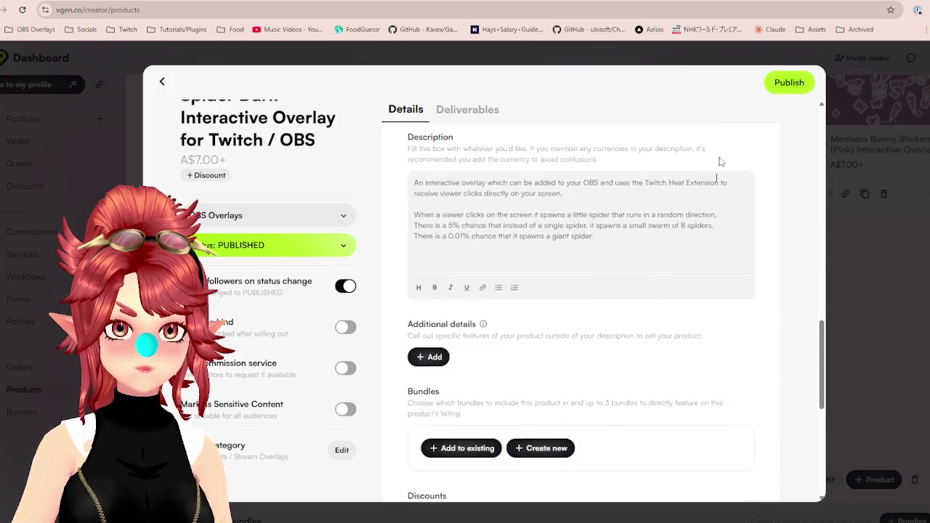
Close the product editor and check the published Spider Dark card on the Products page.
key(Escape)
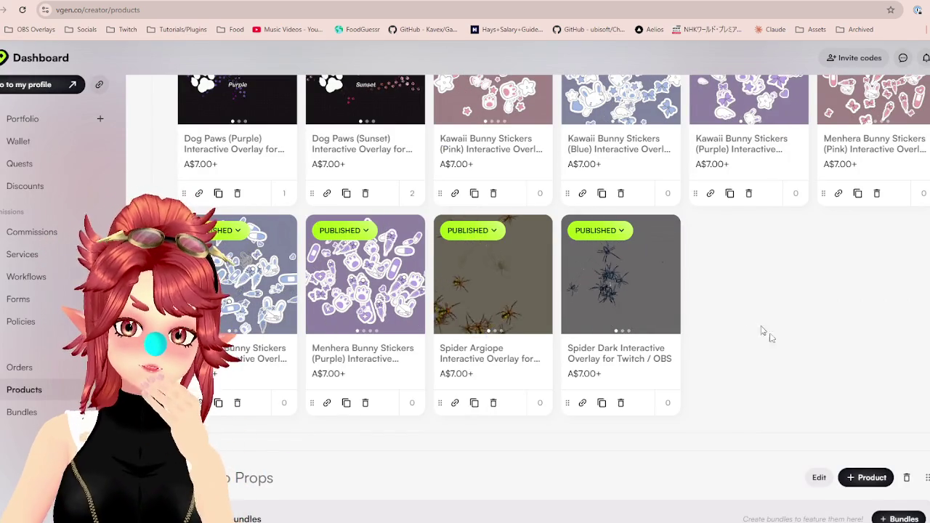
scroll(780, 347, up, 1)
scroll(780, 347, up, 2)
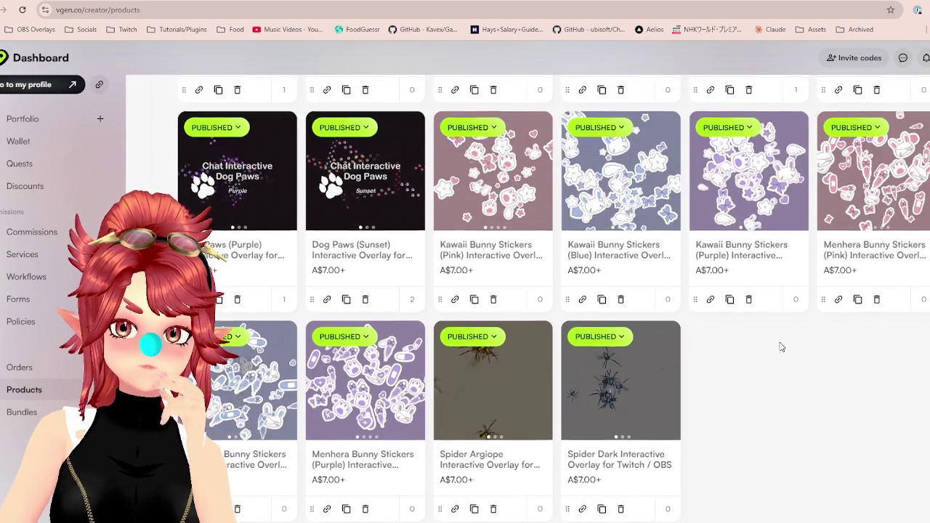
scroll(780, 347, down, 1)
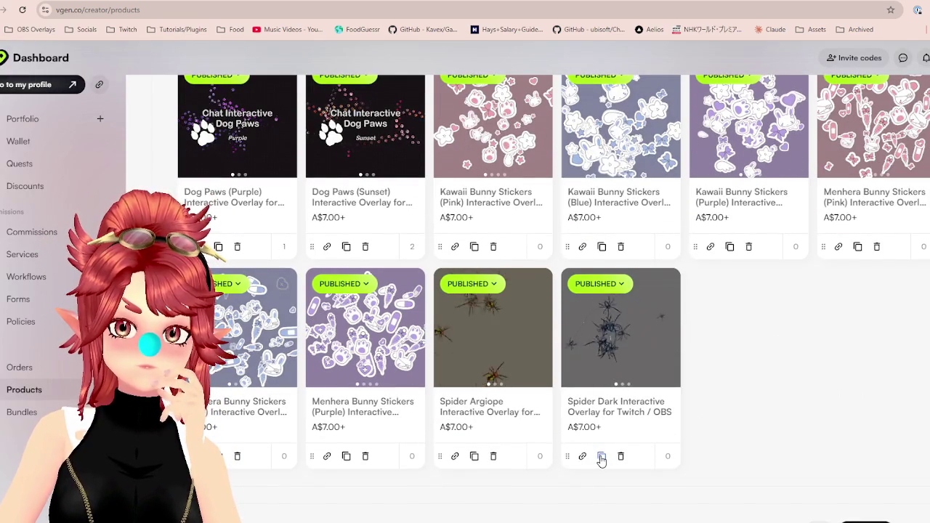
Duplicate the Spider Dark listing and rename it Spider Brown Interactive Overlay for Twitch / OBS.
click(602, 456)
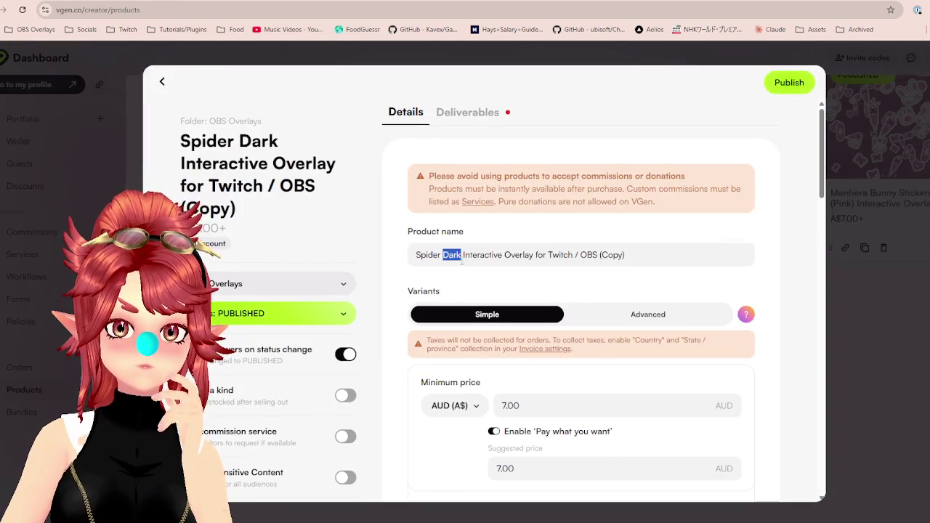
text(Brown)
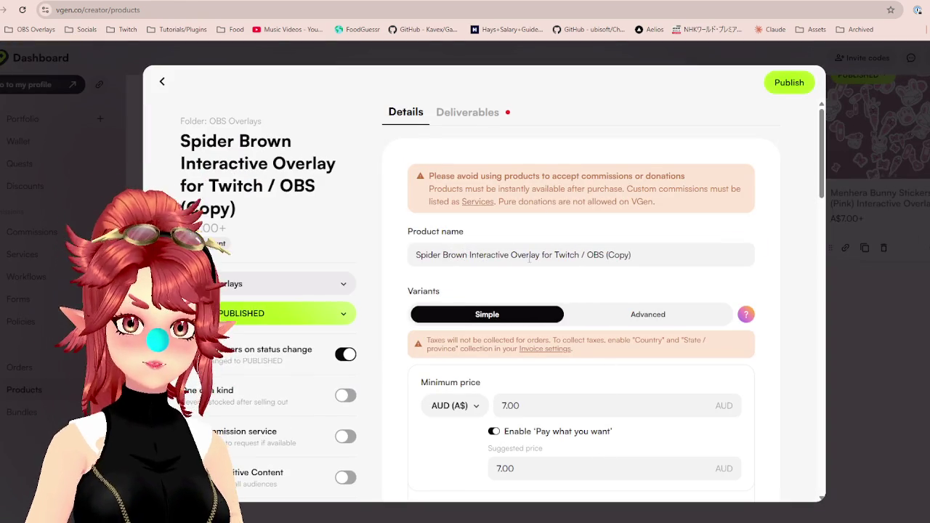
key(BackSpace)
Drag a new GIF preview into the first media slot.
scroll(670, 258, down, 5)
scroll(552, 197, down, 3)
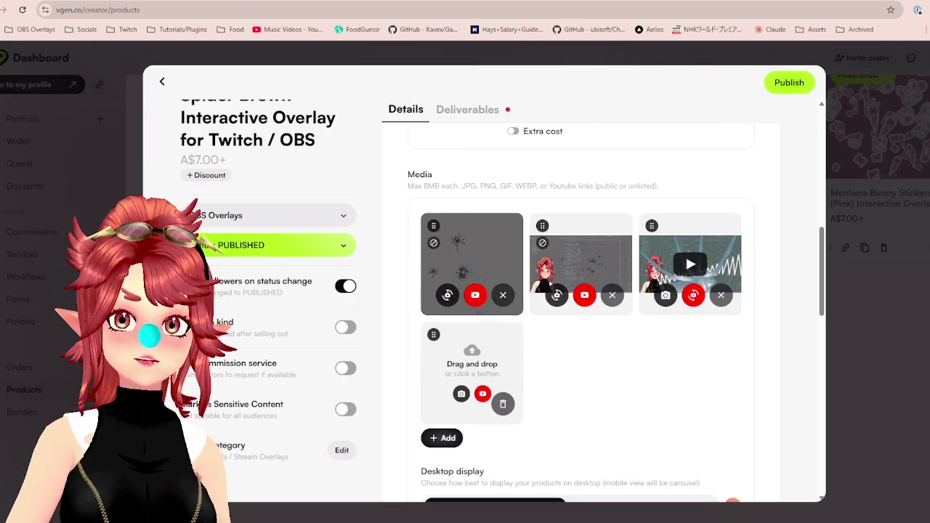
drag(494, 258, 476, 256)
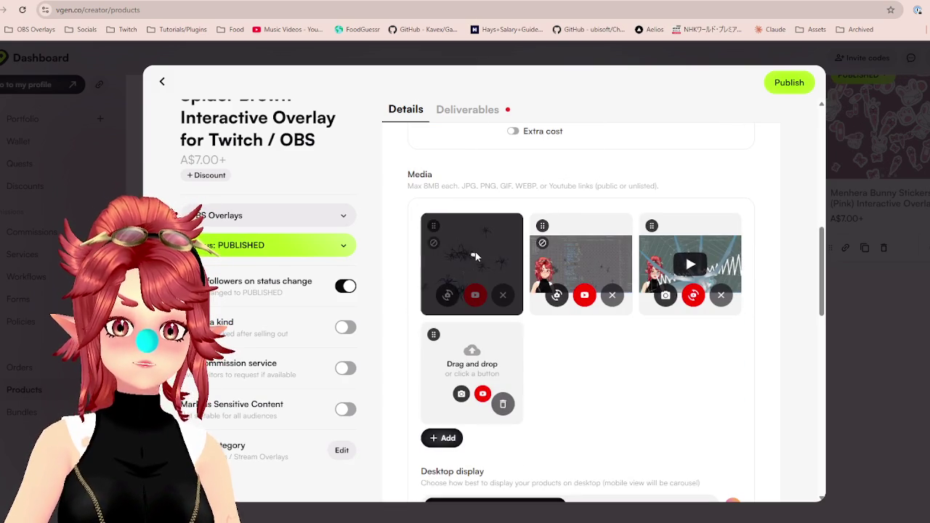
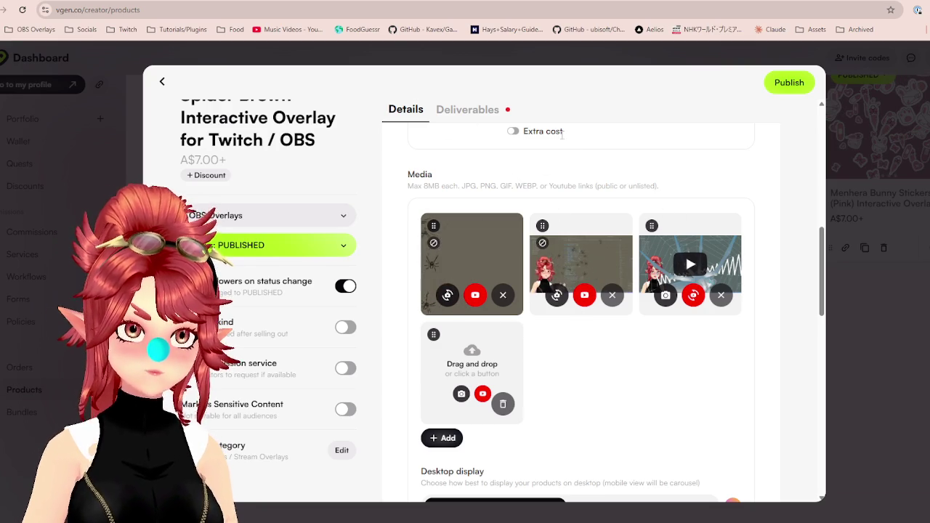
Upload OBS Overlay Set Up.pdf and Spider_Brown.zip from OBS_Spider_Brown as deliverables, then close the editor.
scroll(664, 386, down, 3)
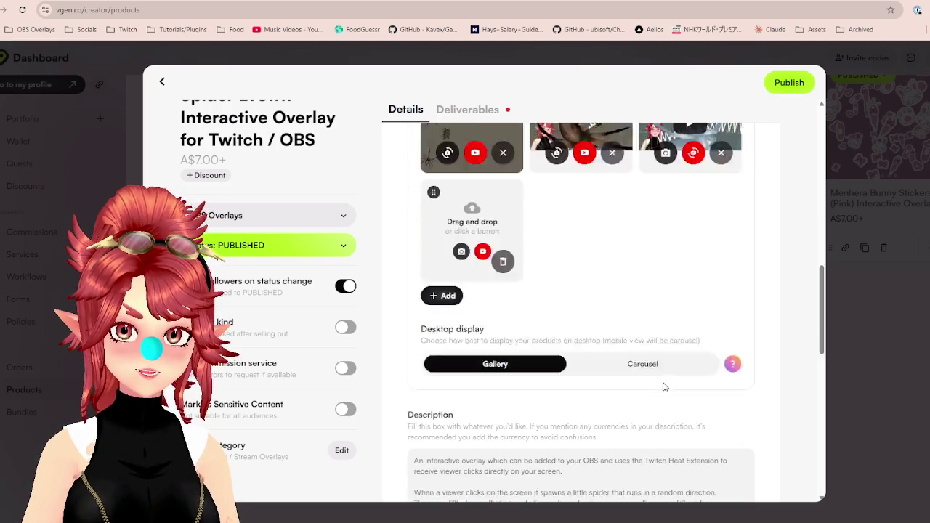
click(467, 109)
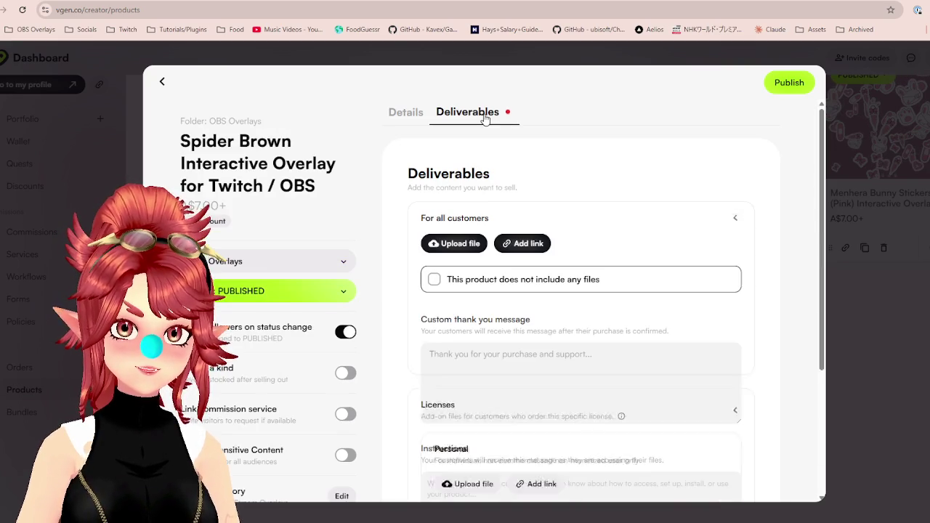
click(463, 244)
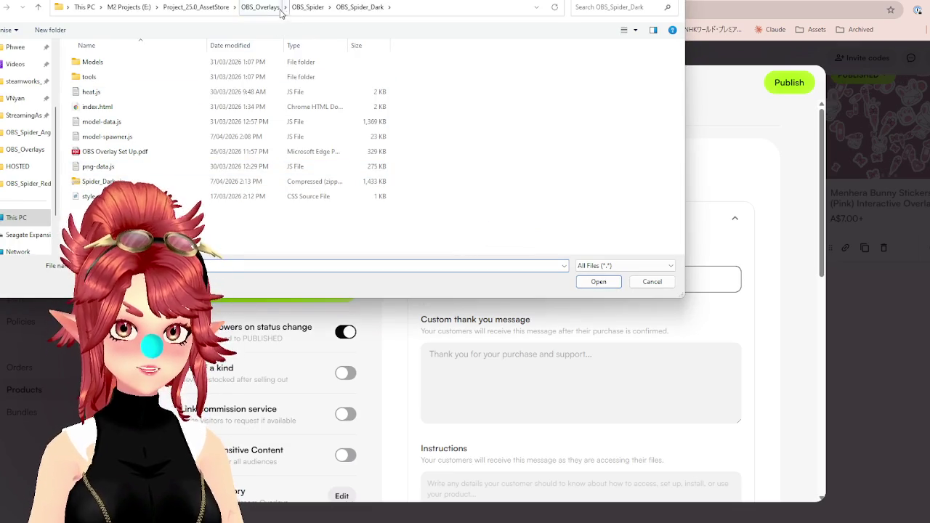
click(307, 7)
double_click(116, 92)
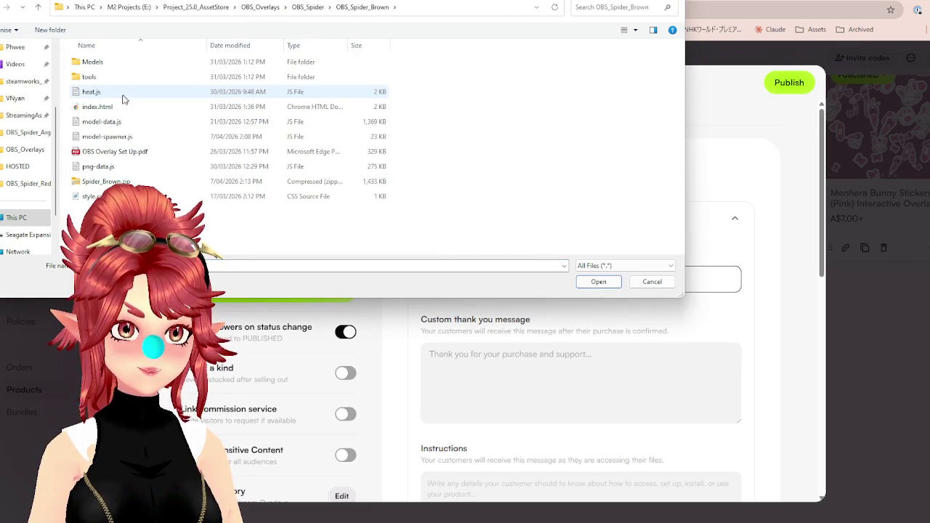
click(102, 181)
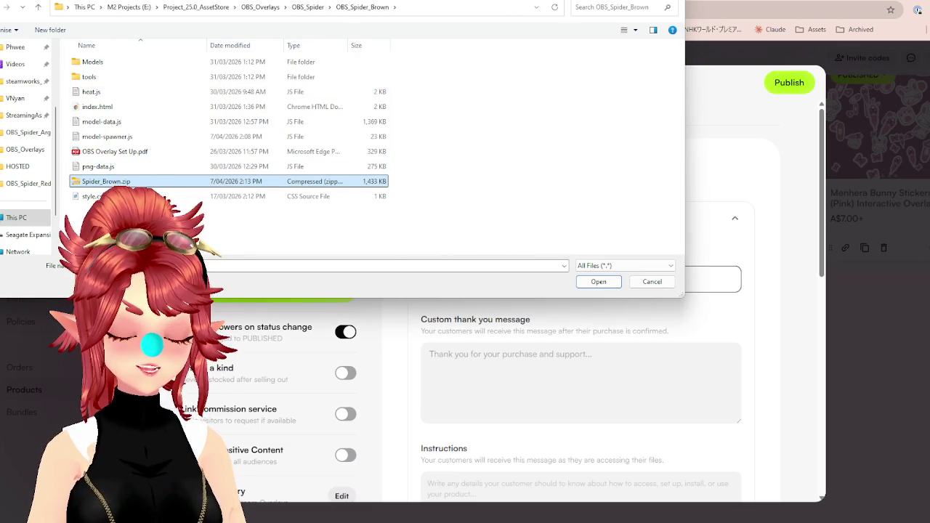
ctrl+click(115, 151)
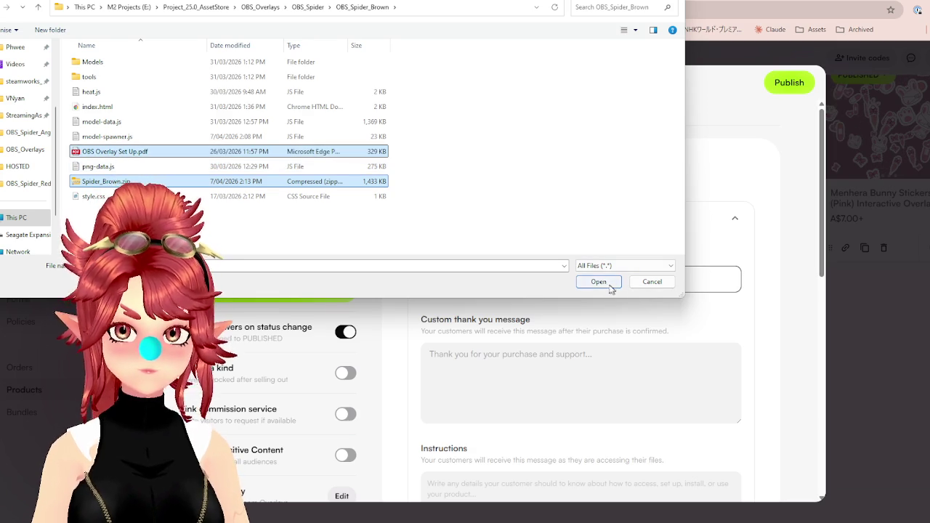
click(611, 285)
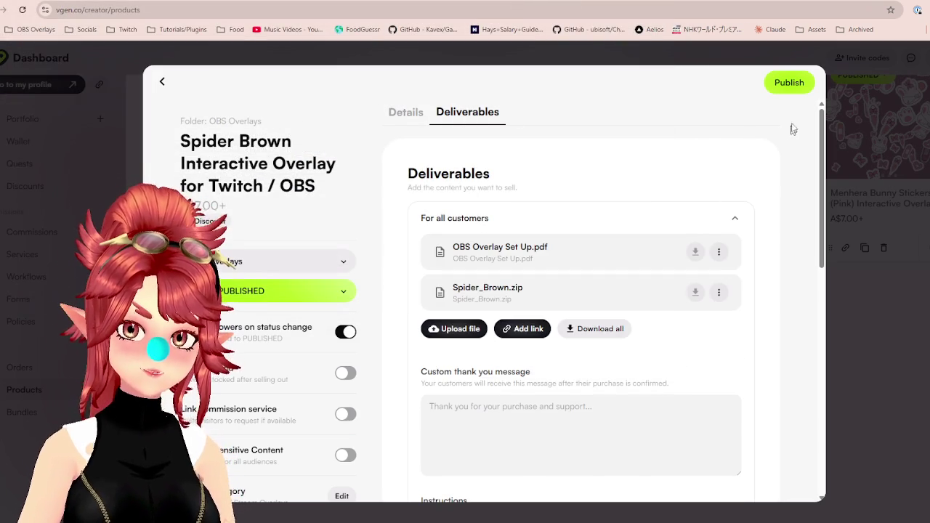
key(Escape)
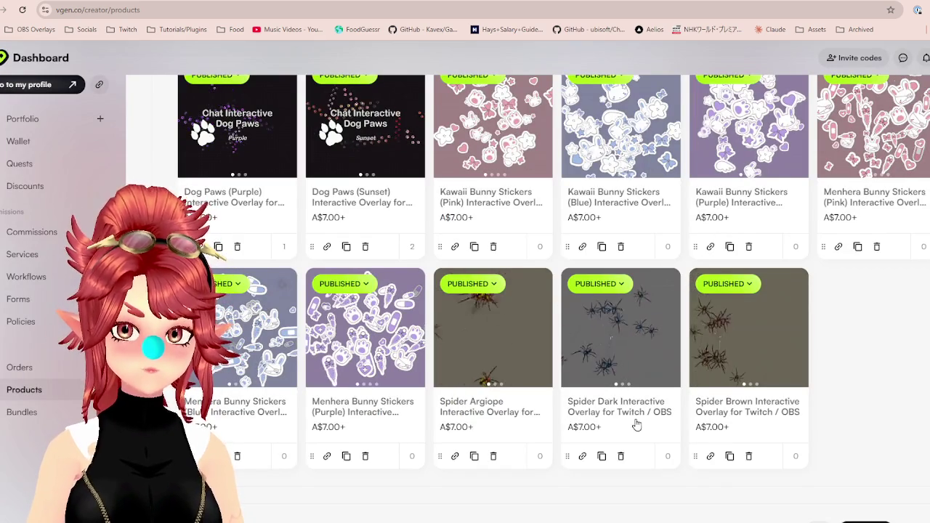
mouse_move(621, 328)
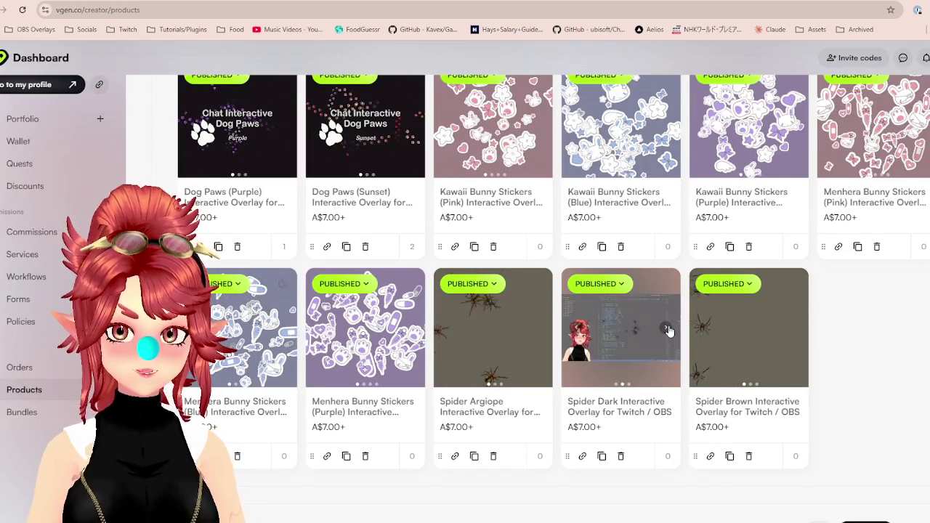
Preview the Spider Dark and Argiope card images, and duplicate the Spider Brown listing.
click(667, 329)
click(539, 329)
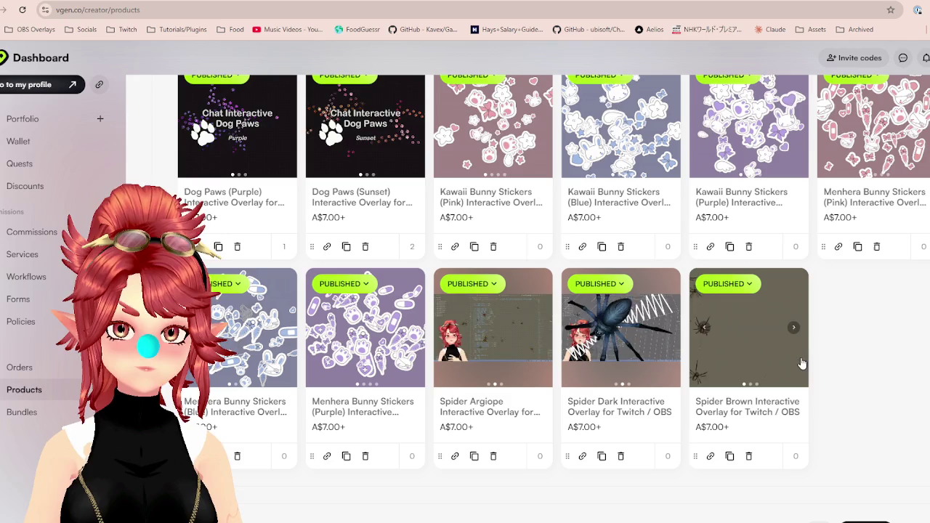
scroll(846, 341, down, 1)
scroll(846, 341, down, 1)
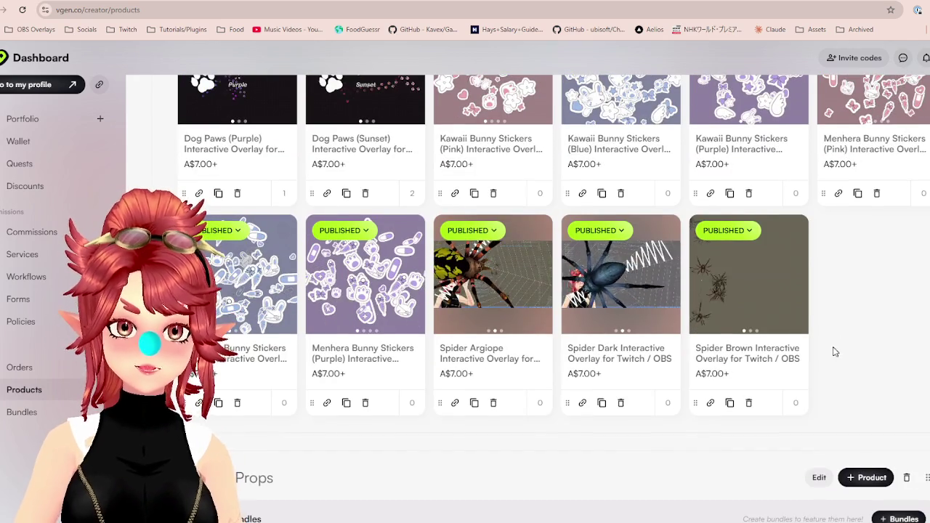
click(729, 402)
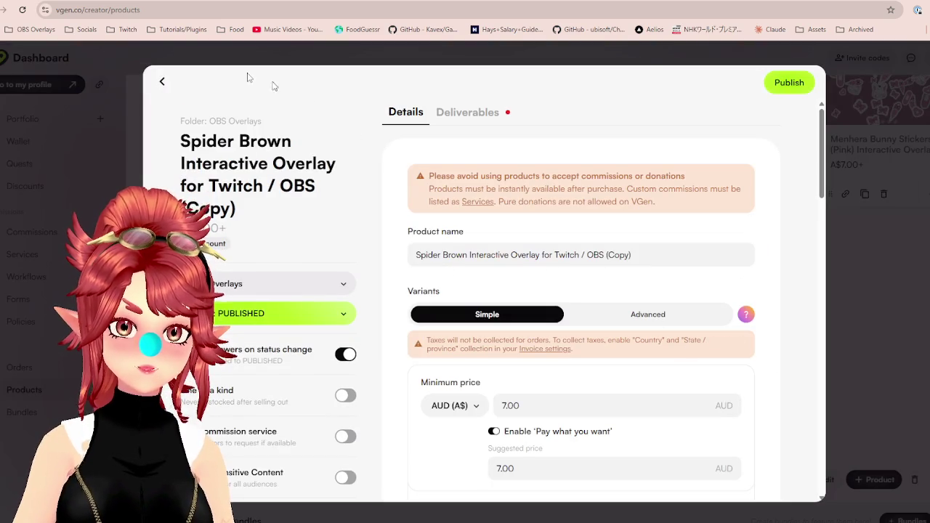
click(181, 56)
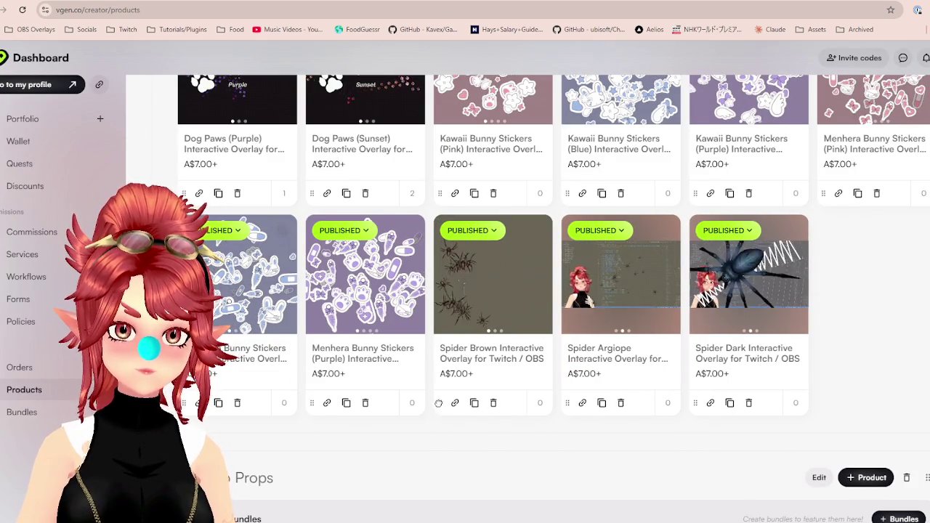
Move Spider Brown ahead of Argiope and Spider Dark to the row's end, then duplicate Spider Dark.
drag(454, 411, 730, 401)
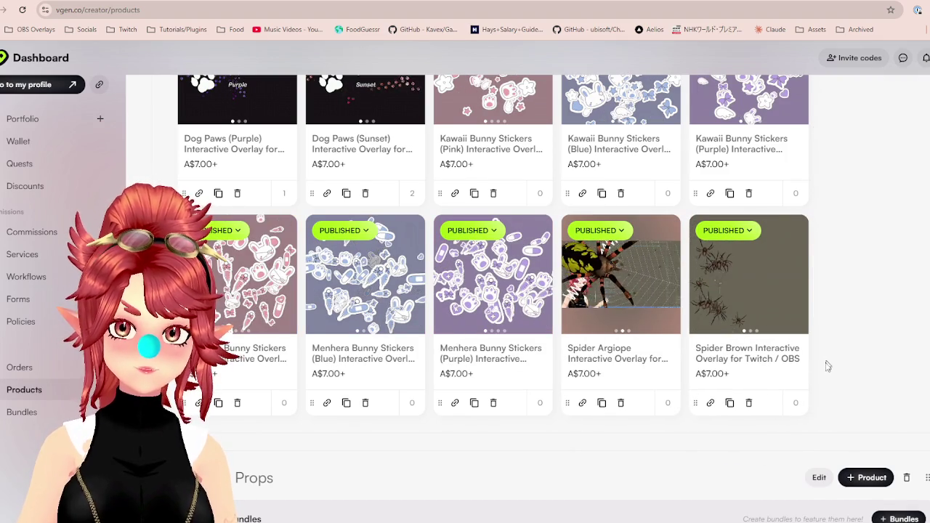
drag(824, 238, 814, 409)
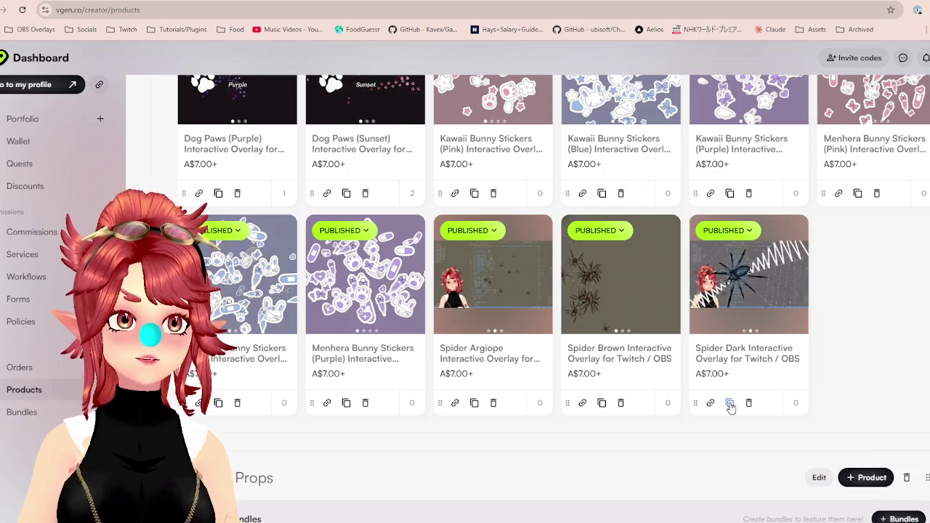
click(730, 405)
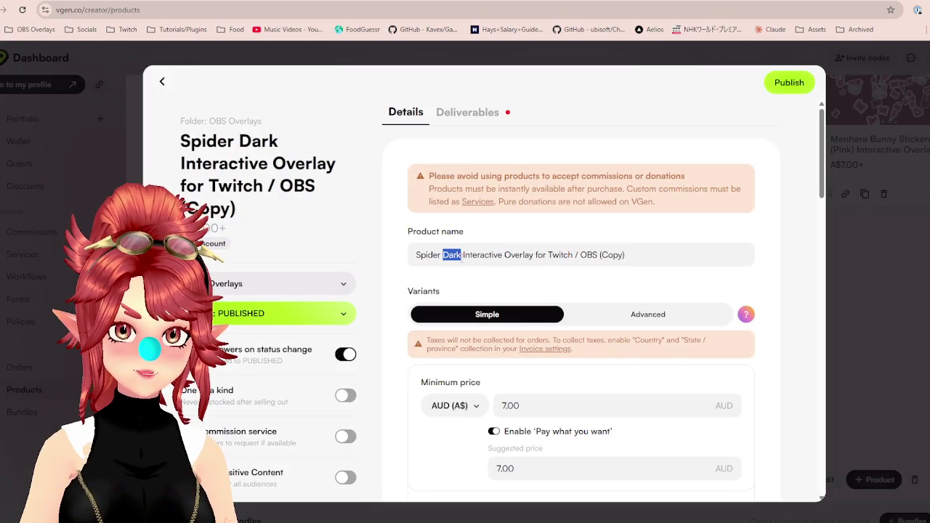
Rename the copy to Spider Frost Interactive Overlay for Twitch / OBS, removing '(Copy)'.
text(Frost)
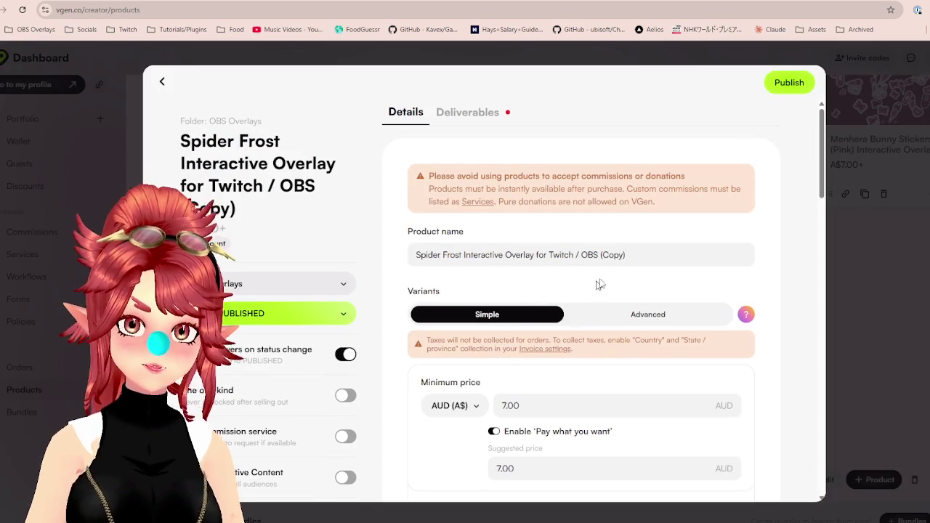
drag(599, 258, 676, 259)
key(BackSpace)
scroll(564, 356, down, 2)
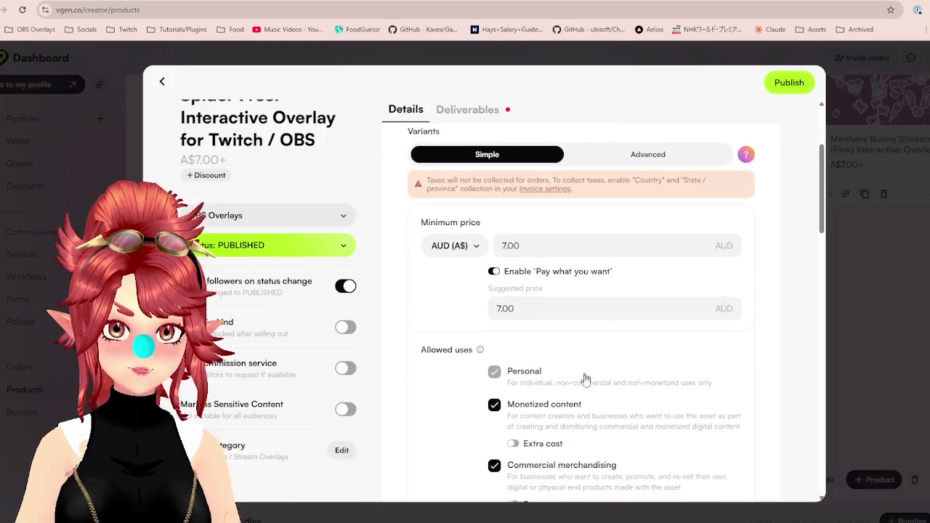
scroll(585, 376, down, 3)
scroll(577, 387, down, 2)
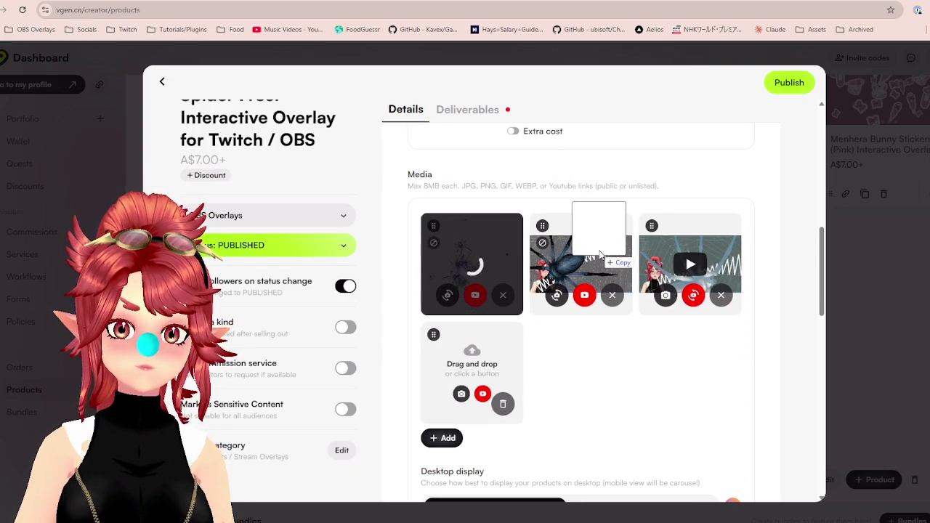
Upload OBS Overlay Set Up.pdf and Spider_Frost.zip from OBS_Spider_Frost as deliverables.
click(487, 113)
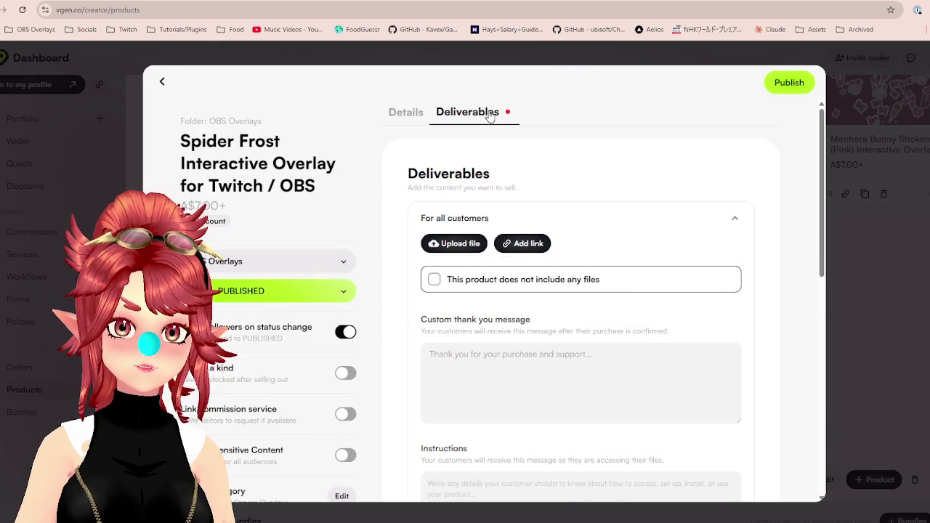
click(453, 243)
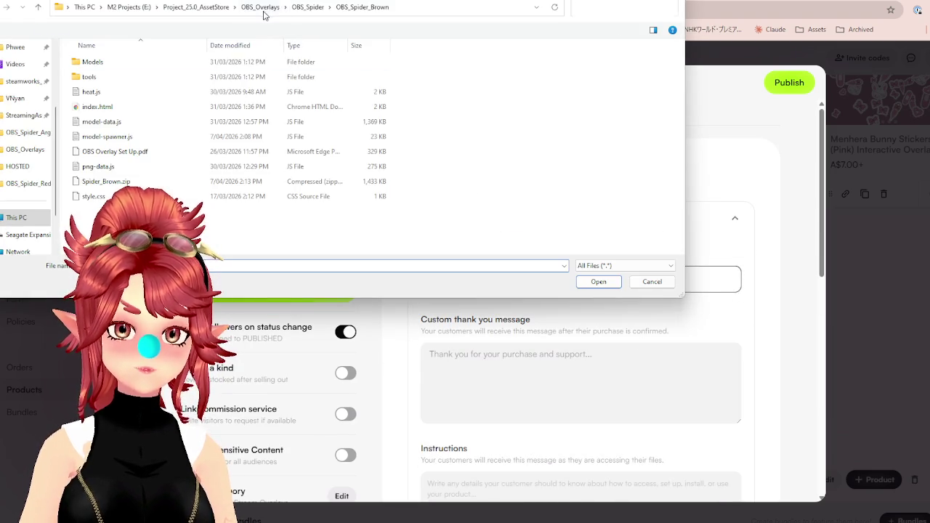
click(308, 6)
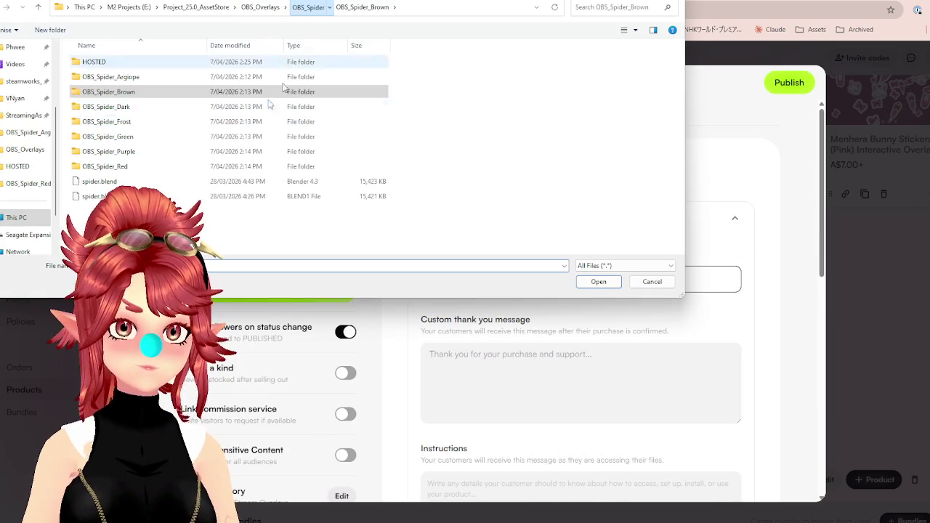
double_click(130, 123)
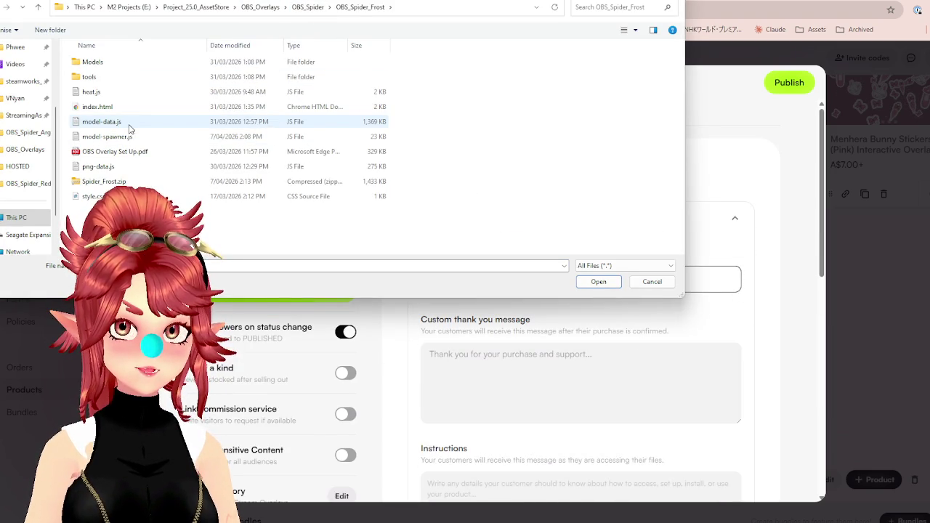
click(182, 151)
ctrl+click(182, 181)
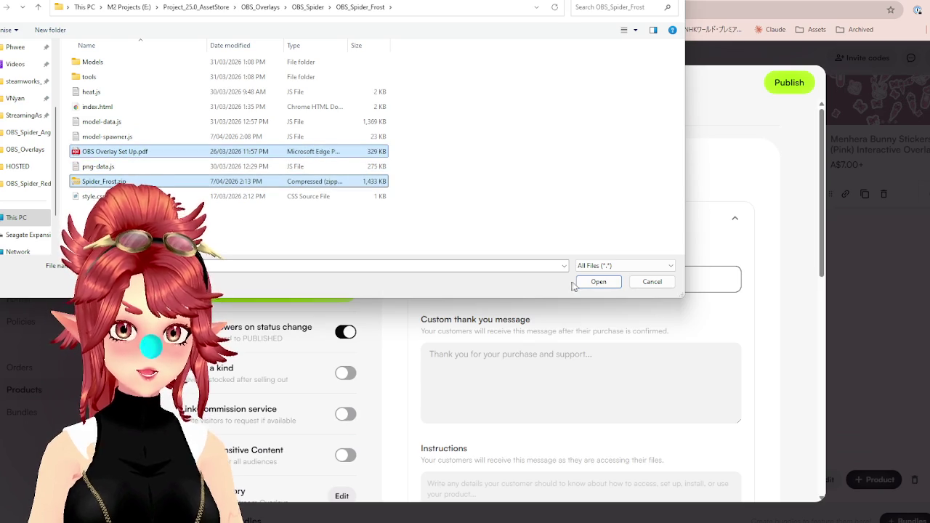
click(579, 283)
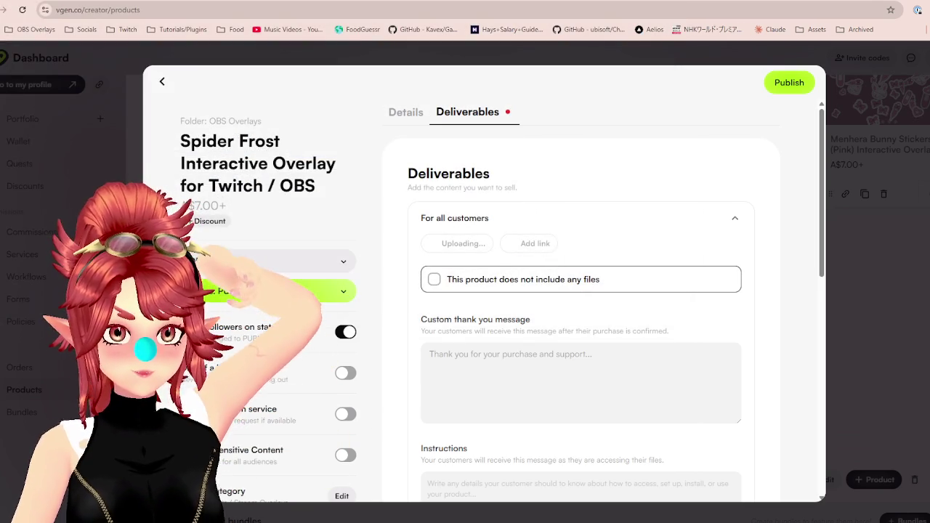
Bring the File Explorer window showing the HOSTED folder to the front.
key(alt+Tab)
key(alt+Tab)
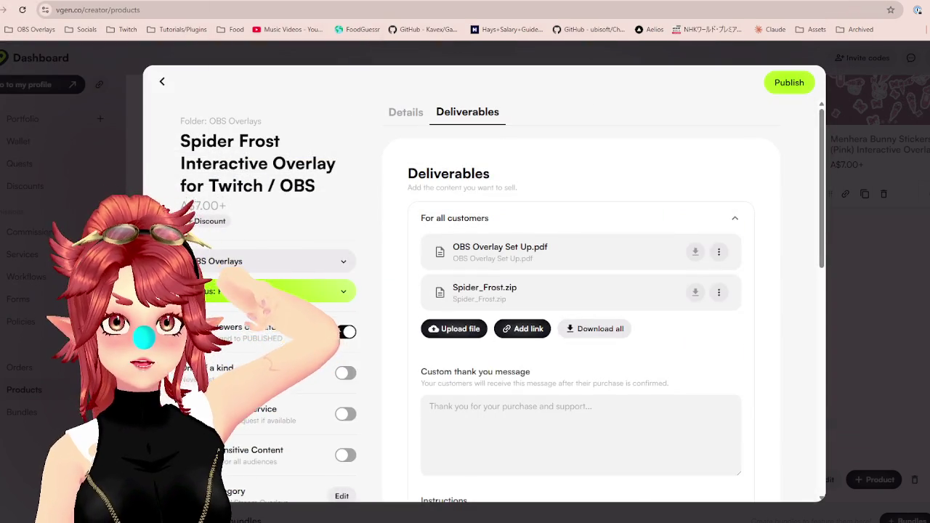
key(alt+Tab)
click(546, 132)
key(Escape)
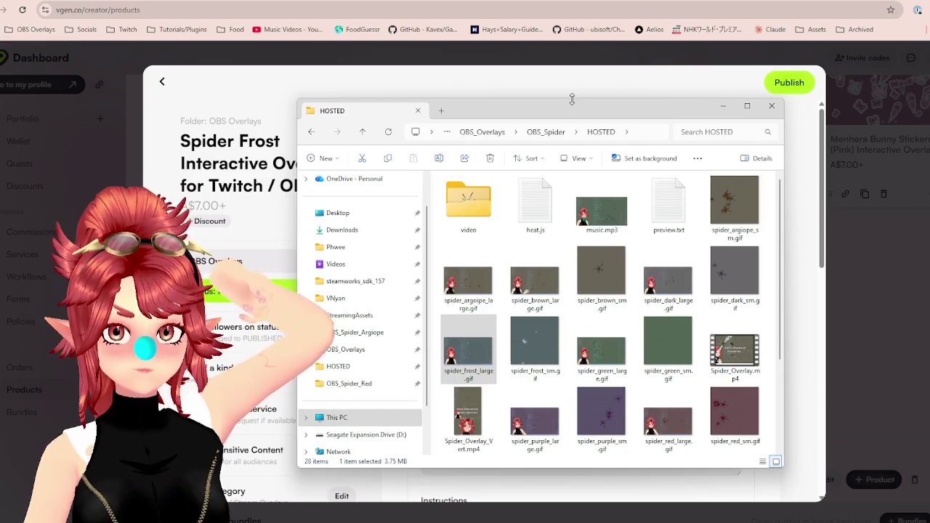
Open OBS Overlay Set Up.pdf from OBS_Spider_Argiope and scroll through it.
click(546, 132)
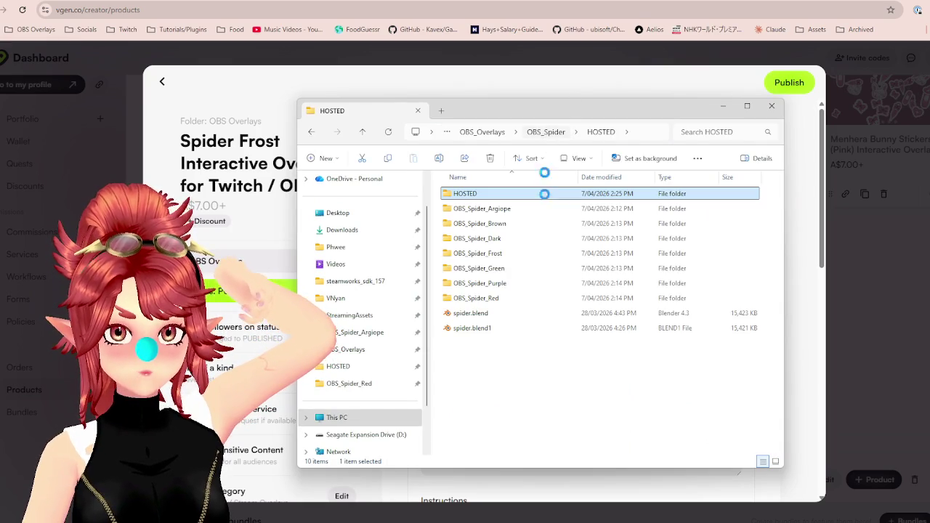
double_click(491, 216)
double_click(478, 284)
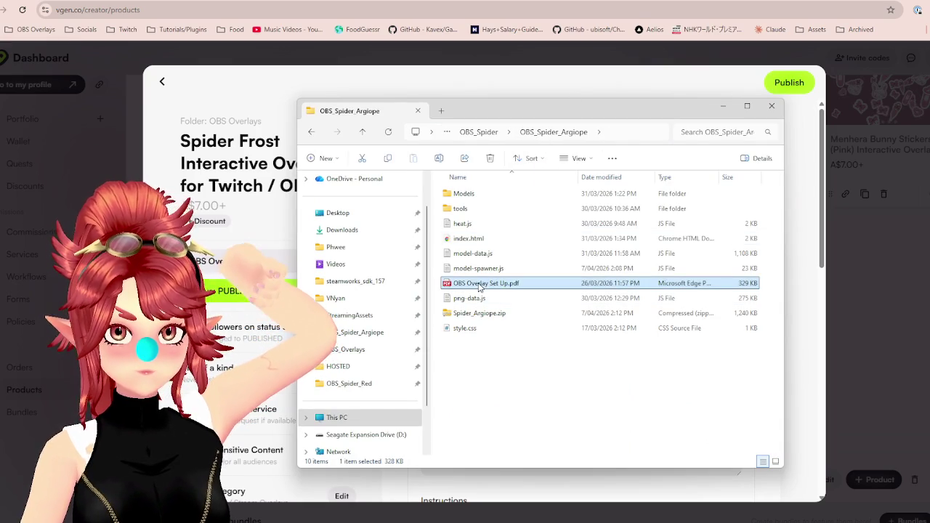
scroll(478, 288, down, 4)
scroll(478, 288, down, 6)
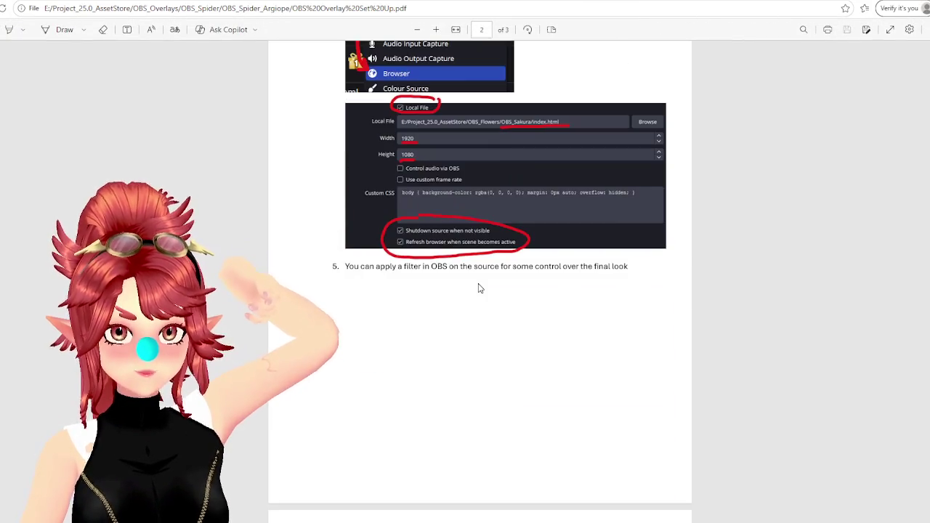
scroll(478, 287, down, 1)
scroll(476, 290, down, 4)
scroll(476, 290, down, 3)
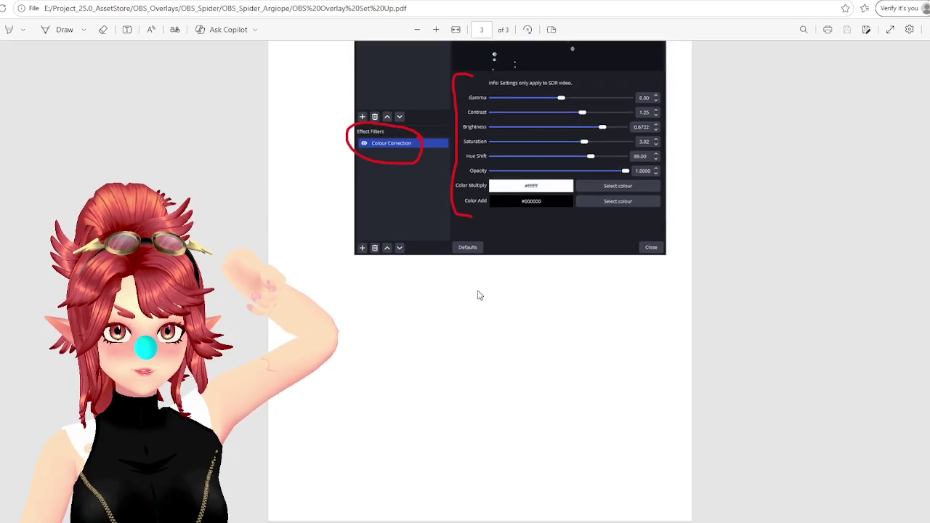
scroll(477, 295, up, 5)
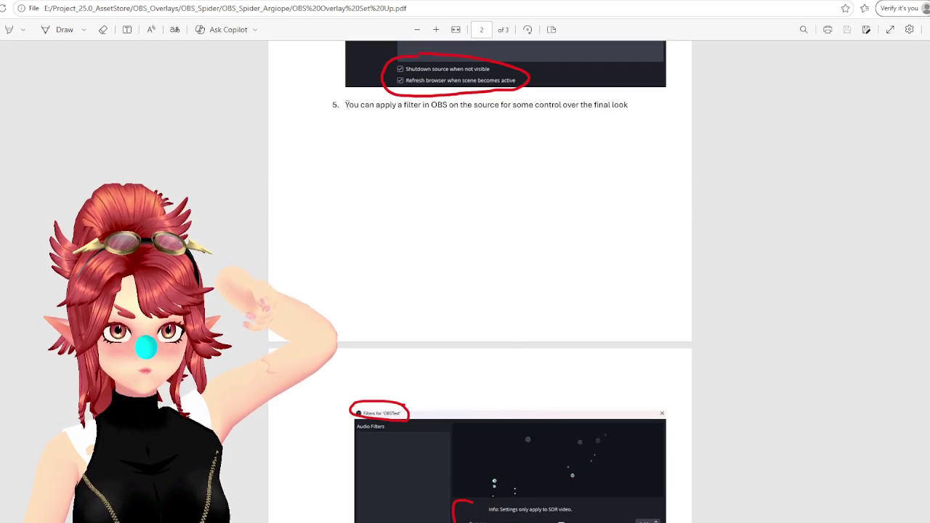
Select the step 5 sentence in the PDF, then return to the Argiope folder.
drag(346, 105, 597, 112)
click(374, 110)
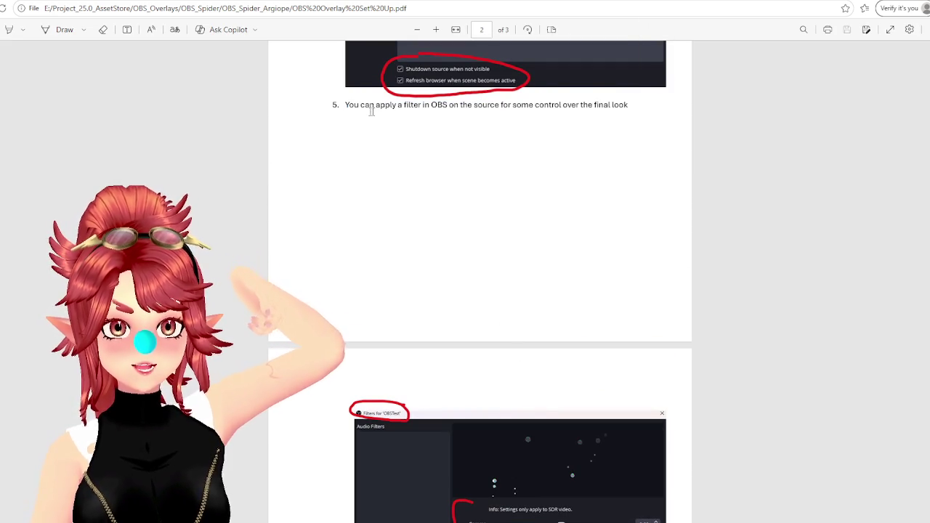
drag(370, 106, 628, 107)
click(628, 107)
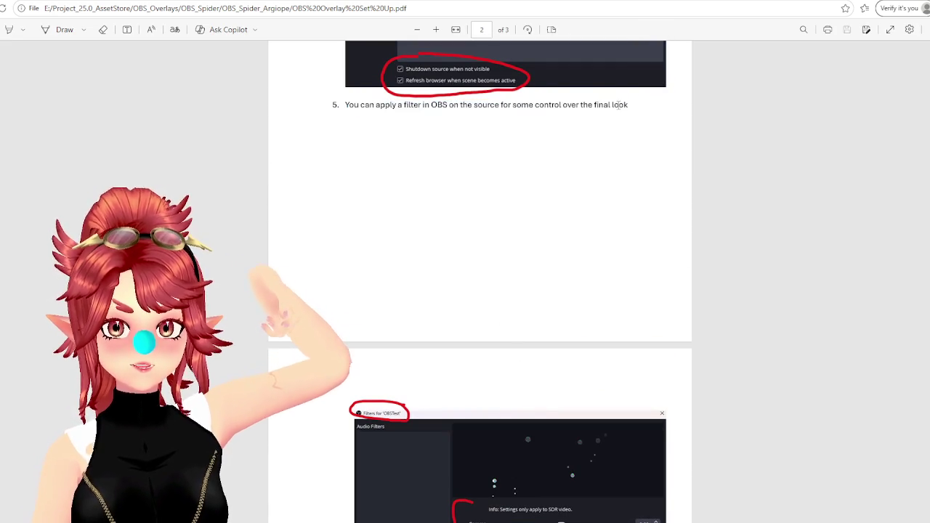
scroll(340, 211, up, 3)
drag(346, 212, 622, 213)
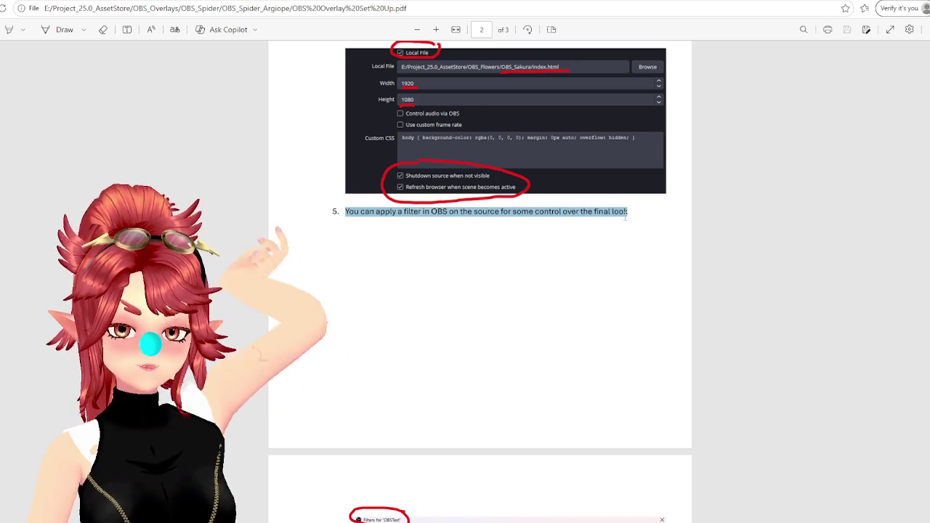
scroll(454, 204, down, 1)
scroll(454, 202, down, 5)
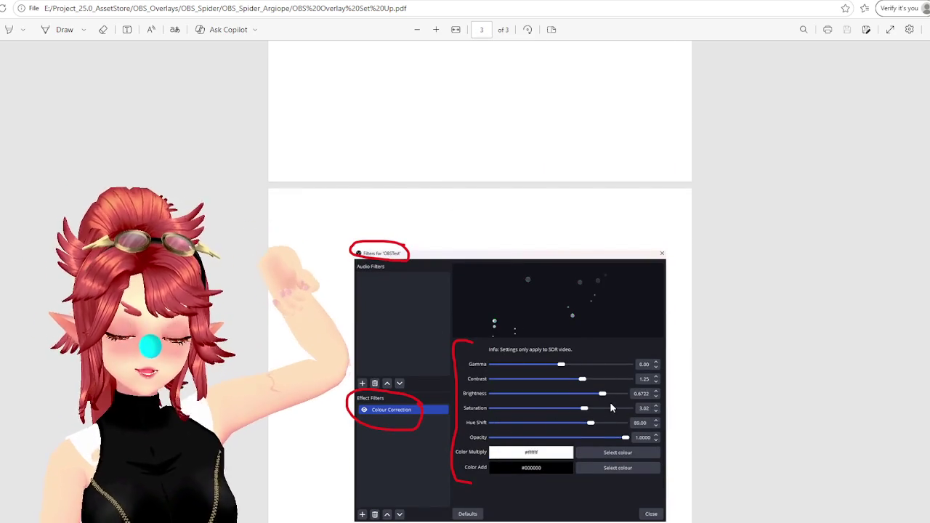
scroll(508, 171, up, 5)
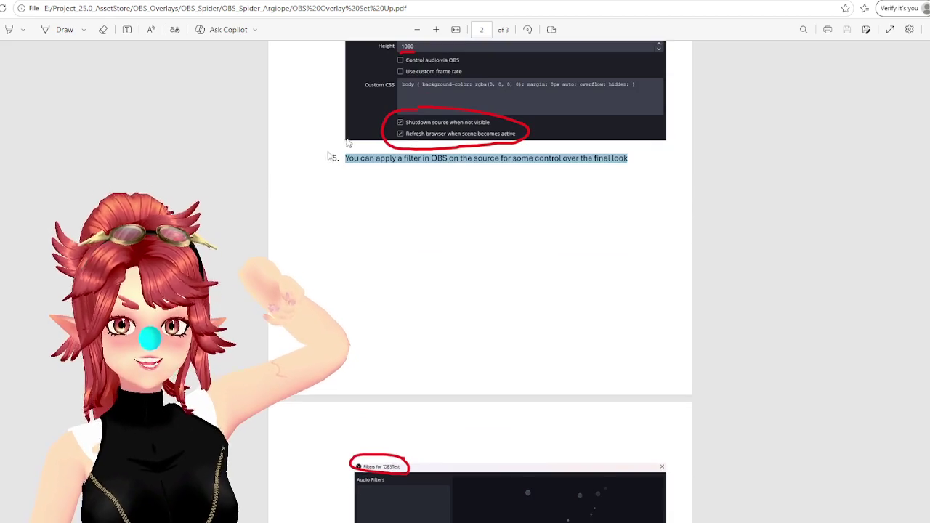
key(alt+Tab)
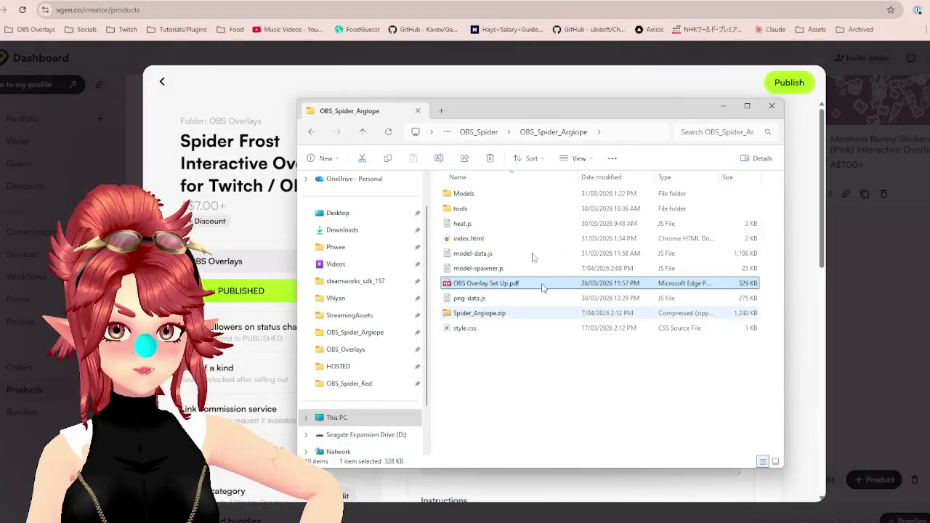
Copy the OPTIONAL colour-control paragraph from Overlay Set Up.docx in OBS_Overlays, then close it.
click(481, 133)
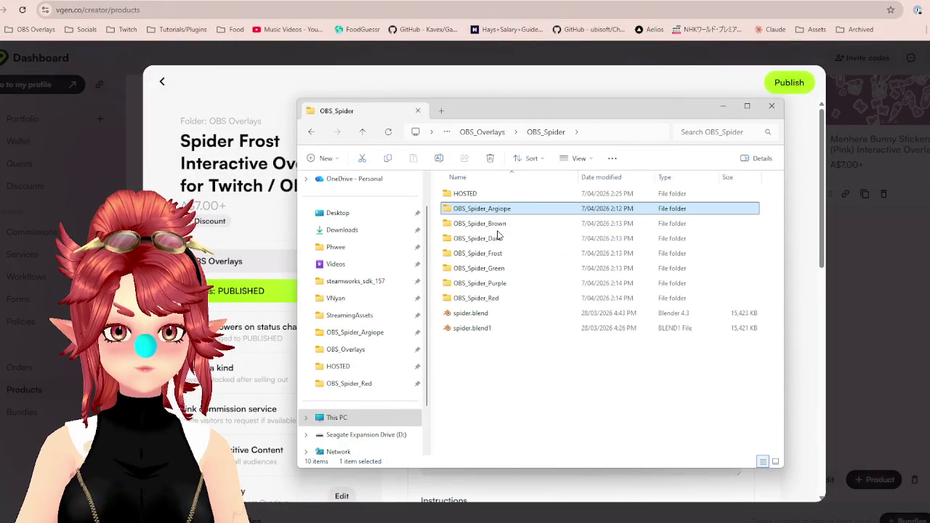
click(483, 132)
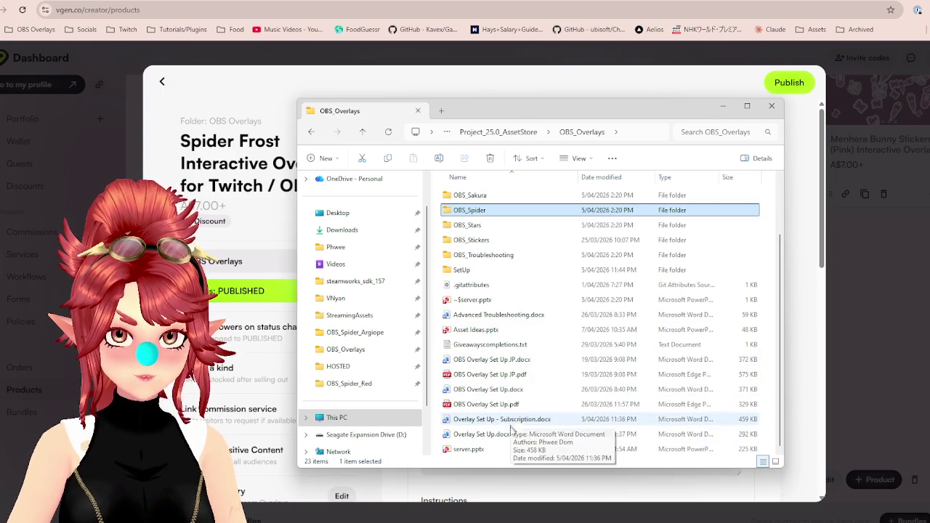
click(487, 435)
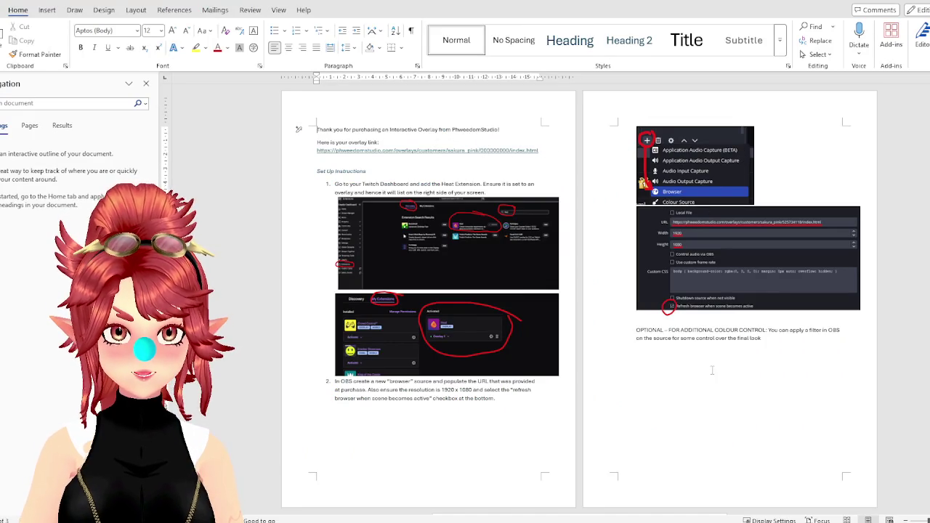
scroll(726, 341, down, 4)
scroll(762, 291, up, 2)
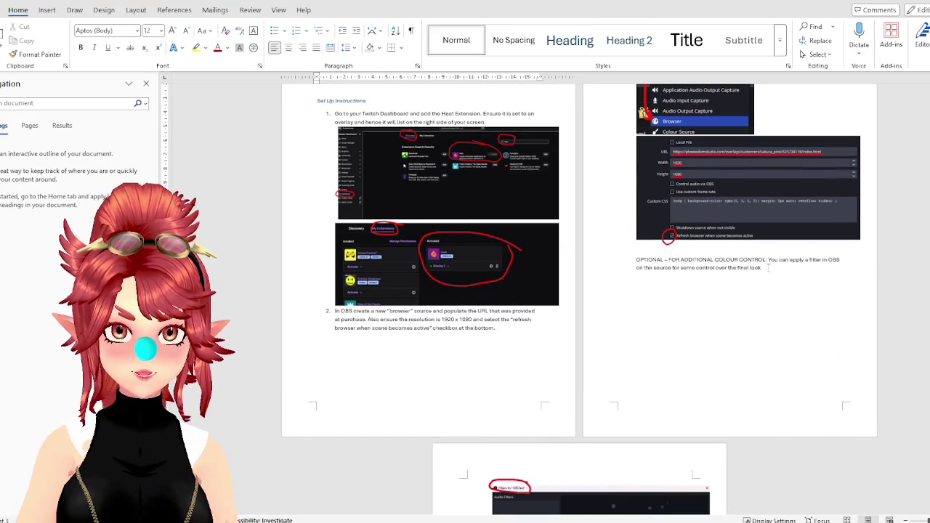
drag(712, 269, 636, 260)
key(ctrl+c)
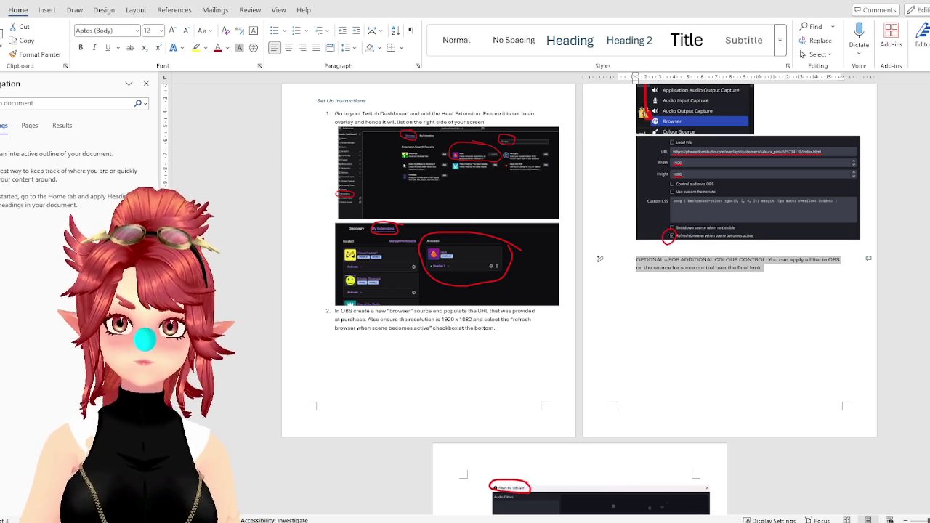
key(alt+F4)
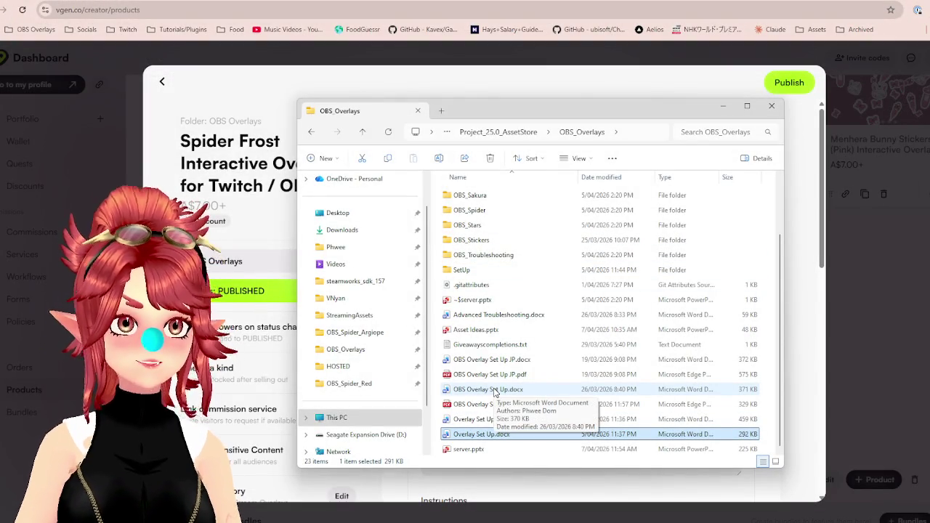
Replace step 5 in OBS Overlay Set Up.docx with the pasted OPTIONAL colour-control note.
double_click(495, 390)
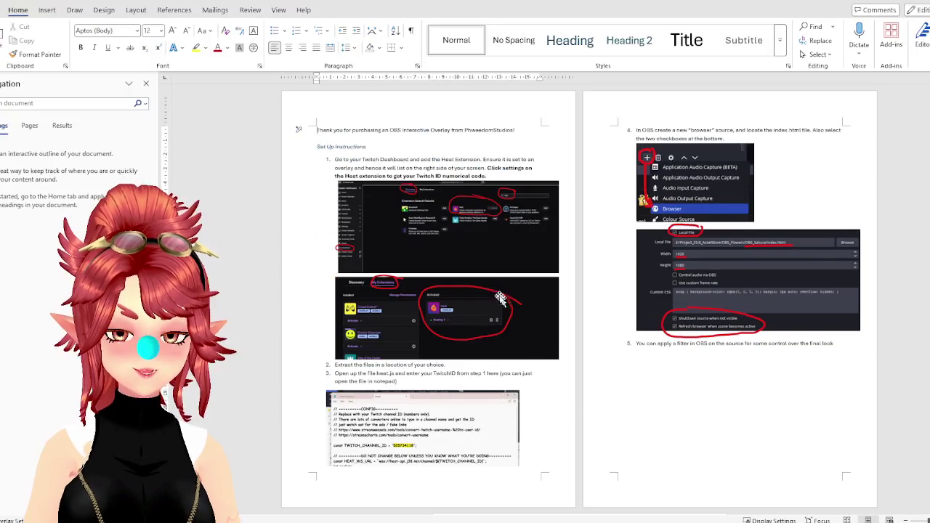
scroll(642, 349, down, 1)
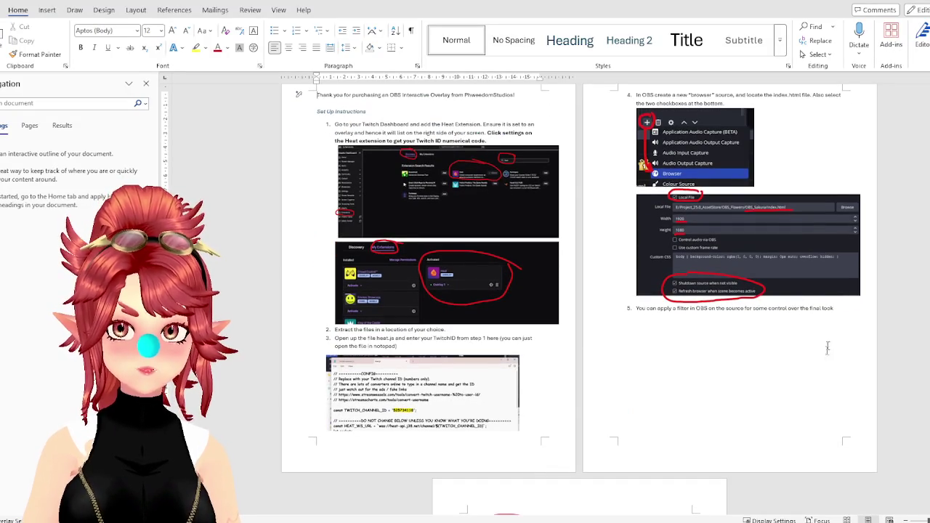
scroll(840, 241, down, 2)
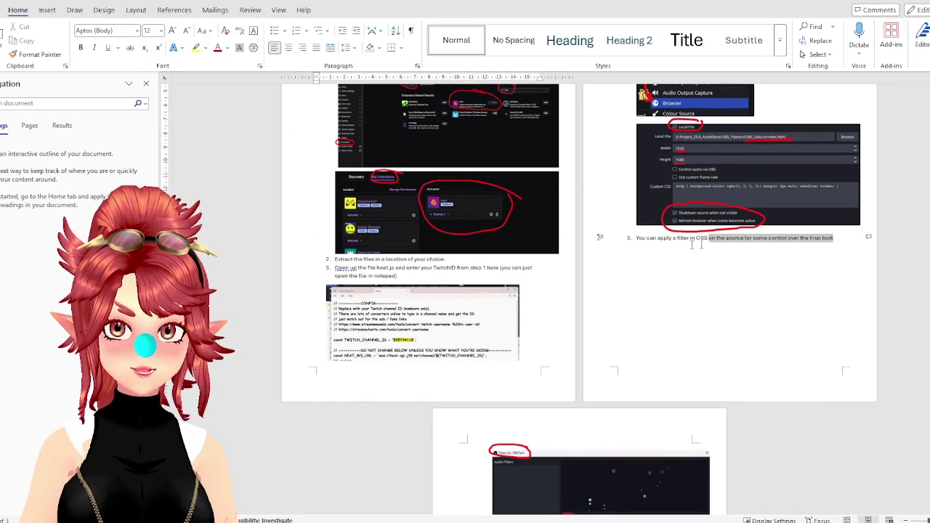
drag(832, 239, 627, 241)
key(ctrl+v)
scroll(734, 289, down, 3)
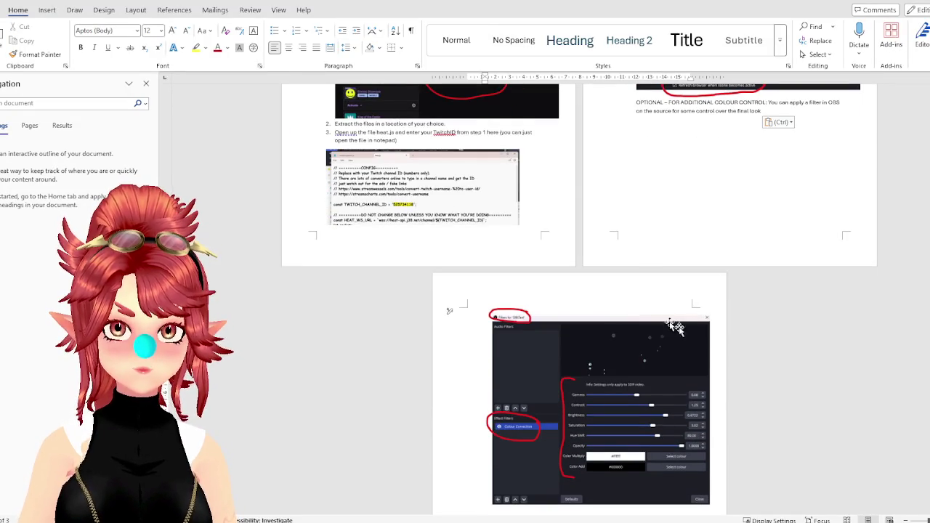
scroll(600, 324, up, 5)
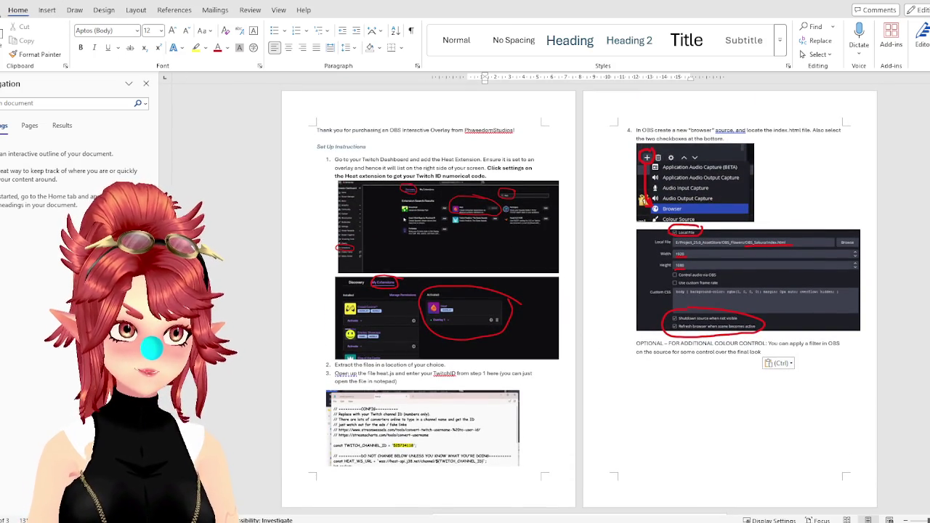
key(alt+f)
Save the document as PDF, replacing the existing OBS Overlay Set Up.pdf.
click(14, 173)
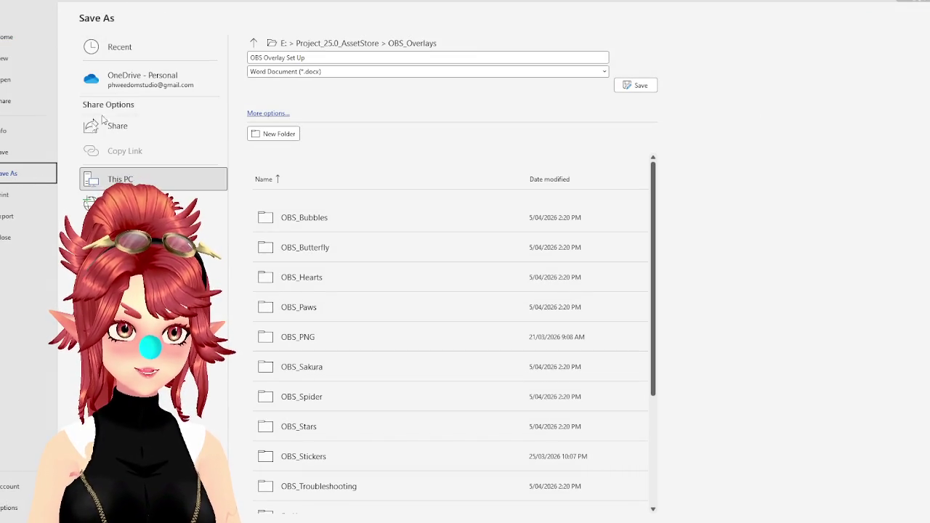
click(301, 71)
click(274, 145)
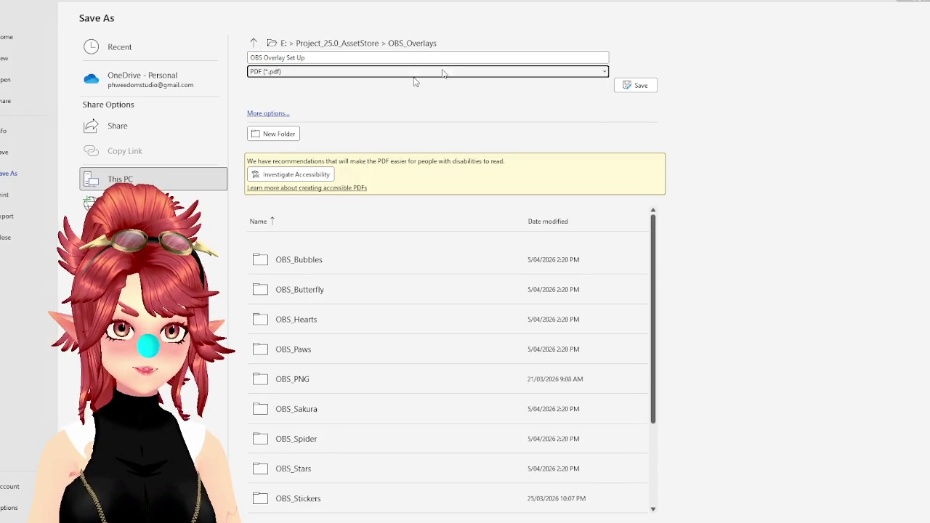
click(643, 87)
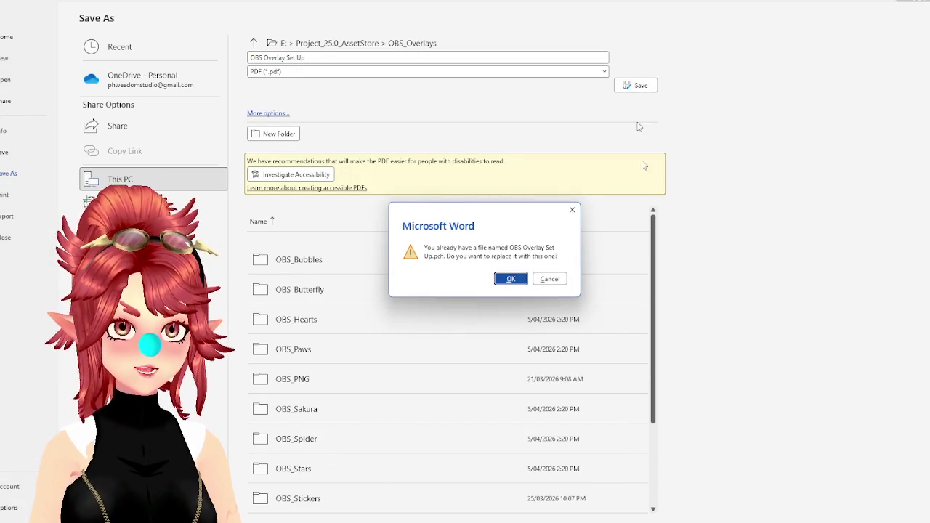
click(510, 279)
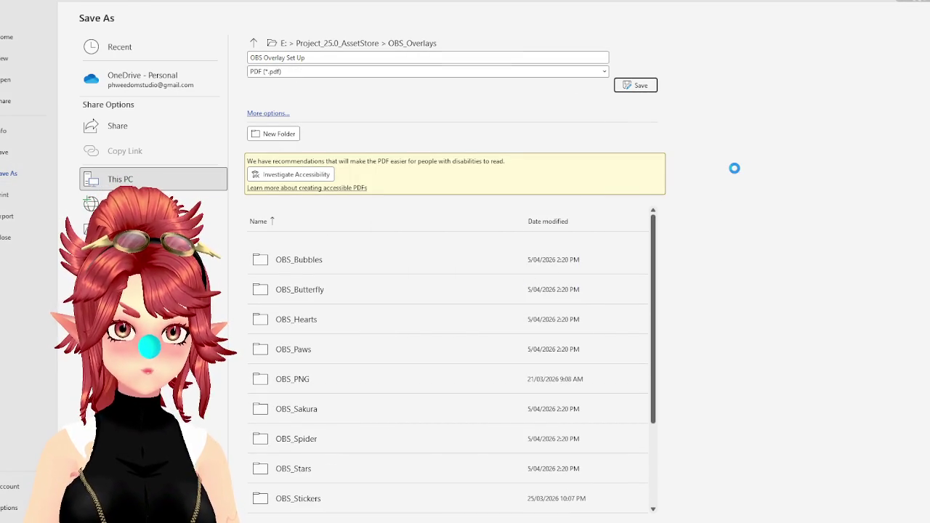
scroll(726, 167, down, 2)
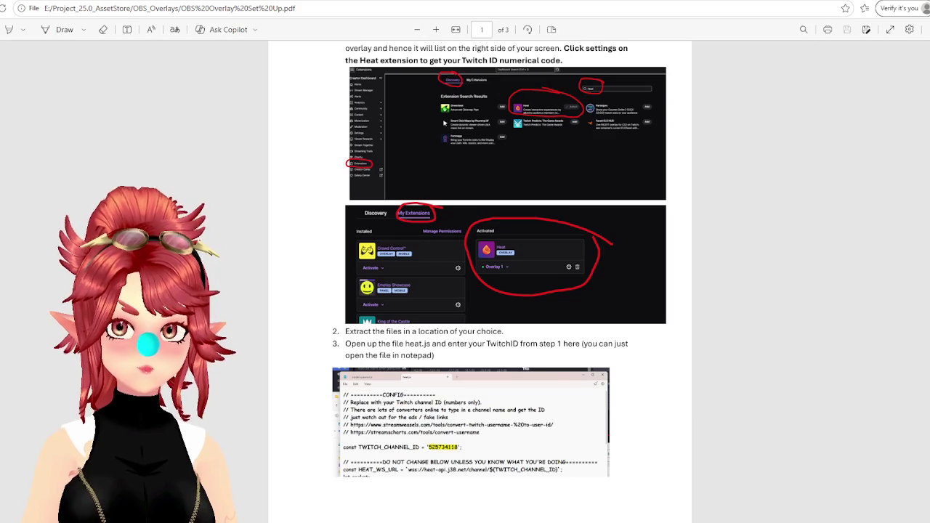
key(ctrl+w)
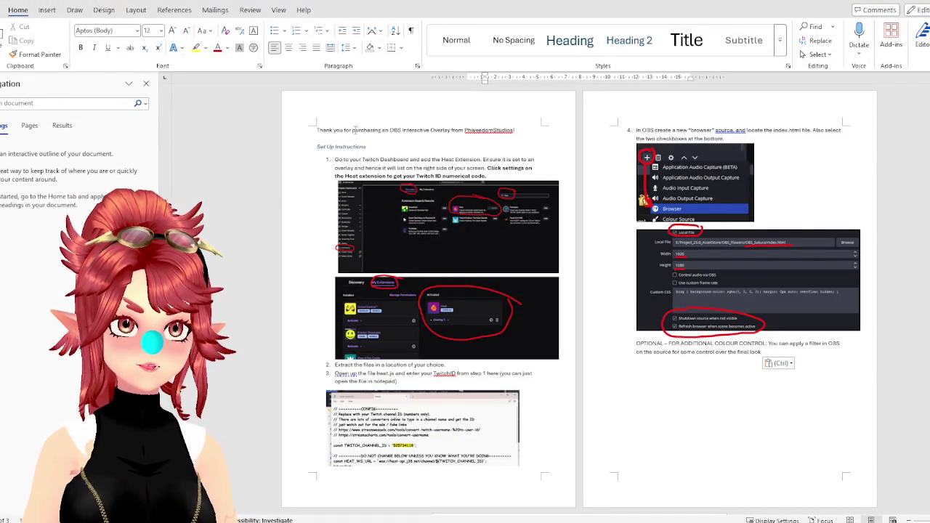
Paste content at the end of the setup document and close Word.
scroll(658, 412, down, 2)
scroll(658, 412, down, 2)
scroll(654, 399, up, 2)
scroll(651, 393, up, 2)
key(ctrl+v)
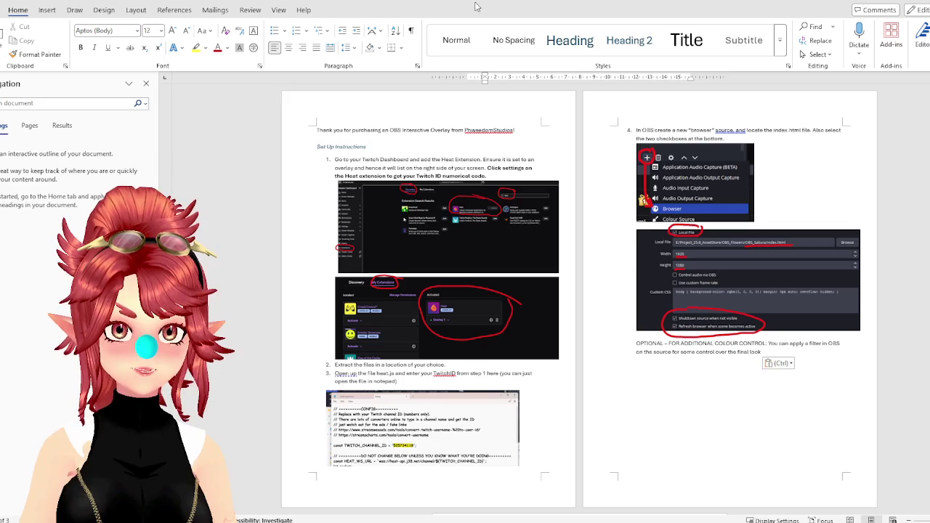
key(ctrl+w)
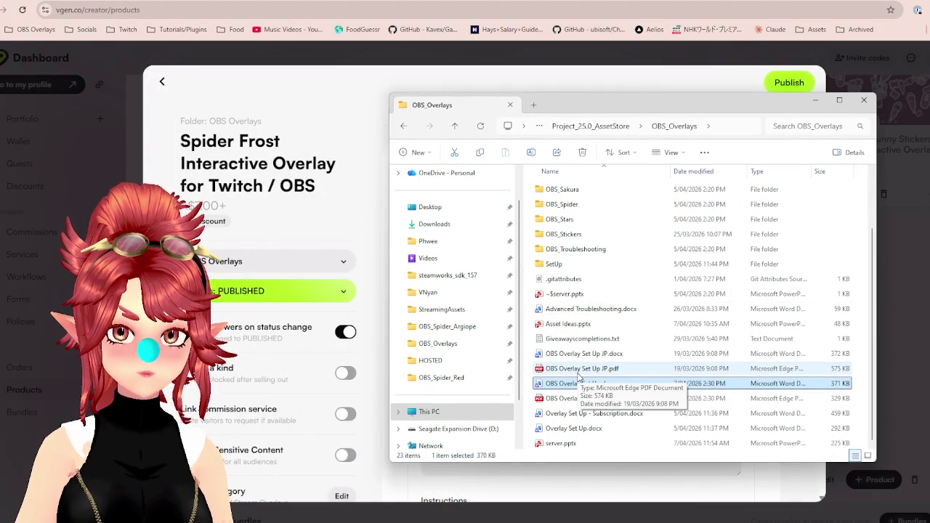
Select the updated OBS Overlay Set Up.pdf in OBS_Overlays and open OBS_Spider_Argiope.
click(579, 370)
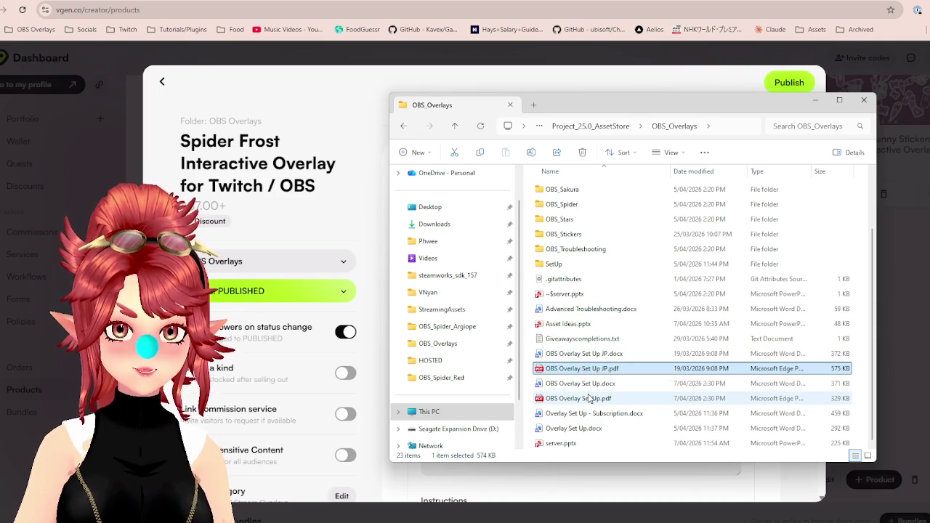
scroll(590, 398, up, 2)
scroll(590, 398, down, 2)
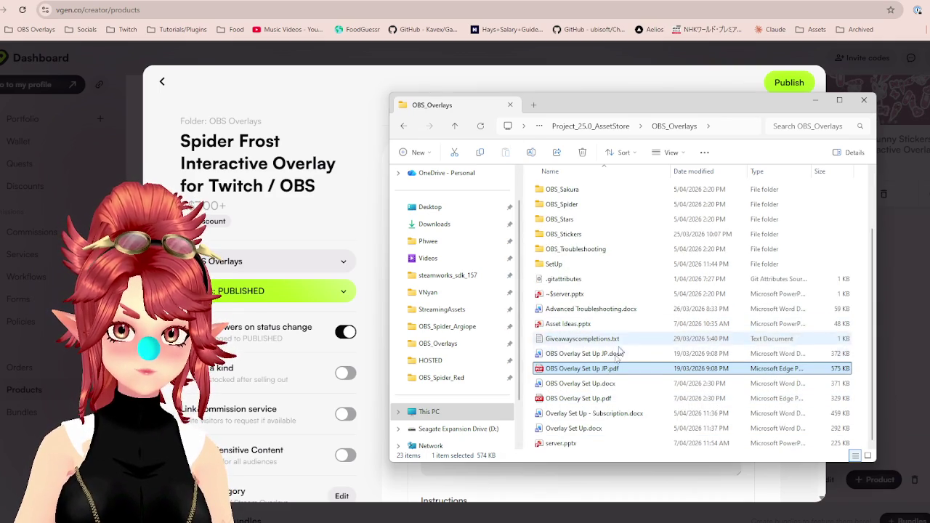
click(591, 399)
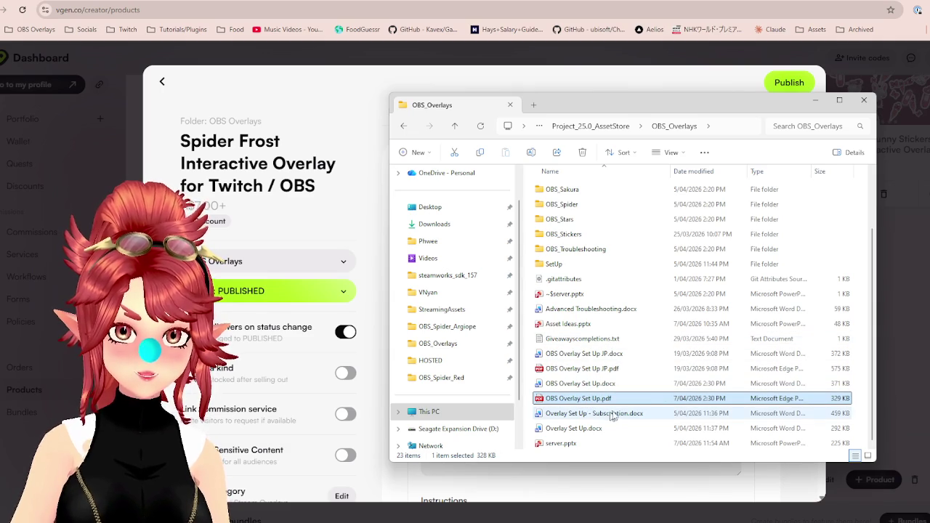
double_click(574, 206)
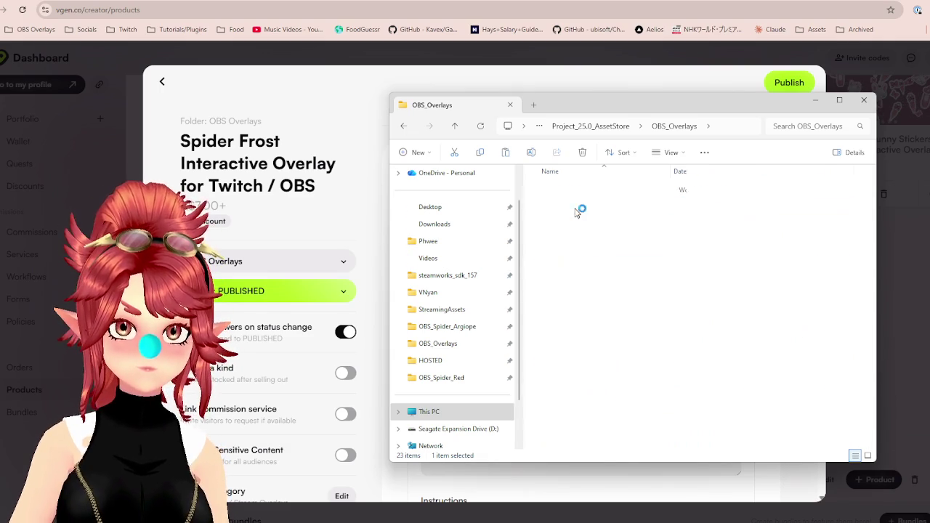
double_click(574, 202)
Replace Argiope's old setup PDF with the updated copy and verify it.
click(574, 277)
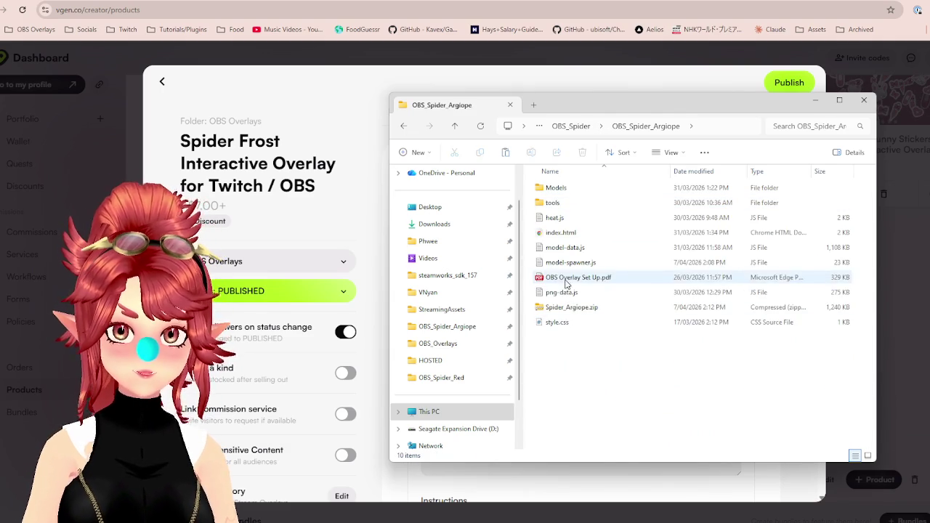
key(Delete)
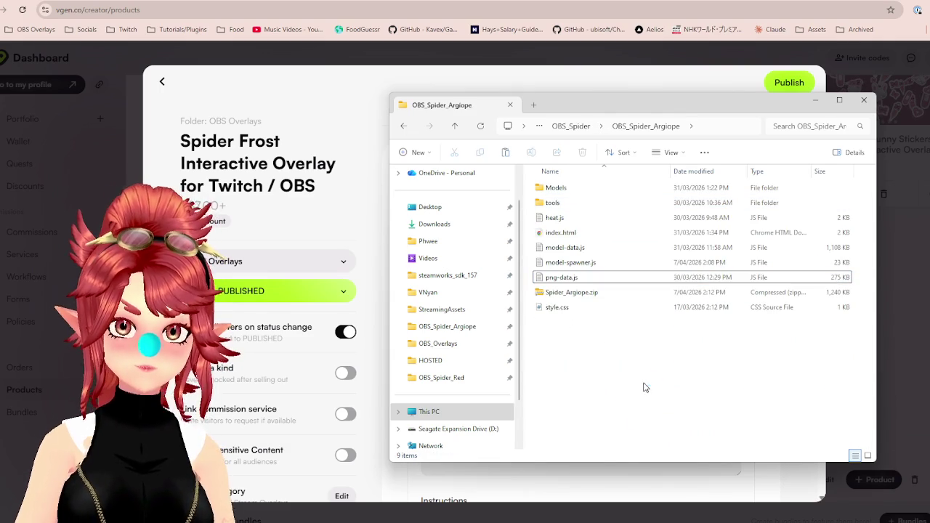
key(ctrl+z)
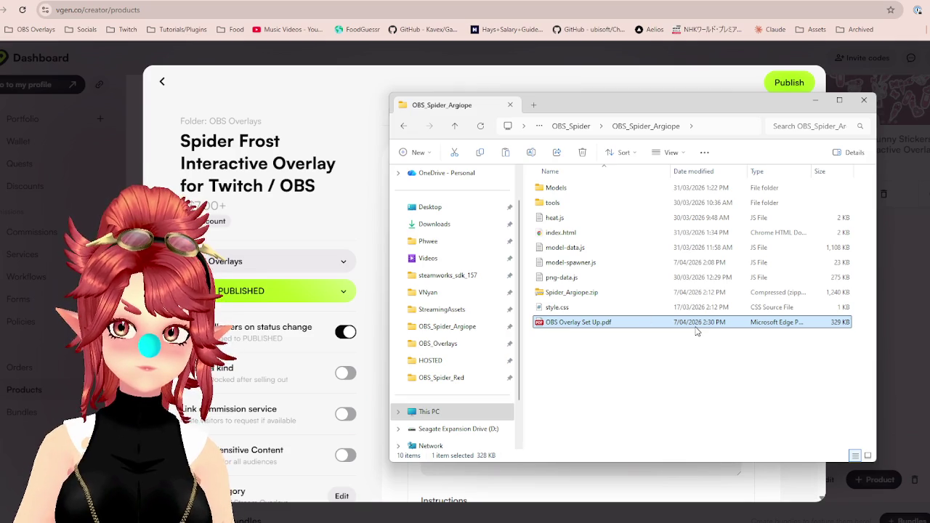
click(571, 126)
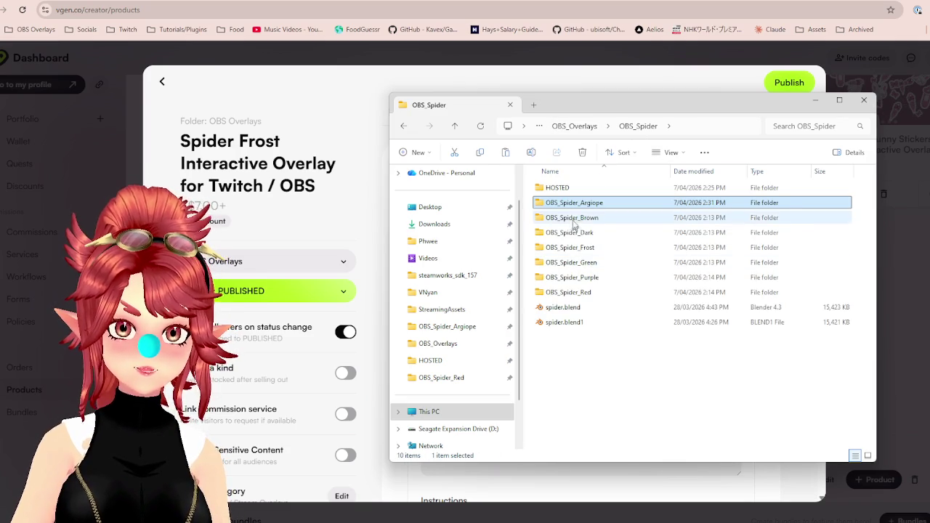
double_click(568, 204)
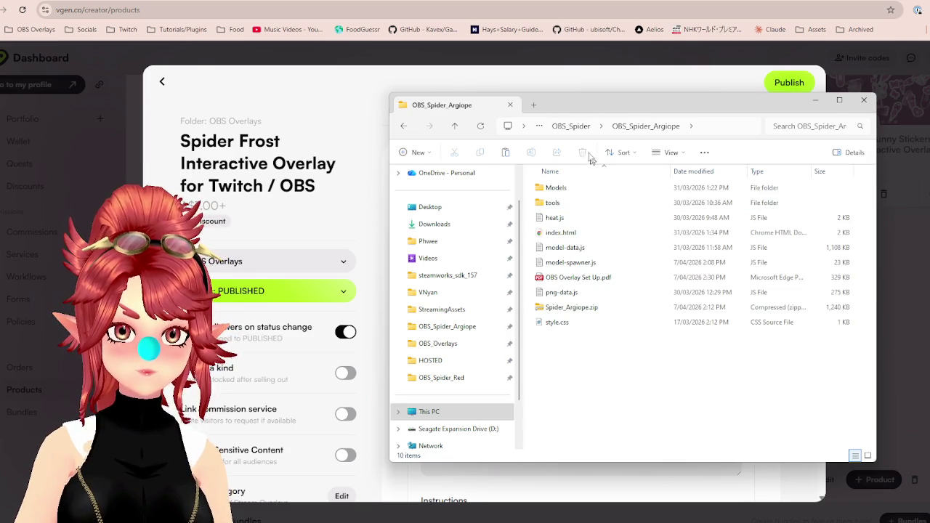
click(571, 127)
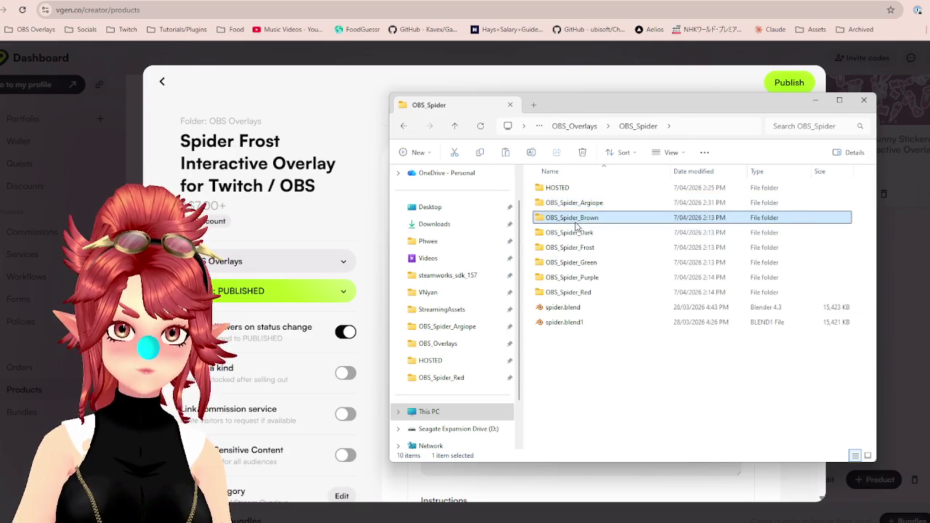
Check the setup PDF in OBS_Spider_Brown and replace the old one in OBS_Spider_Dark.
double_click(559, 210)
click(594, 278)
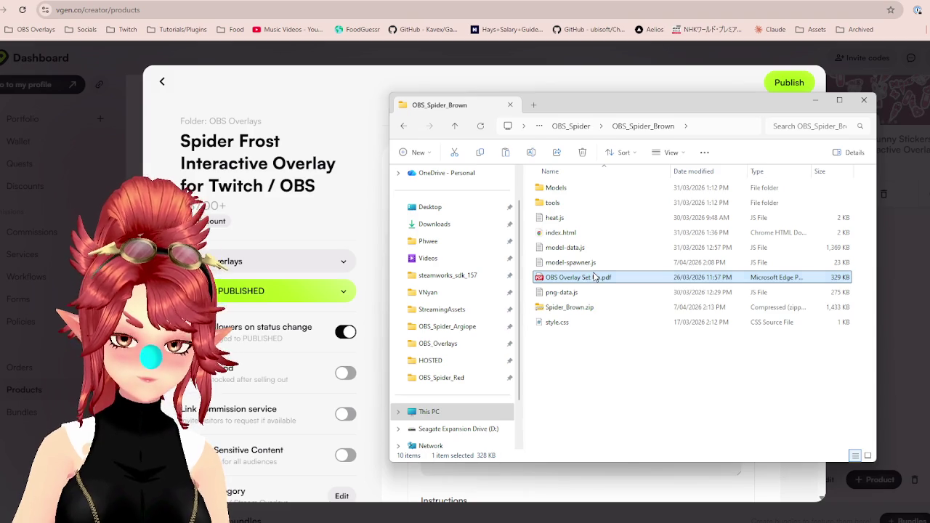
click(585, 126)
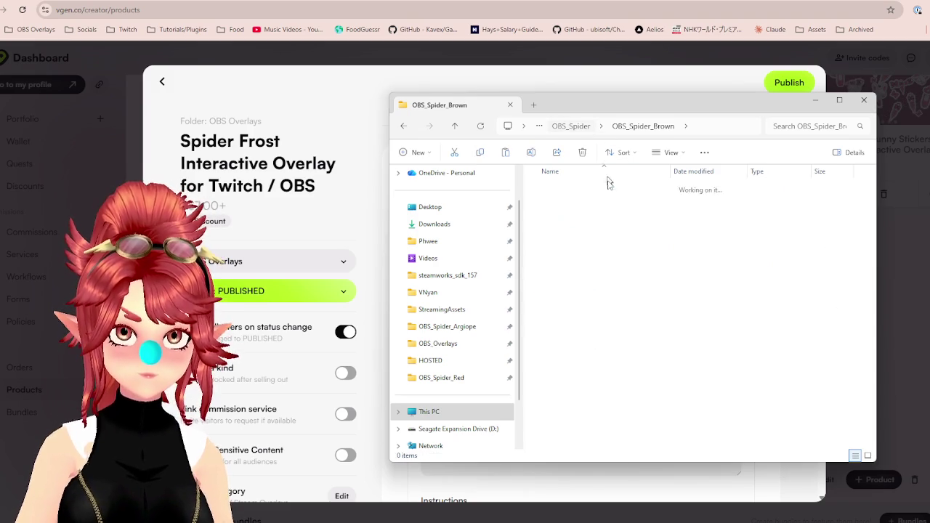
double_click(585, 233)
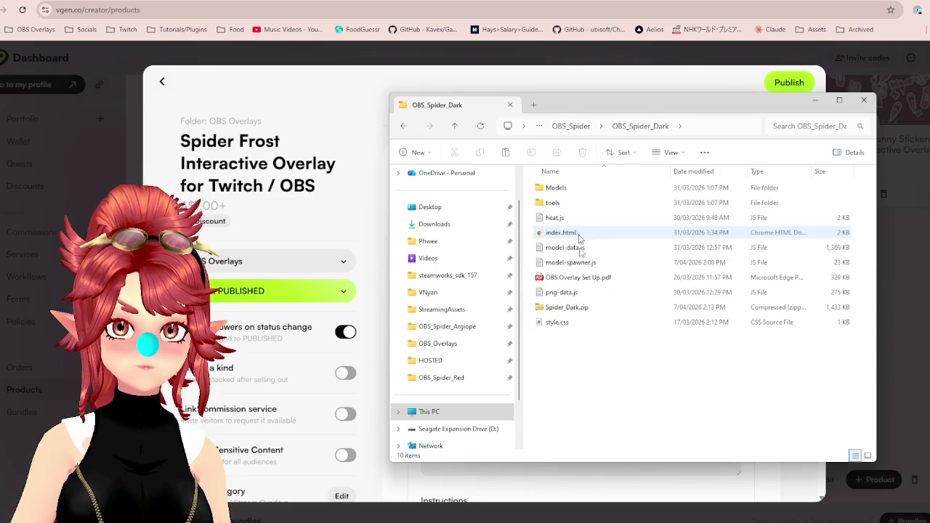
click(581, 279)
key(Delete)
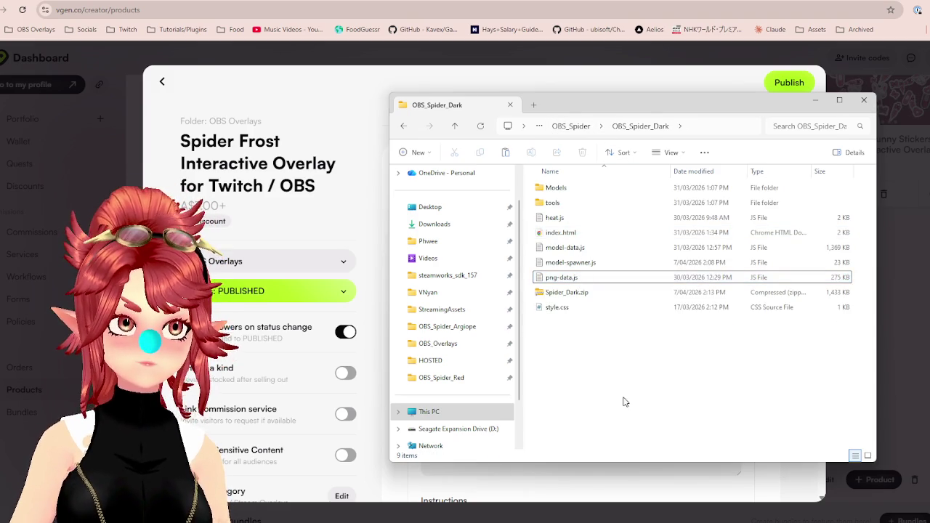
key(ctrl+z)
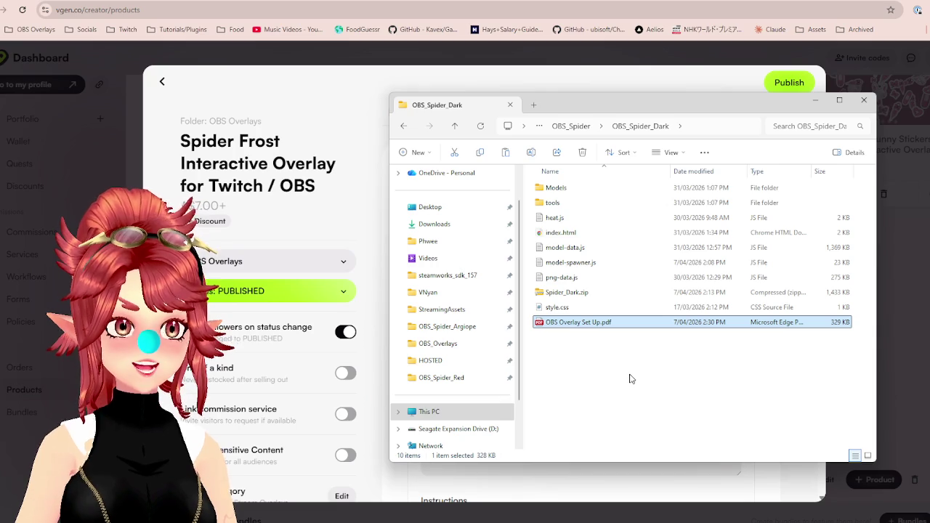
click(573, 127)
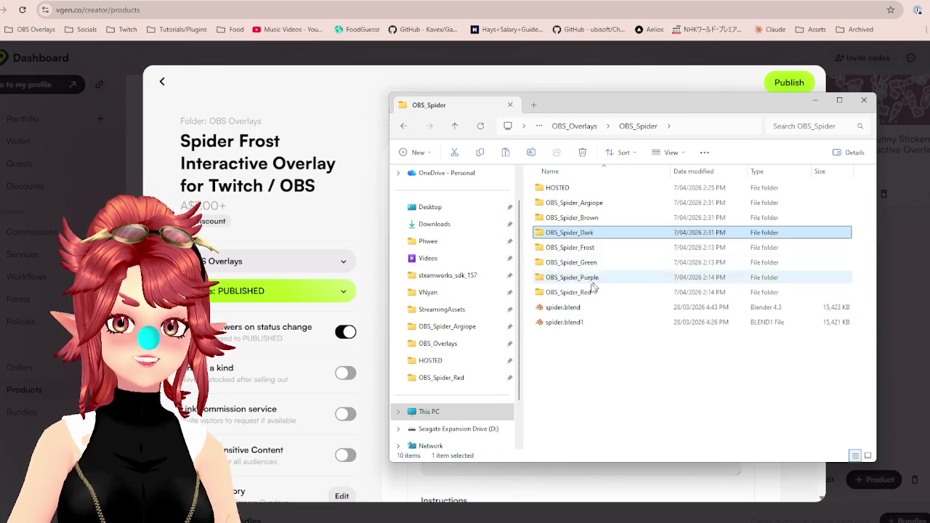
Check OBS_Spider_Frost's setup PDF and replace the old one in OBS_Spider_Green.
double_click(570, 247)
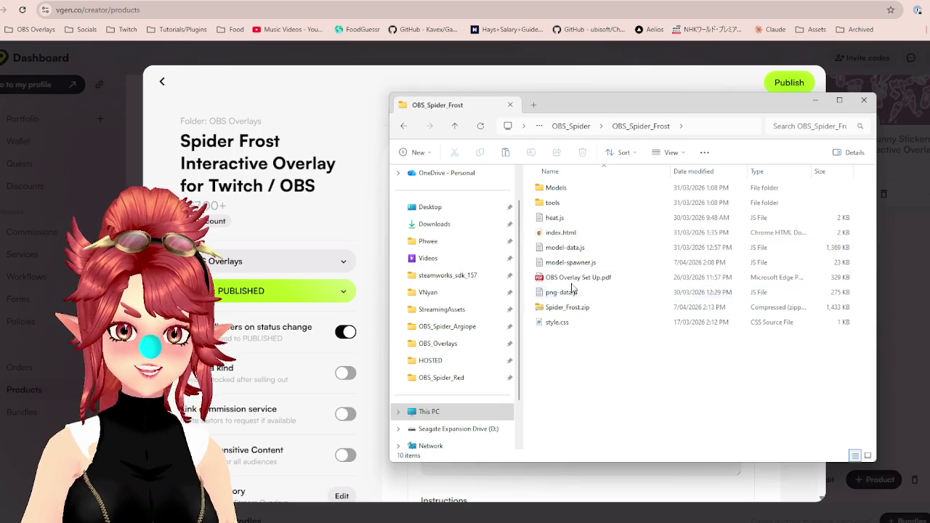
click(579, 278)
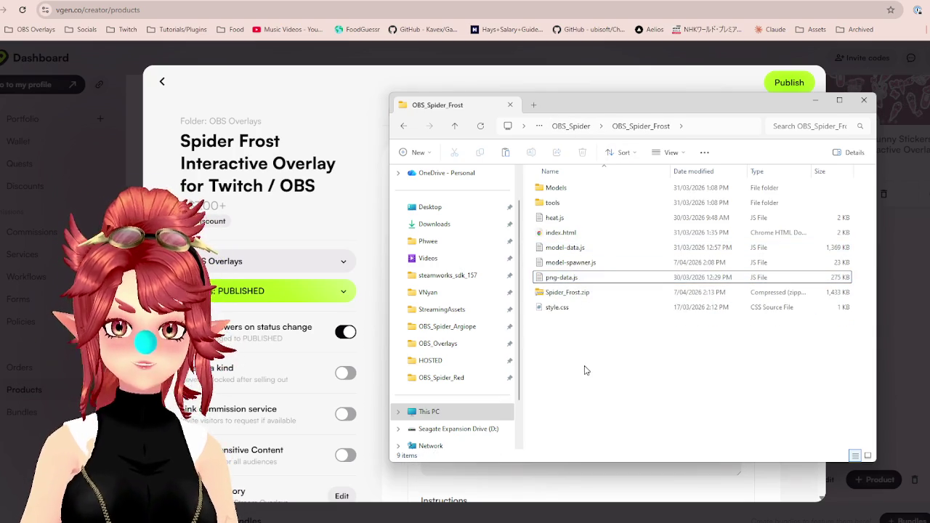
click(573, 127)
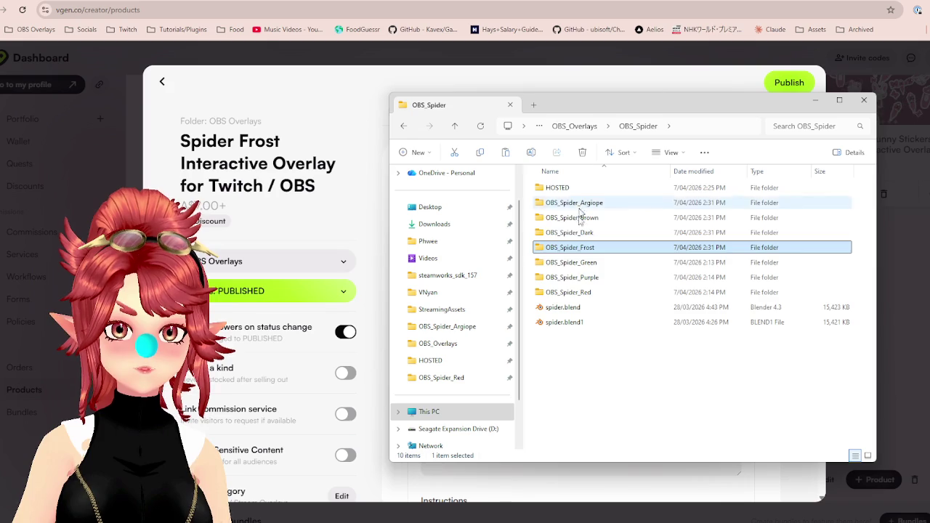
double_click(566, 263)
click(566, 274)
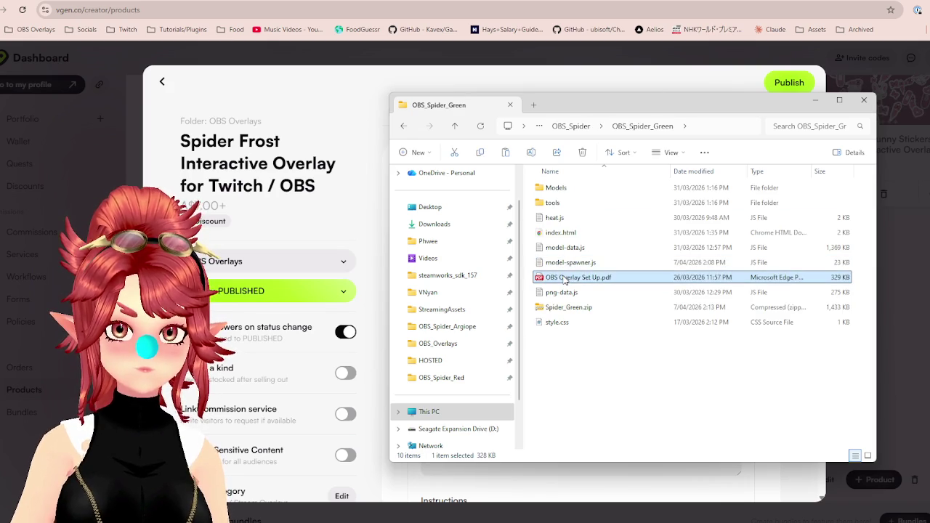
key(Delete)
key(ctrl+v)
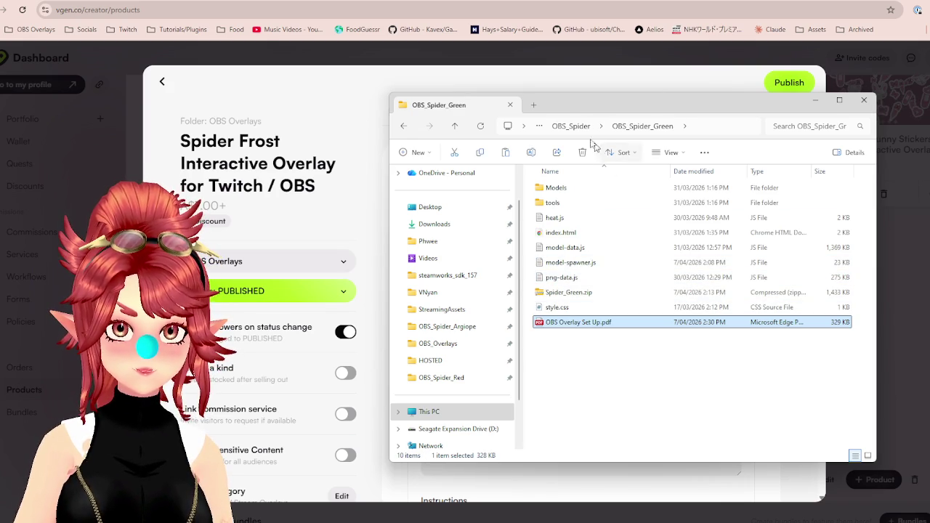
click(570, 127)
Replace the old setup PDF in OBS_Spider_Purple with the updated copy.
click(581, 278)
double_click(582, 280)
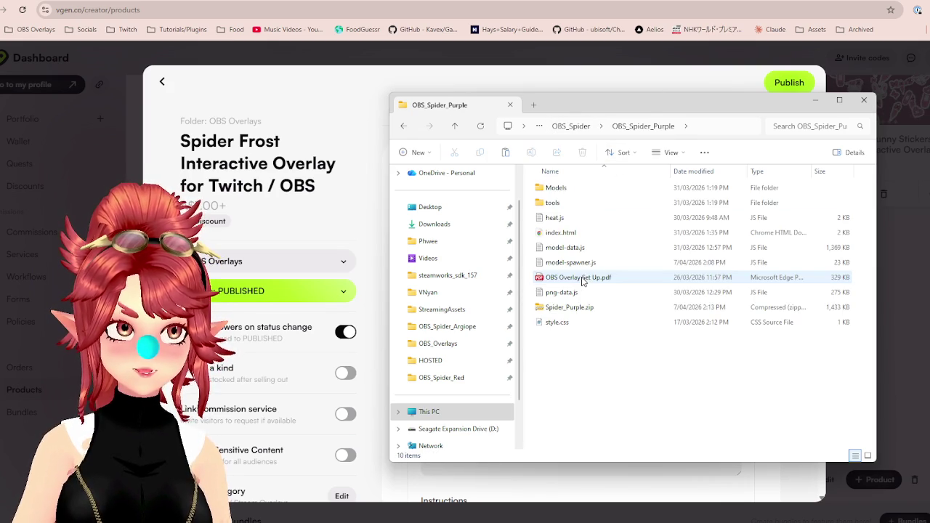
click(574, 279)
key(Delete)
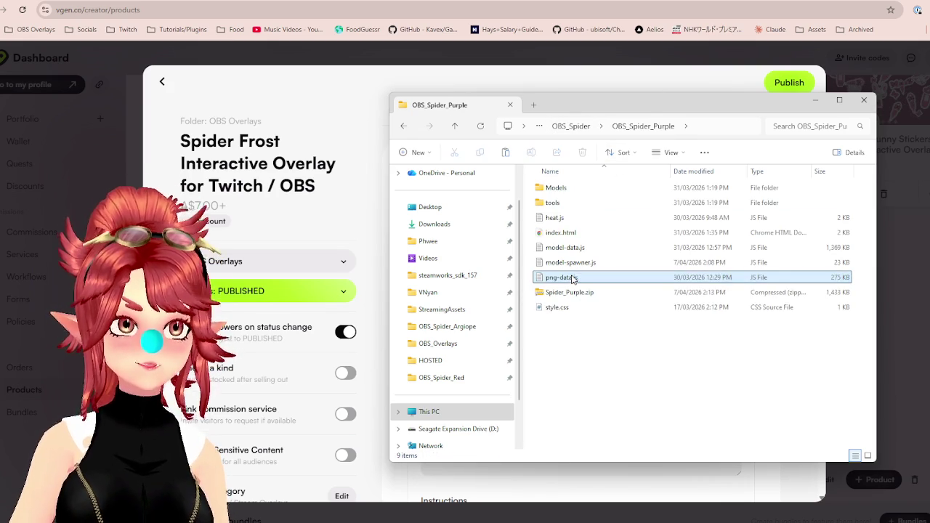
key(ctrl+z)
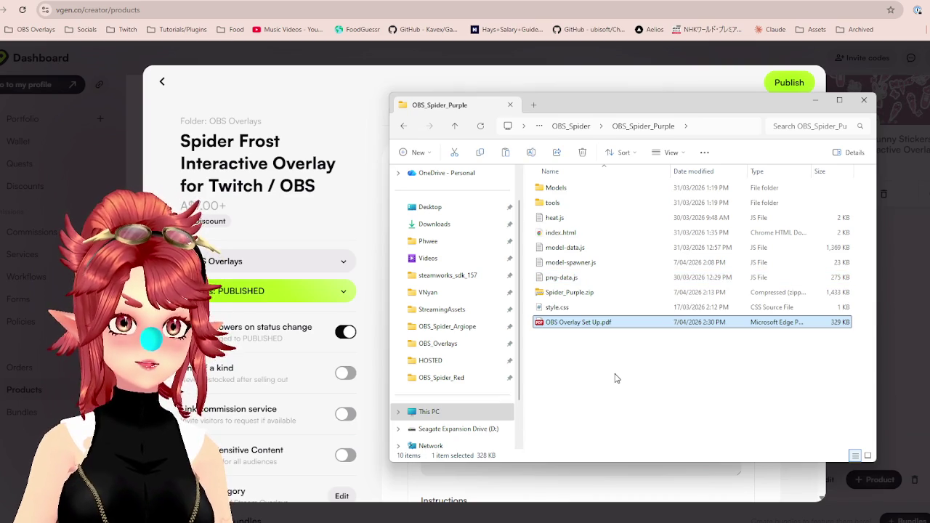